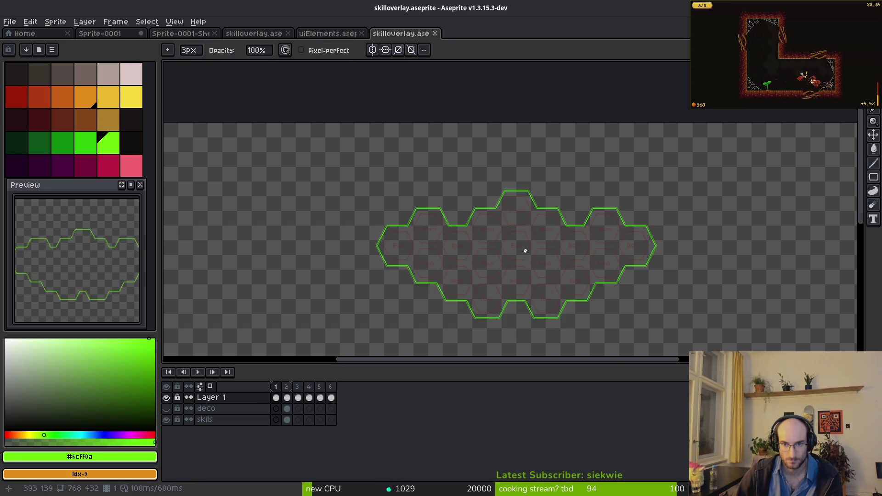
Pick the outline green and yellow Idx-11, then cancel the unwanted full-canvas replacement
scroll(477, 241, up, 3)
key(b)
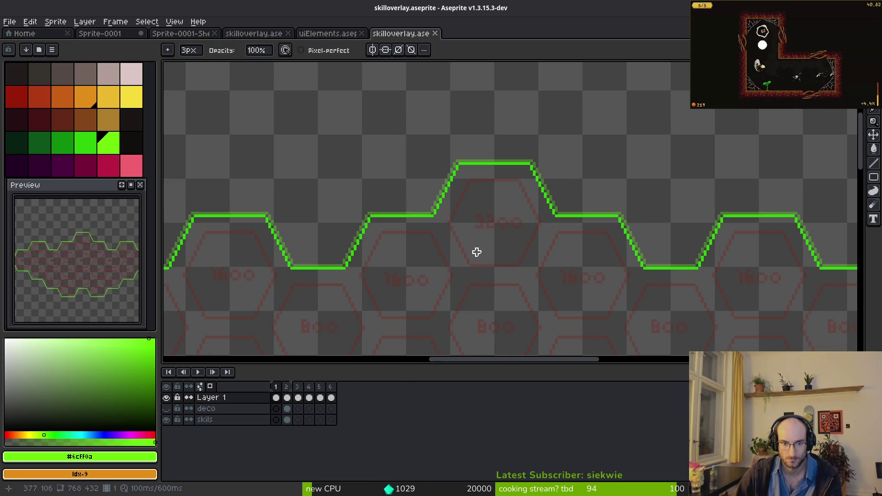
key(alt)
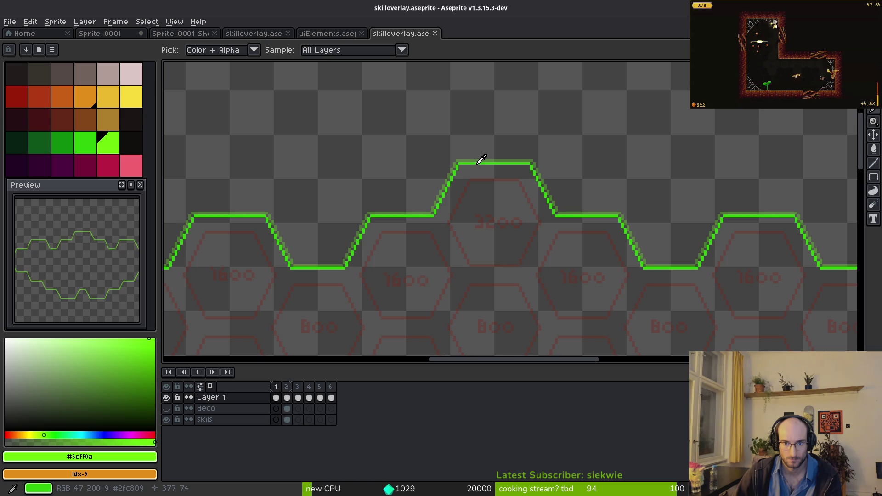
alt+click(481, 159)
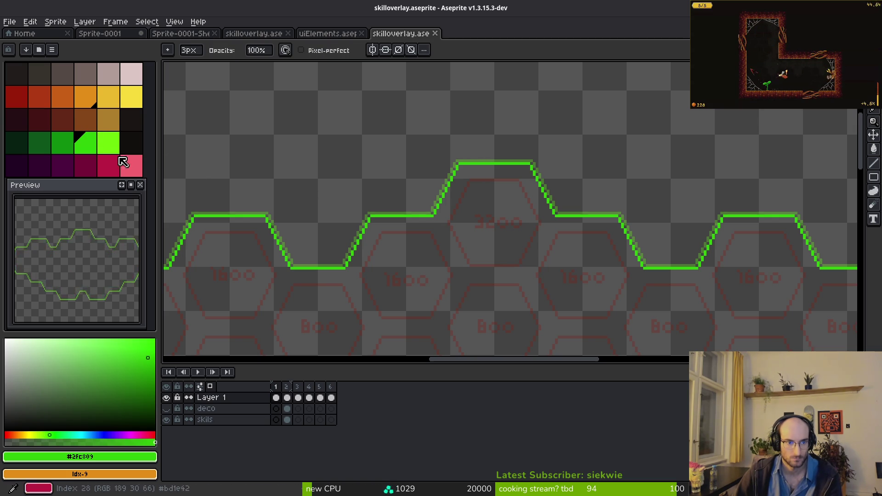
alt+click(479, 158)
right_click(132, 97)
key(shift+r)
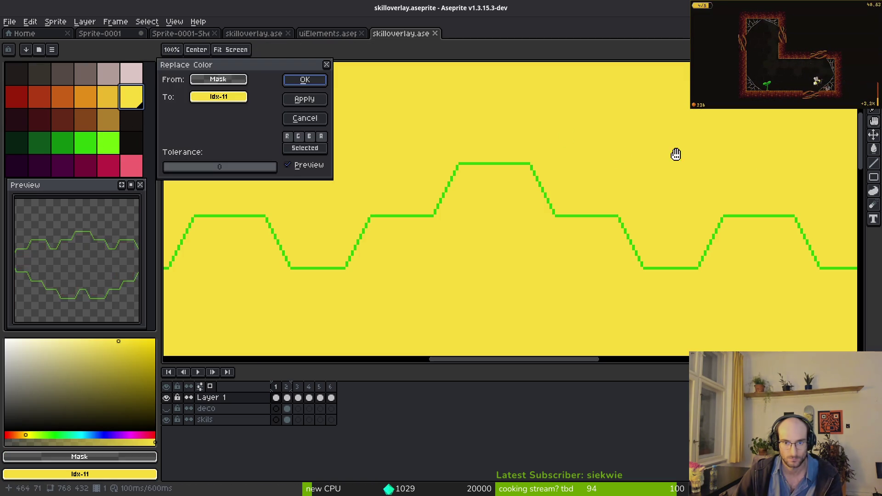
key(Escape)
Recolour frame 1's green hexagon outline to yellow with Replace Color
scroll(481, 181, up, 1)
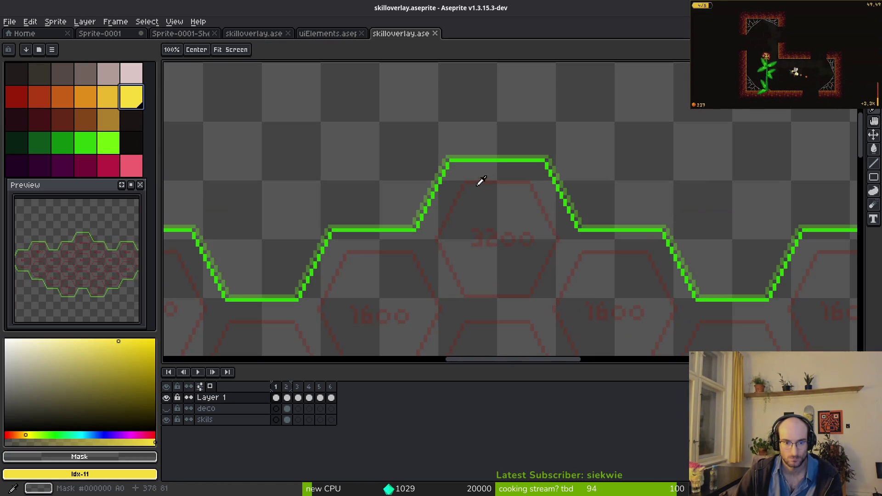
alt+click(460, 160)
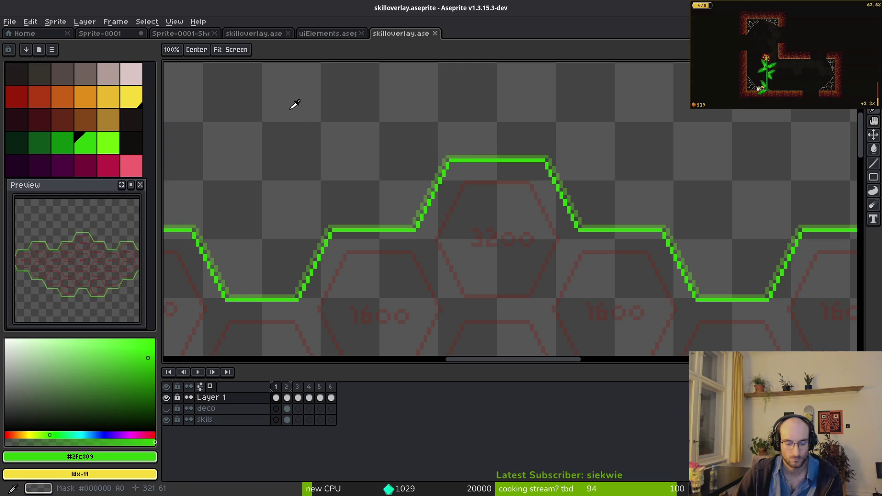
key(shift+r)
click(305, 95)
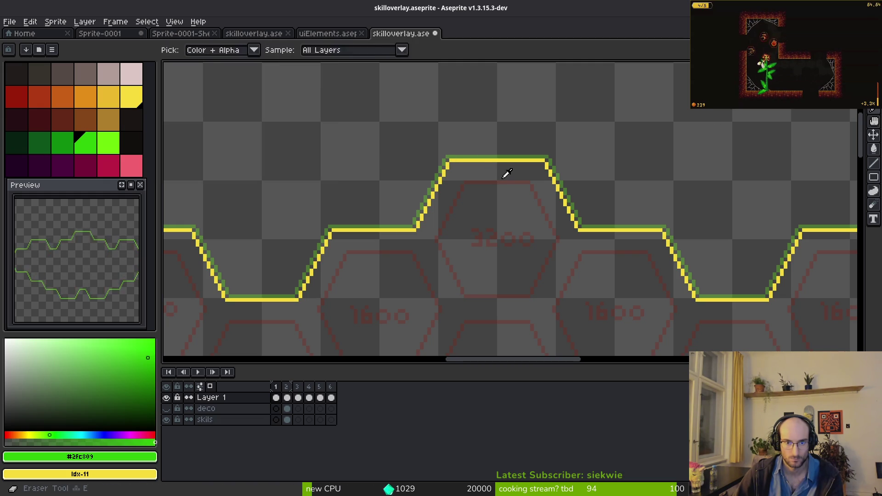
On frame 2, set green #6cff0a as source and yellow idx-10 as replacement colour
key(Right)
key(Right)
key(Left)
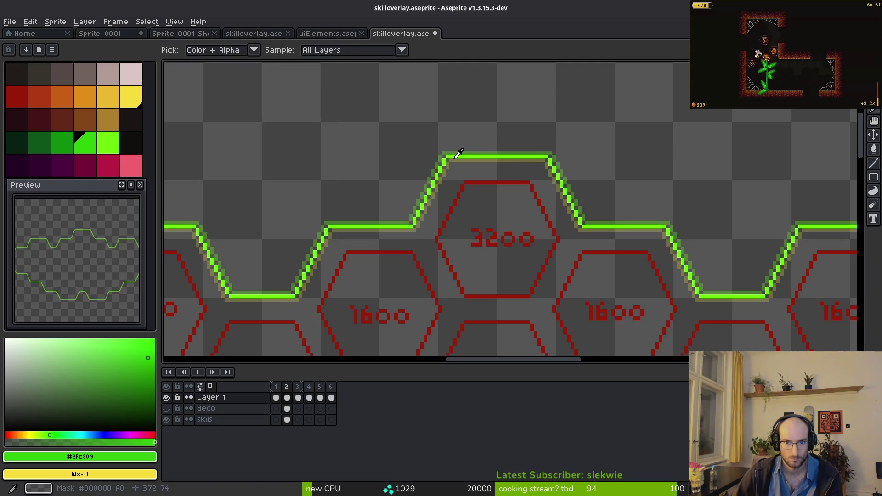
alt+click(455, 156)
right_click(108, 96)
Apply the yellow idx-10 recolour to frame 2's outline
key(Right)
key(Left)
key(shift+r)
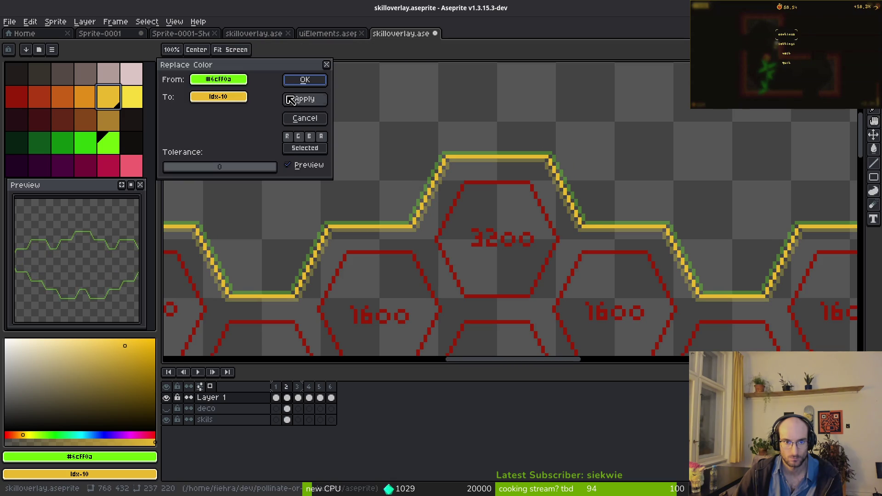
click(305, 96)
Recolour frame 3's outline to orange idx-9
key(Right)
scroll(462, 166, up, 1)
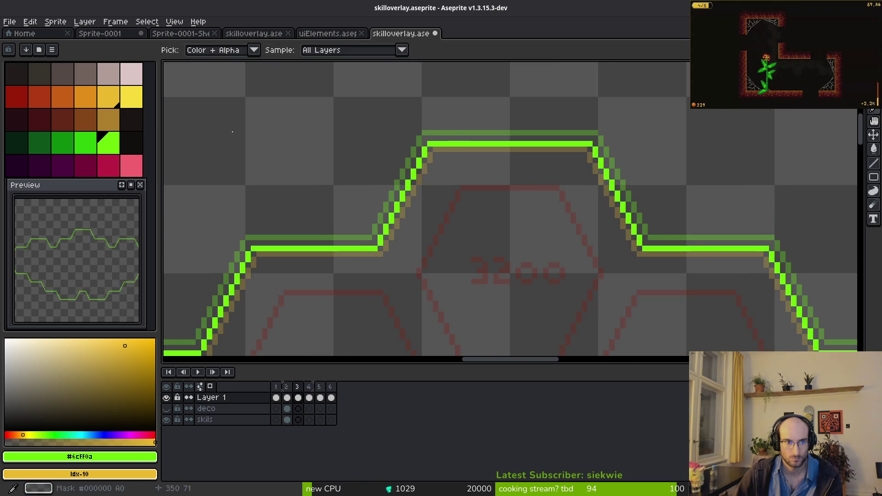
right_click(85, 96)
key(shift+r)
click(305, 82)
Recolour frame 4's outline to orange idx-8
right_click(63, 97)
key(shift+r)
key(Return)
key(e)
key(Return)
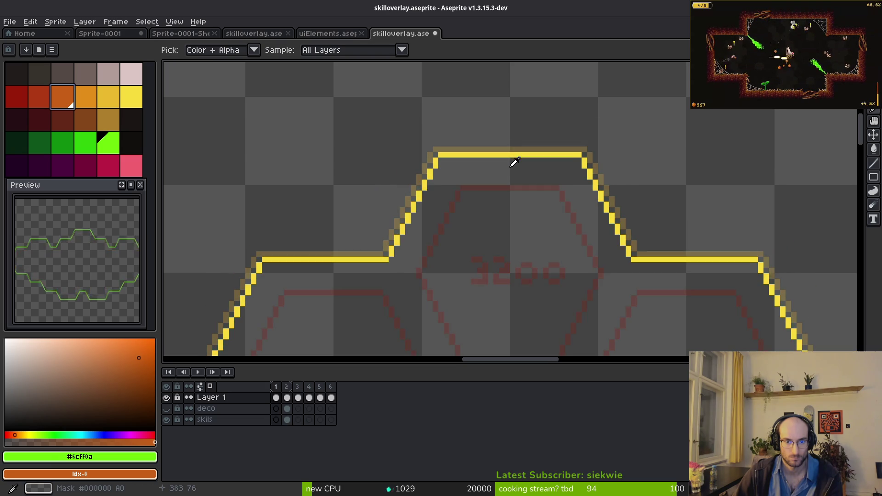
key(shift+r)
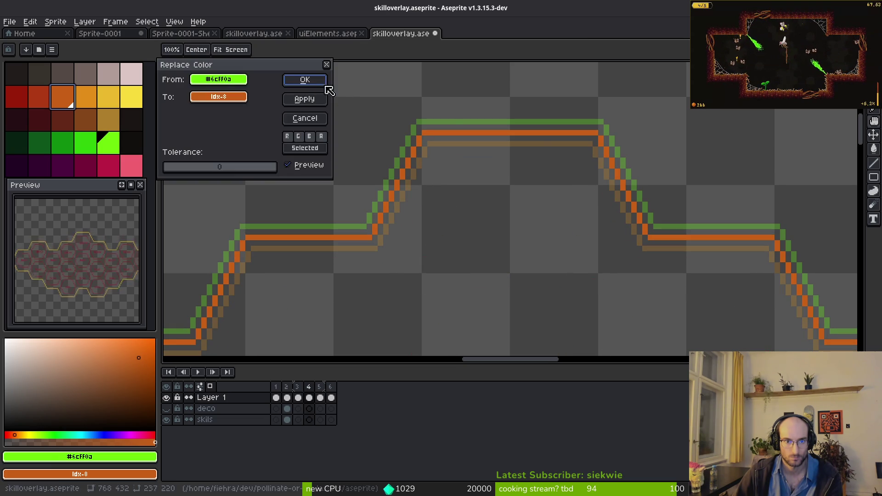
click(305, 80)
Recolour frame 5 to idx-7 and frame 6 to dark red idx-6, then save
right_click(40, 97)
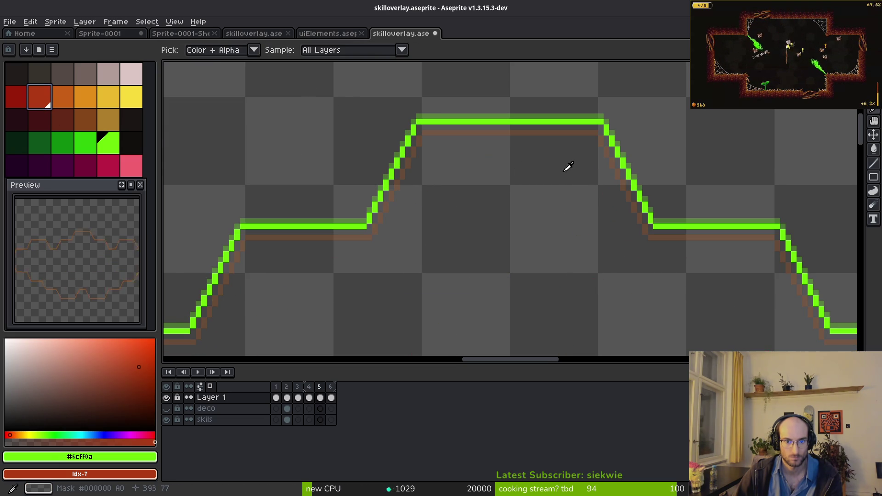
key(shift+r)
key(Return)
right_click(17, 96)
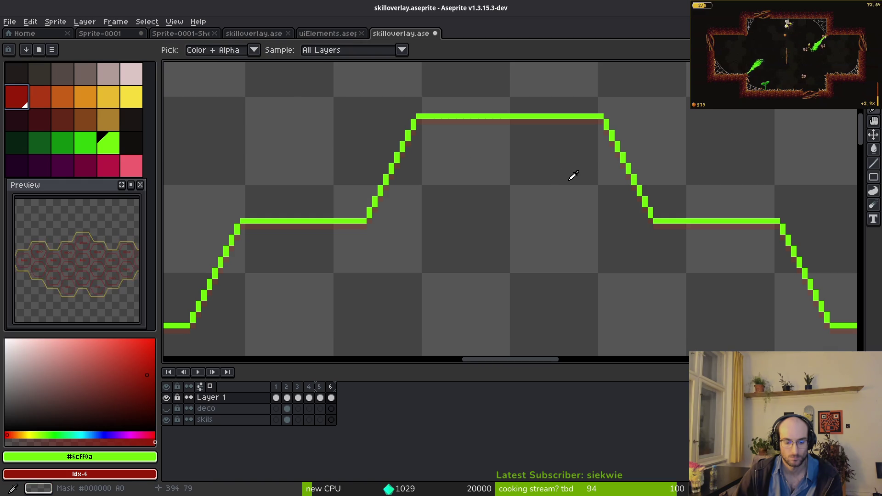
key(shift+r)
click(301, 80)
key(ctrl+s)
Step back and forth between frames 2, 3 and 4 to compare the outline colours
key(b)
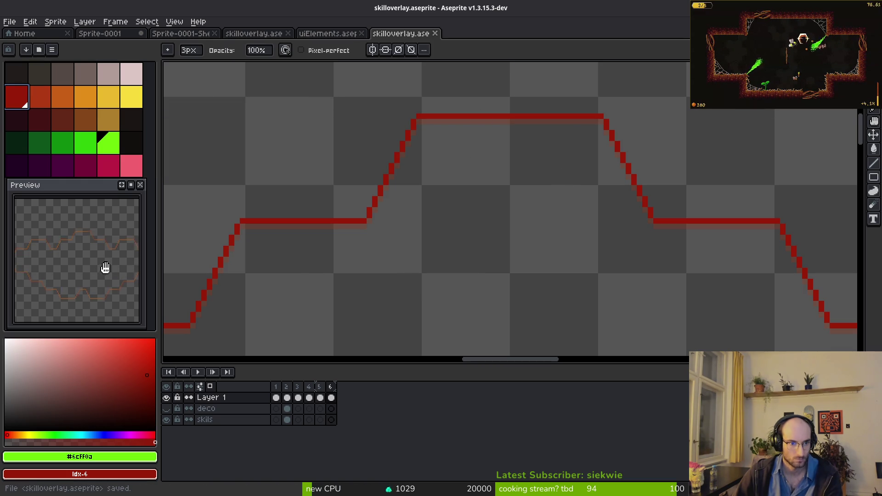
scroll(473, 262, down, 4)
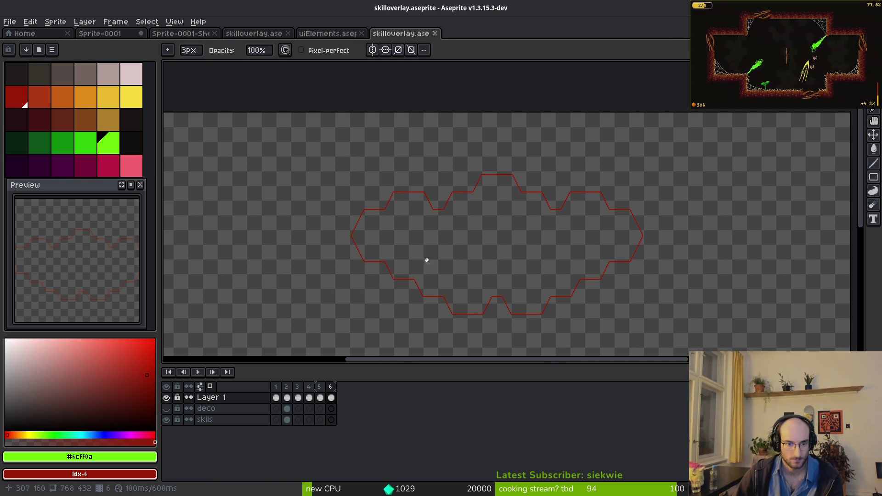
scroll(476, 264, up, 2)
key(i)
key(Left)
key(Left)
key(Left)
key(Right)
key(Left)
key(Left)
key(Right)
key(Right)
Zoom in on the last frame and erase short gaps in the top red segment and horizontal line
key(Right)
key(Left)
key(Right)
key(b)
key(Right)
scroll(522, 160, up, 2)
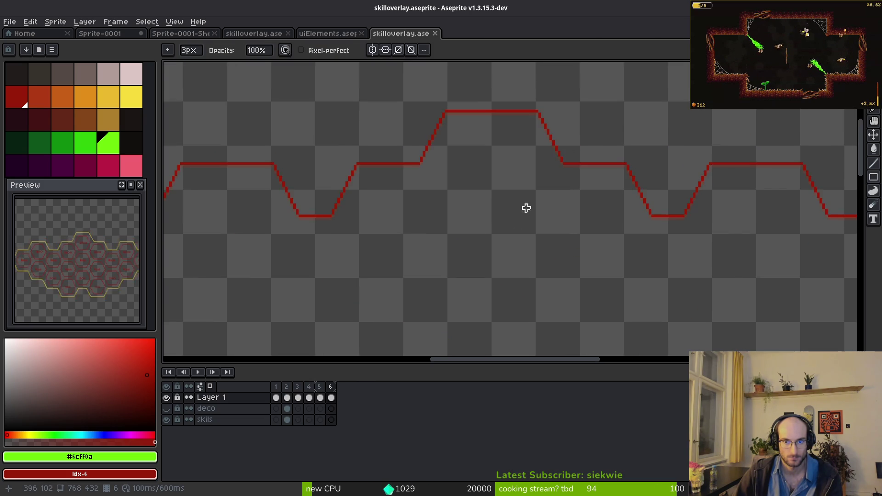
scroll(512, 191, down, 3)
scroll(403, 182, up, 1)
scroll(454, 253, up, 1)
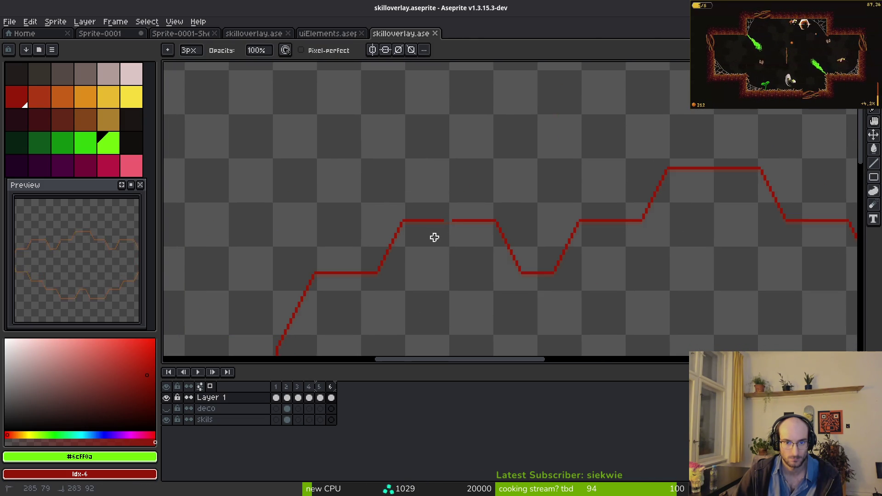
scroll(439, 236, up, 1)
drag(441, 234, 445, 211)
scroll(423, 183, up, 1)
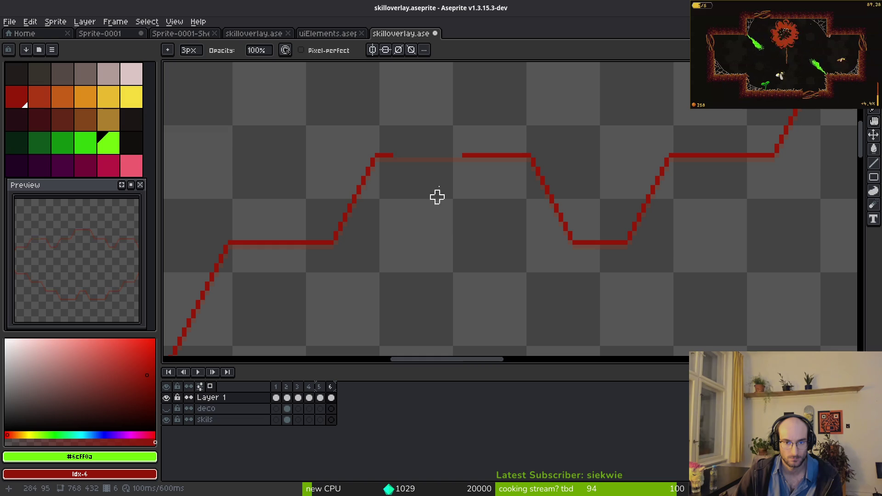
scroll(427, 230, left, 3)
scroll(427, 230, down, 1)
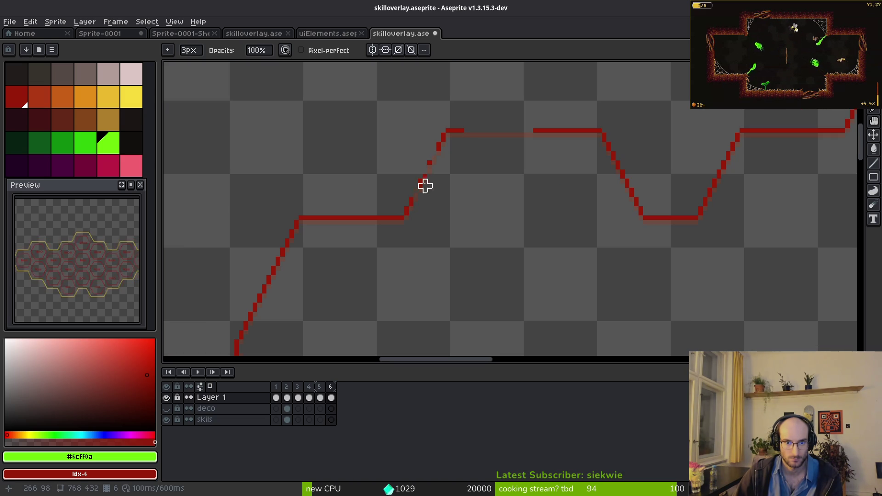
click(368, 209)
click(333, 205)
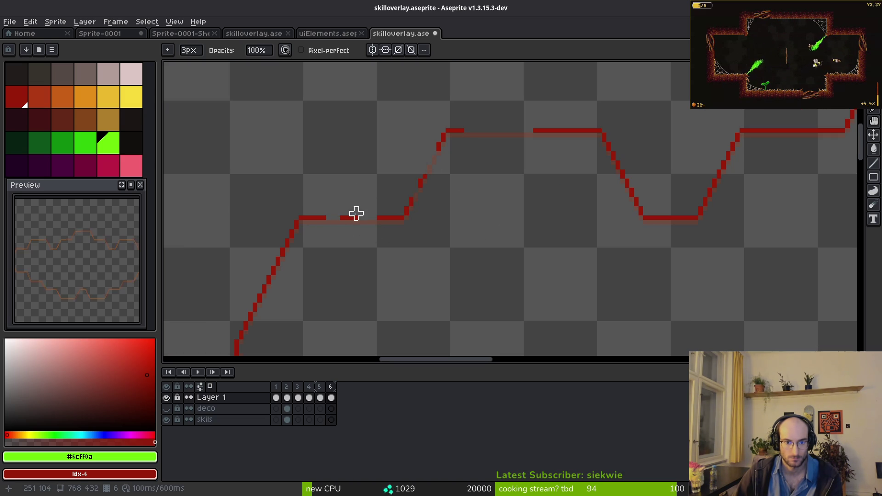
Erase small bits and a longer section along the red outline's diagonal
scroll(374, 218, left, 5)
scroll(437, 212, down, 2)
click(405, 216)
click(379, 264)
scroll(405, 244, down, 3)
scroll(405, 244, left, 1)
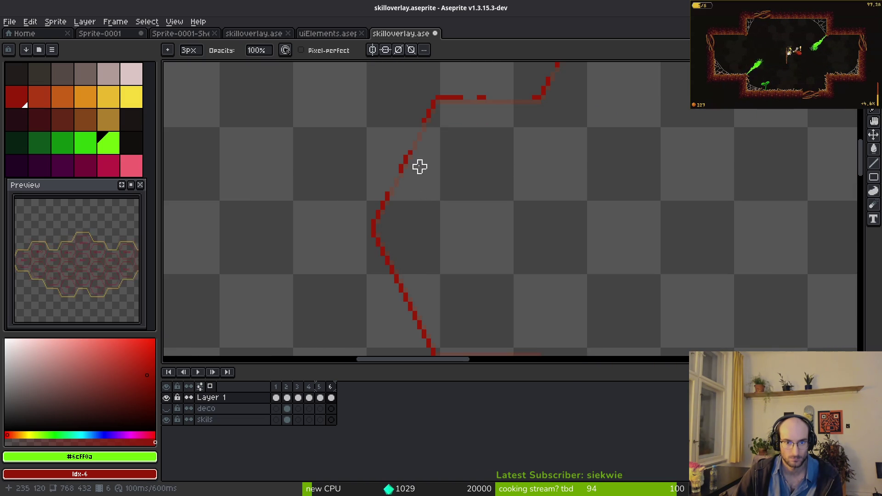
scroll(390, 230, down, 3)
scroll(391, 229, right, 2)
mouse_move(351, 169)
mouse_down()
mouse_move(374, 231)
mouse_move(417, 225)
mouse_up()
Pan right and erase two stretches of the horizontal red line
scroll(395, 193, down, 2)
scroll(395, 193, right, 2)
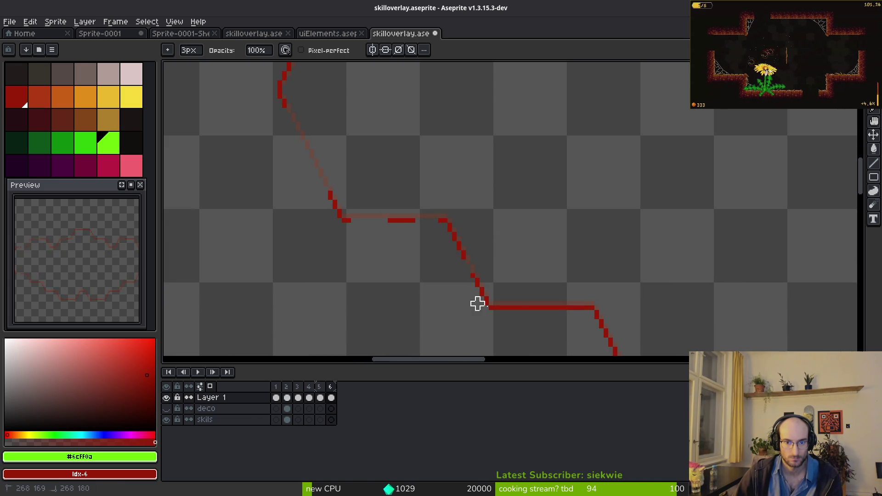
scroll(459, 230, down, 2)
scroll(459, 230, right, 2)
scroll(464, 166, down, 1)
scroll(464, 165, right, 2)
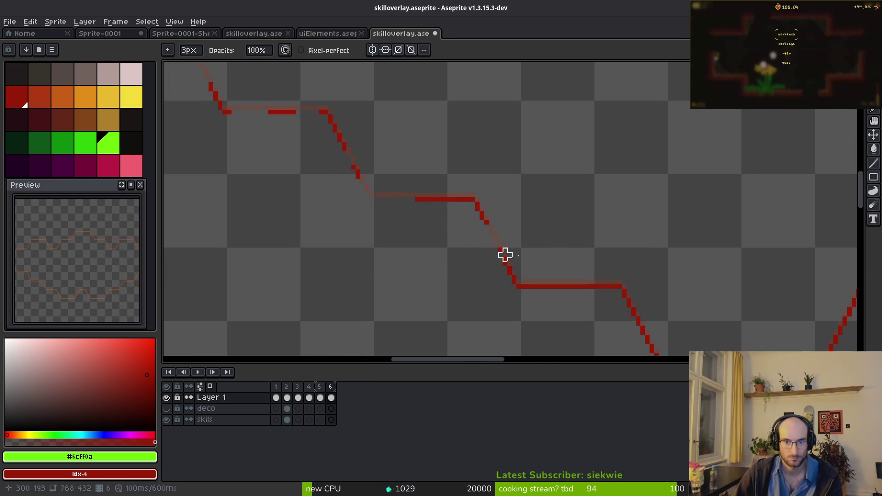
scroll(494, 248, down, 1)
scroll(493, 248, right, 2)
drag(466, 232, 553, 231)
scroll(528, 268, down, 1)
scroll(527, 267, right, 2)
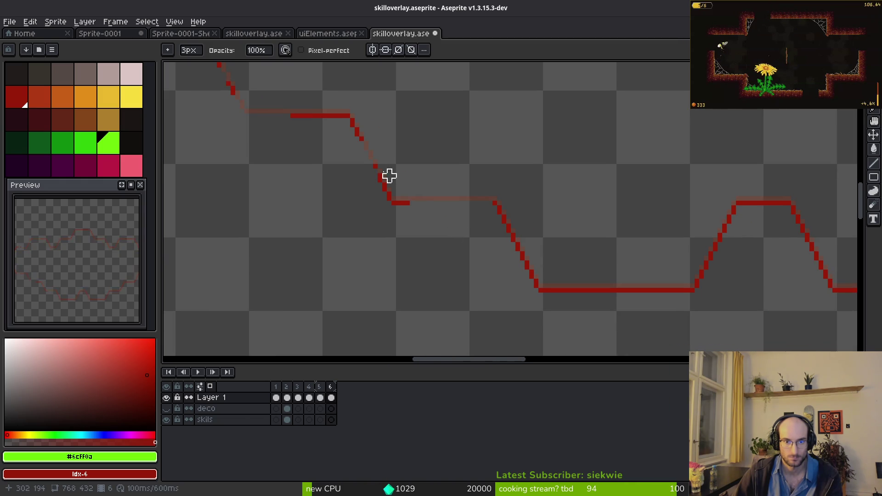
scroll(465, 169, right, 2)
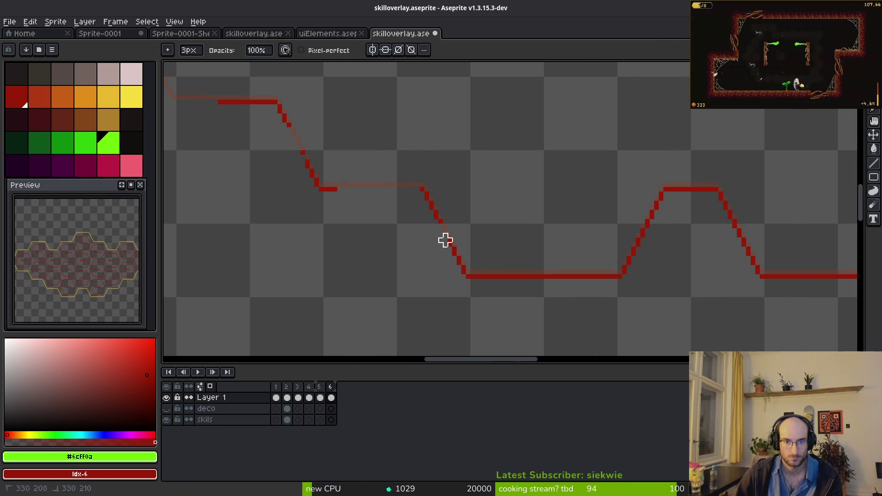
drag(496, 281, 572, 276)
scroll(505, 294, right, 3)
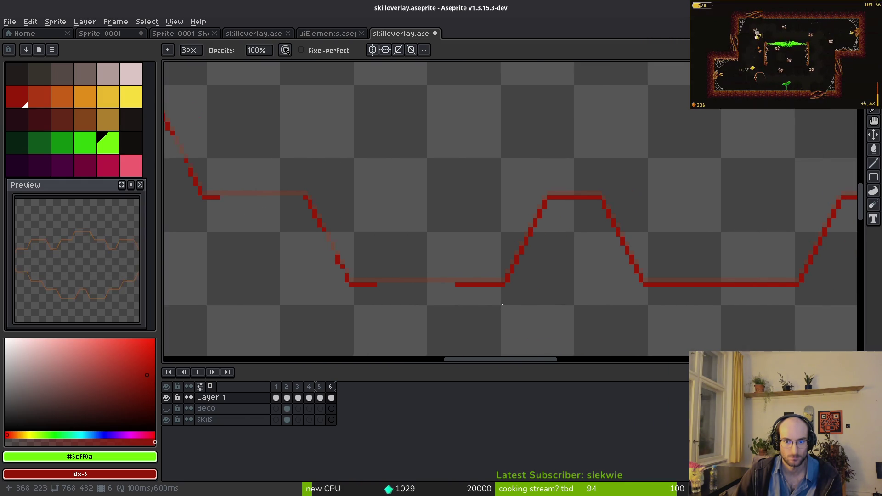
scroll(435, 244, right, 2)
scroll(416, 260, right, 2)
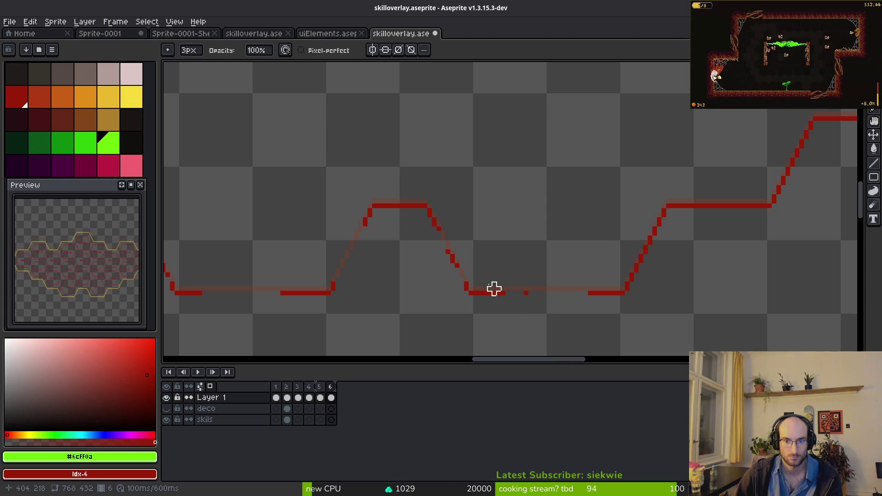
Undo the recent erasures, then redo gaps on the diagonals, bottom line and upper red line
key(ctrl+z)
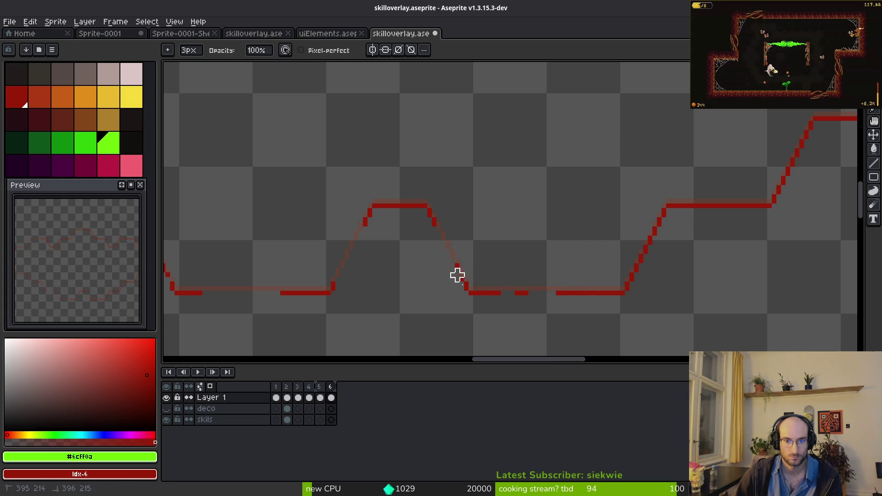
scroll(490, 284, up, 1)
mouse_move(489, 266)
mouse_down()
mouse_move(466, 293)
mouse_move(449, 289)
mouse_up()
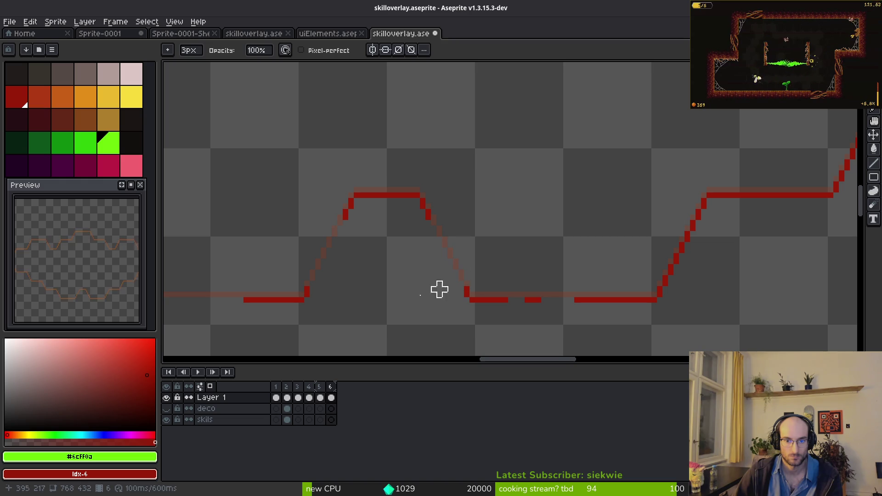
scroll(466, 234, right, 1)
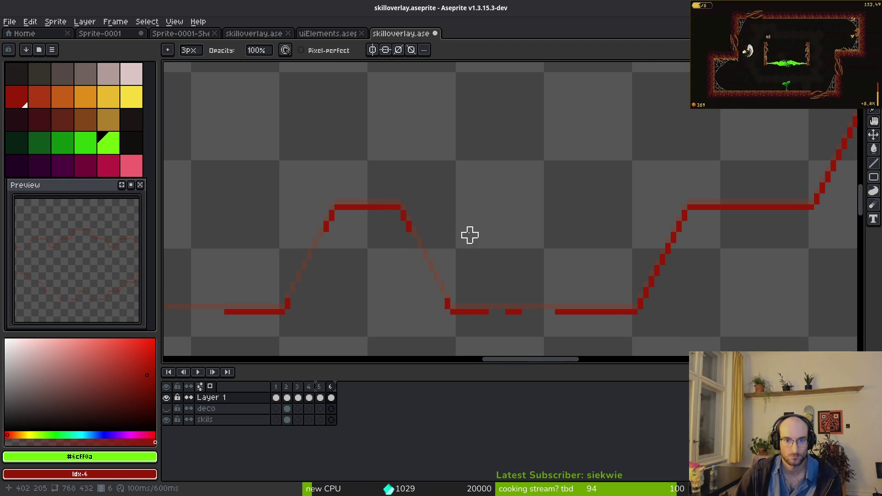
drag(431, 230, 447, 224)
scroll(453, 263, right, 5)
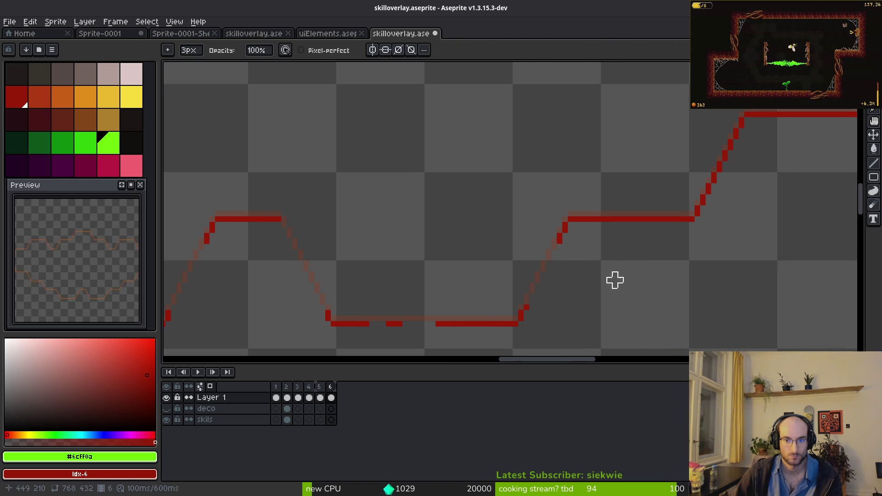
scroll(598, 274, right, 4)
drag(535, 225, 583, 230)
Cut gaps across the stepped outline and part of its diagonal
scroll(510, 241, down, 3)
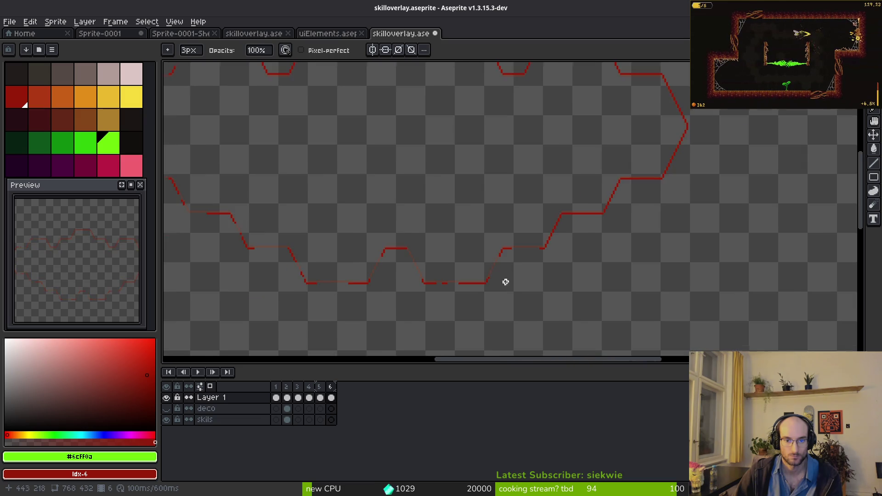
scroll(429, 238, up, 3)
scroll(424, 270, up, 4)
scroll(478, 218, down, 3)
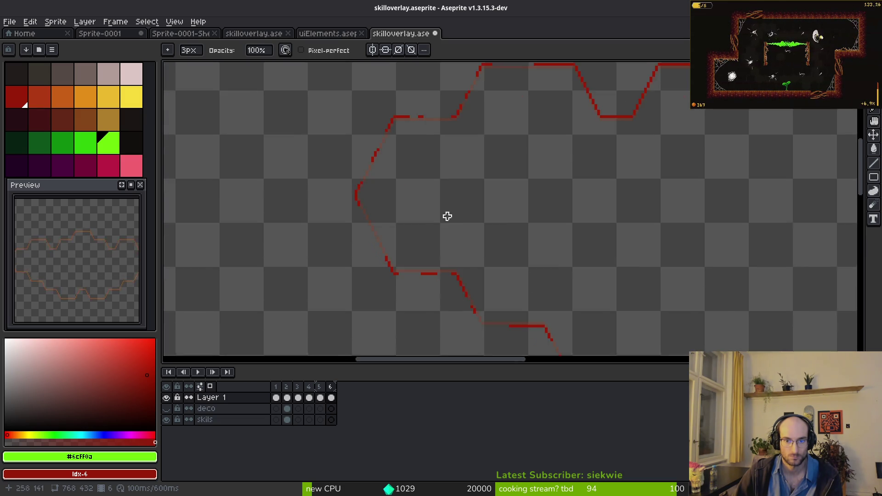
scroll(359, 240, up, 2)
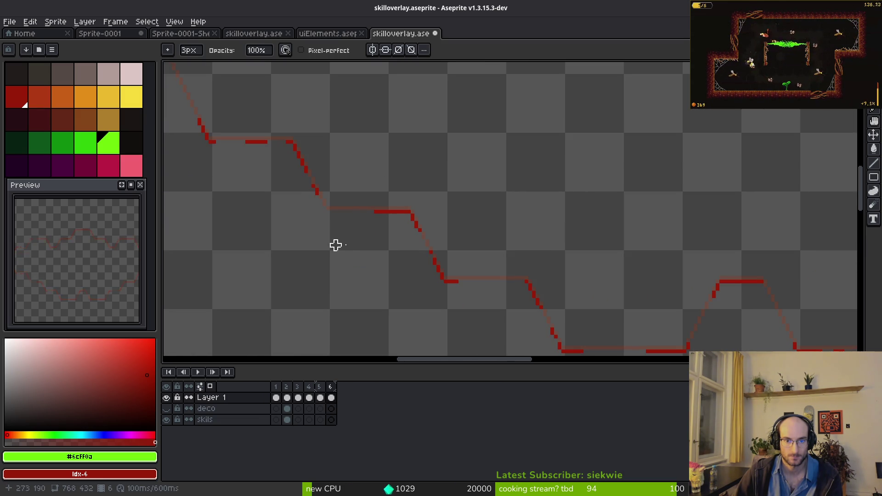
scroll(339, 191, up, 1)
scroll(605, 214, right, 3)
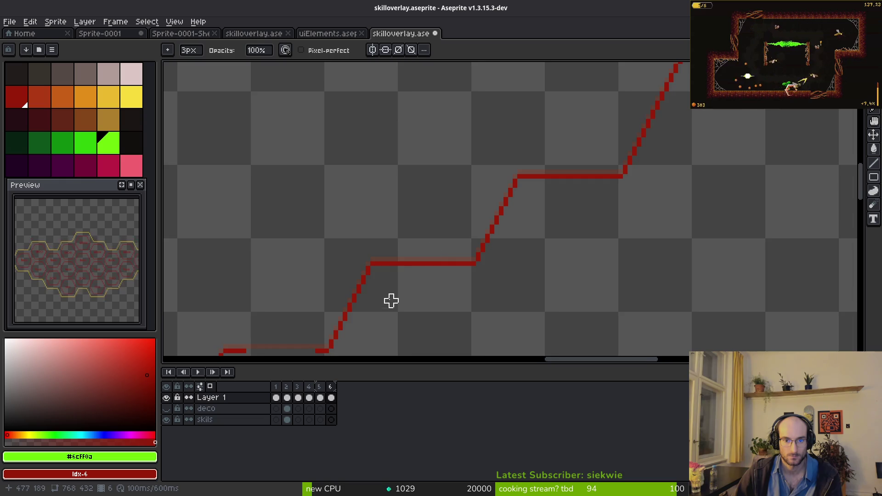
scroll(387, 301, down, 1)
scroll(387, 301, left, 2)
mouse_move(387, 288)
mouse_down()
mouse_move(462, 206)
mouse_move(477, 263)
mouse_move(629, 150)
mouse_up()
scroll(482, 225, up, 1)
scroll(482, 225, right, 1)
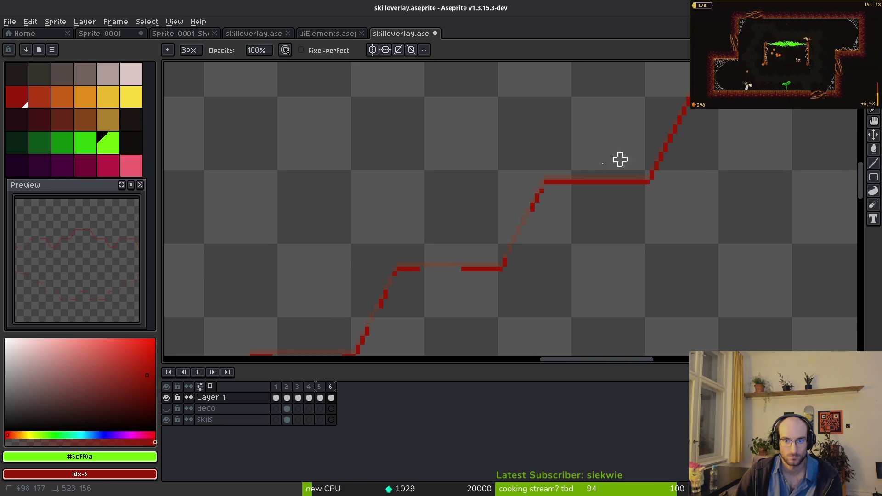
scroll(556, 182, up, 1)
scroll(555, 182, right, 1)
drag(577, 258, 614, 194)
Break up the right diagonal, another outline section and the lower horizontal edge
scroll(599, 230, up, 2)
scroll(598, 230, right, 2)
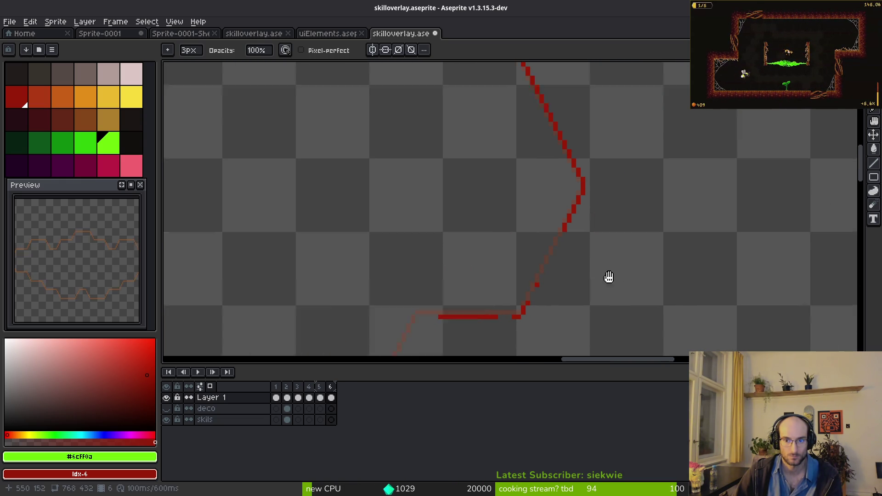
scroll(525, 136, up, 2)
scroll(525, 136, right, 1)
mouse_move(533, 237)
mouse_down()
mouse_move(536, 262)
mouse_move(518, 199)
mouse_move(508, 219)
mouse_up()
scroll(483, 185, up, 1)
scroll(484, 184, left, 2)
drag(483, 185, 416, 133)
scroll(464, 242, up, 2)
scroll(464, 242, left, 3)
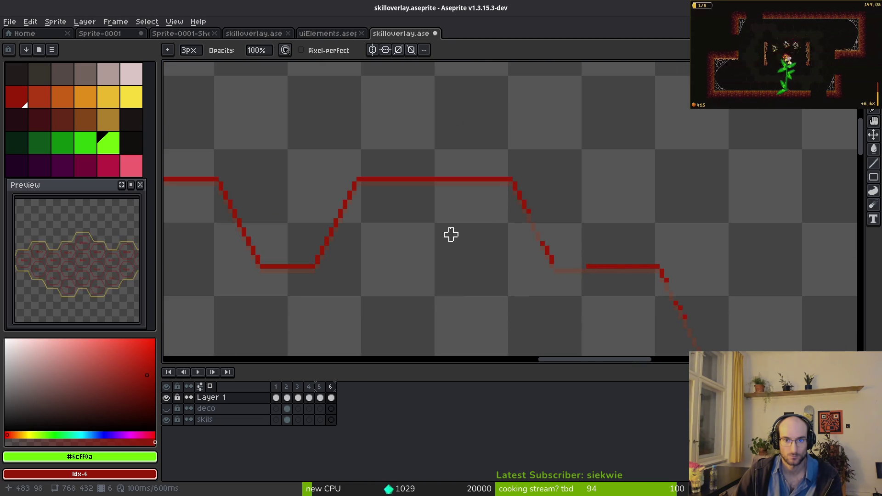
drag(624, 265, 588, 262)
Erase two short pieces of the upper line and the bottom segment's left end
scroll(649, 256, left, 1)
scroll(649, 256, up, 1)
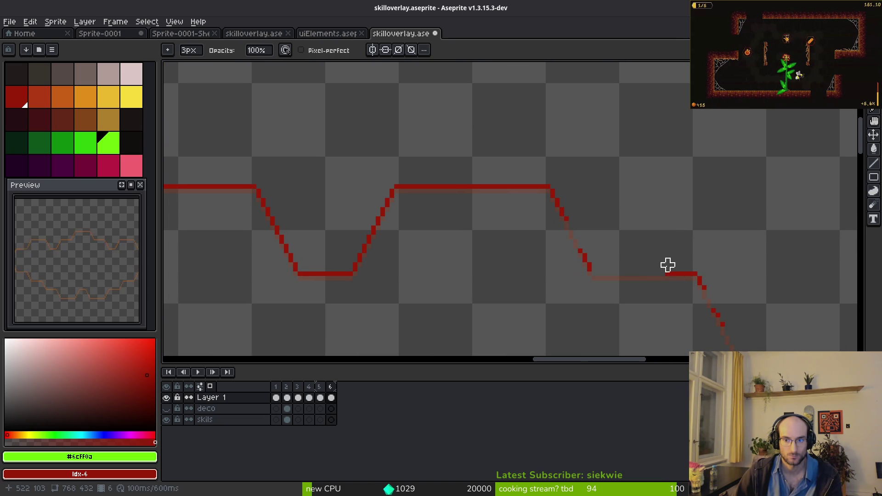
scroll(672, 233, up, 2)
scroll(672, 233, left, 2)
drag(622, 203, 613, 203)
drag(513, 203, 499, 202)
scroll(515, 245, left, 1)
scroll(515, 245, down, 1)
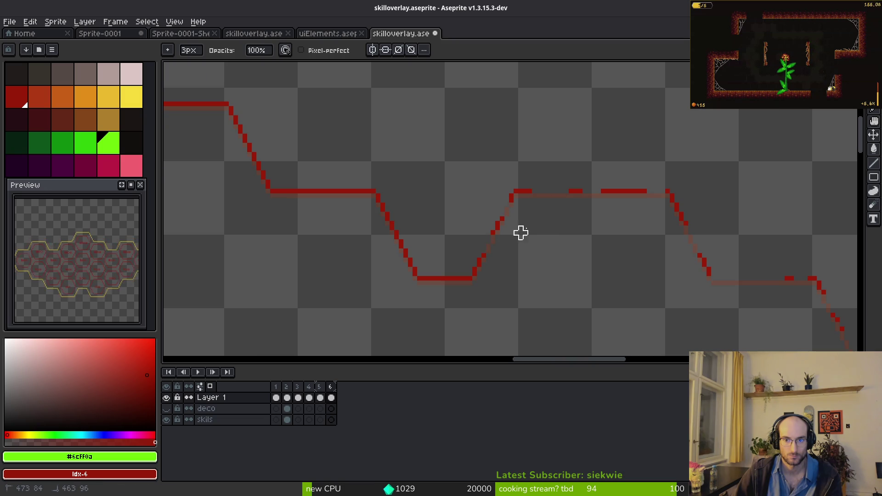
scroll(457, 209, down, 1)
scroll(527, 262, up, 2)
drag(523, 293, 505, 293)
scroll(582, 239, left, 1)
scroll(581, 238, left, 1)
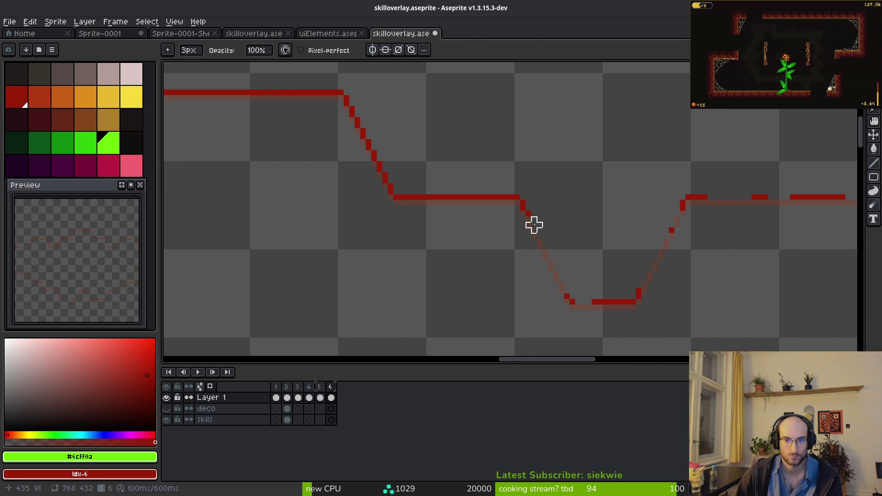
key(Right)
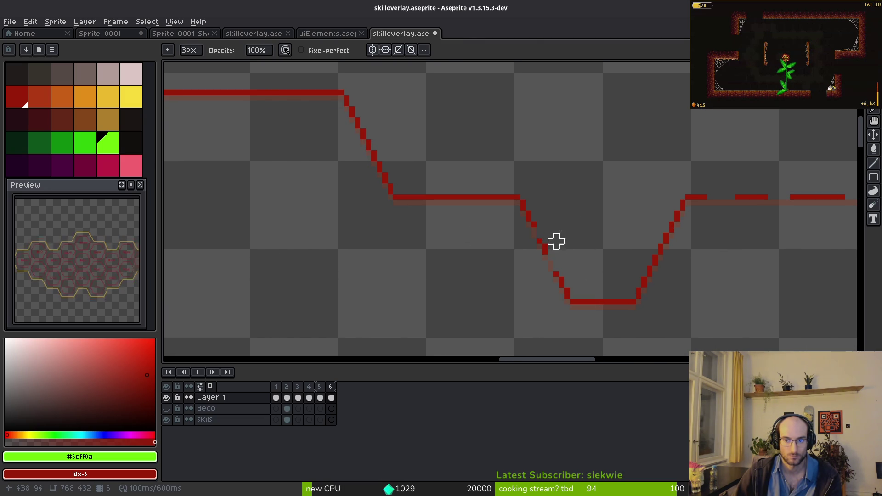
Erase pixels along the diagonal, undoing one stroke, then gap the middle plateau line
scroll(671, 218, right, 3)
scroll(670, 219, down, 1)
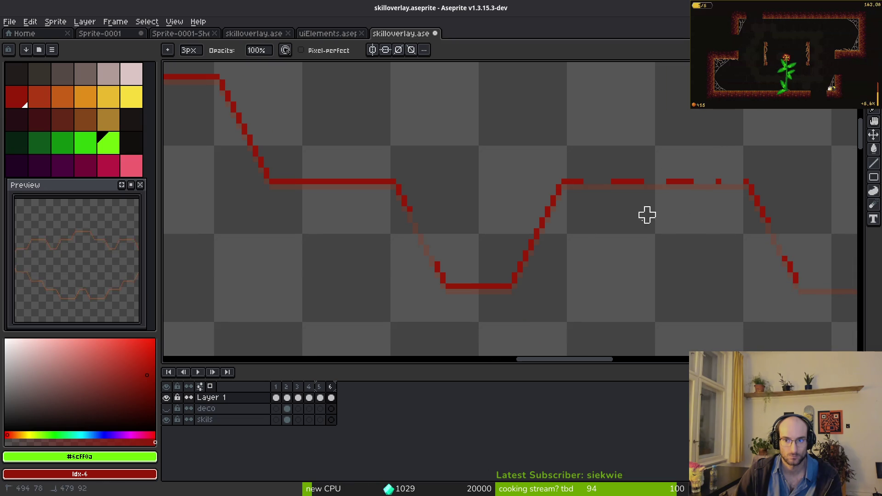
drag(718, 182, 708, 193)
drag(544, 216, 518, 272)
scroll(493, 226, left, 3)
scroll(492, 227, up, 1)
drag(576, 301, 561, 288)
key(ctrl+z)
scroll(587, 222, up, 1)
drag(494, 201, 443, 203)
Erase the upper diagonal end and cut a short gap in the top plateau, undoing one attempt
scroll(445, 172, up, 2)
scroll(445, 171, left, 2)
drag(443, 236, 345, 196)
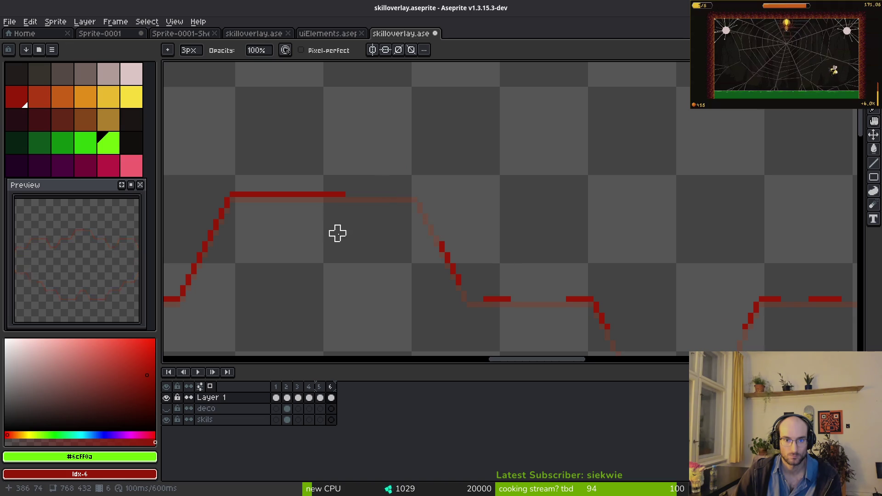
scroll(332, 227, left, 3)
drag(441, 202, 403, 218)
key(ctrl+z)
drag(482, 207, 458, 207)
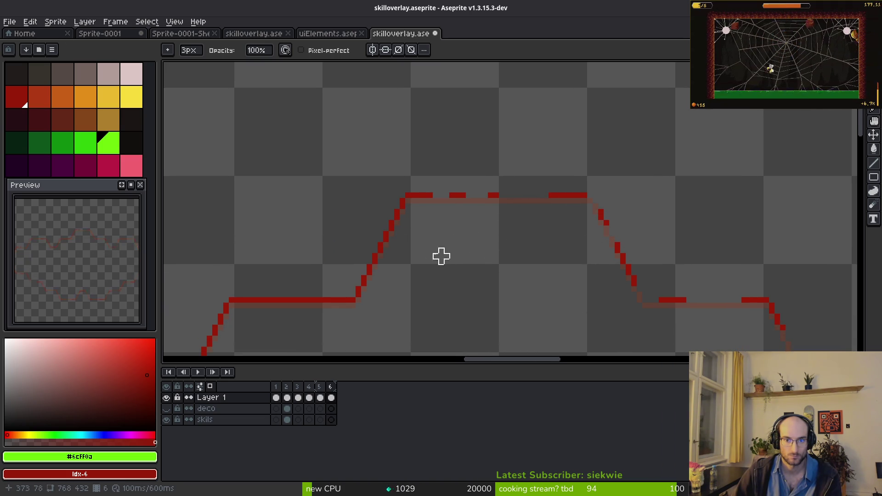
Erase part of the left diagonal and two small gaps in the lower plateau
scroll(447, 256, left, 2)
scroll(447, 256, down, 2)
drag(443, 186, 407, 237)
scroll(531, 240, left, 2)
click(404, 237)
click(370, 235)
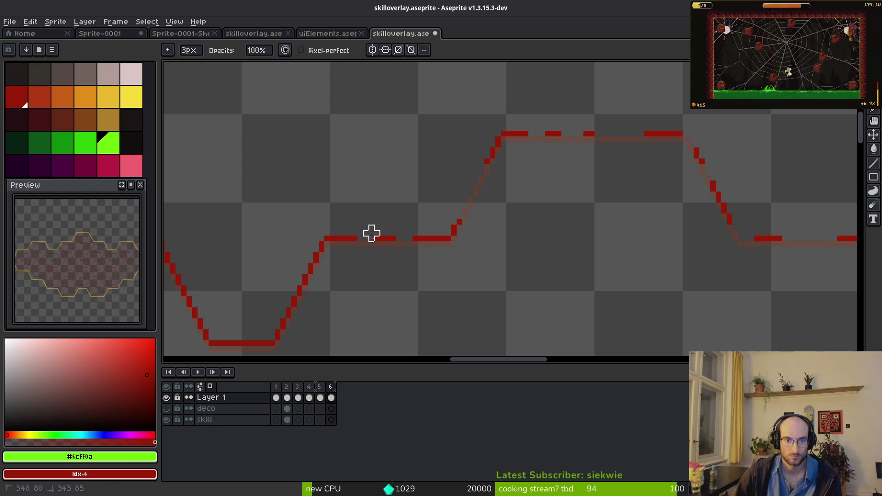
scroll(439, 287, down, 2)
scroll(521, 262, left, 3)
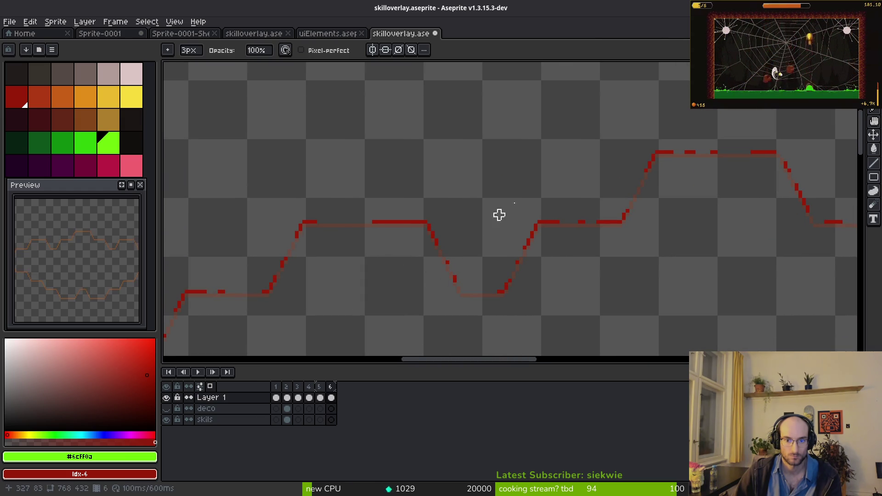
scroll(411, 225, down, 3)
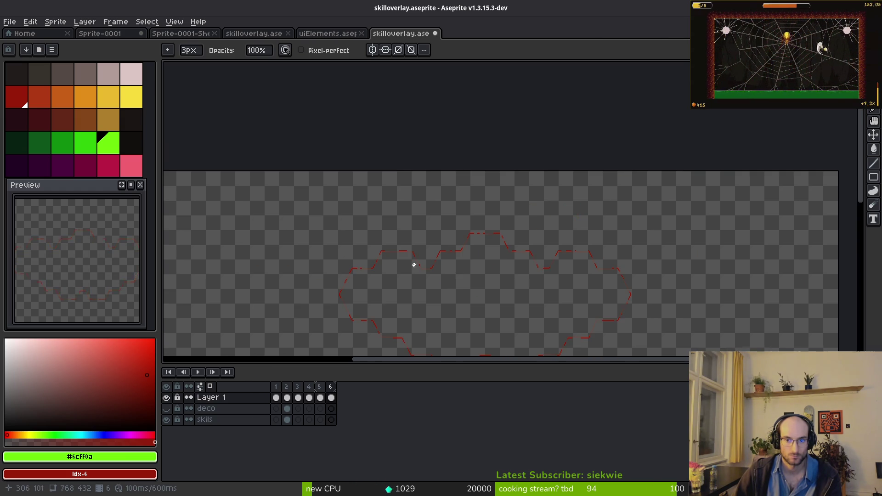
Go back to frame 5 and drag its Layer 1 cel in the timeline to a new frame 7
scroll(470, 244, up, 1)
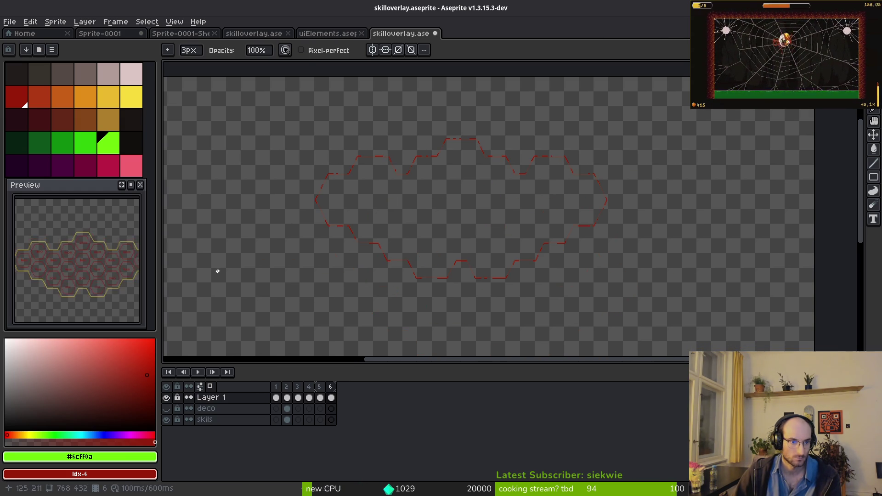
key(comma)
scroll(441, 172, up, 4)
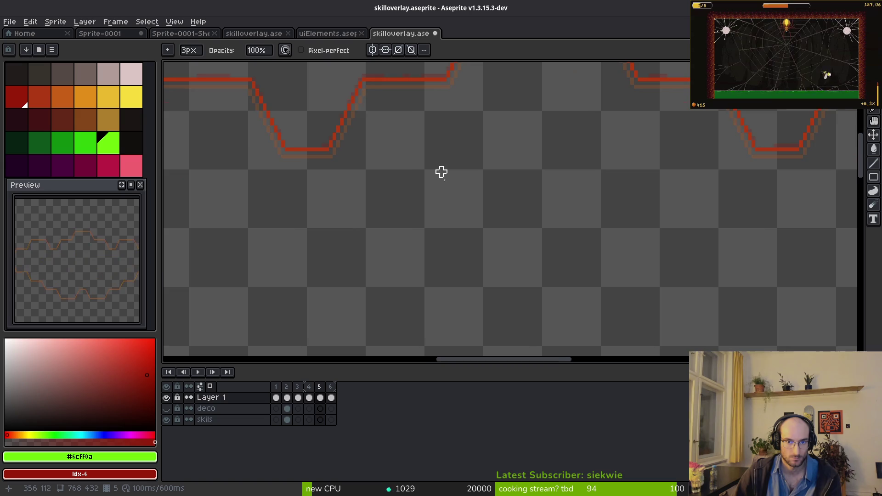
scroll(446, 184, up, 5)
scroll(446, 184, left, 3)
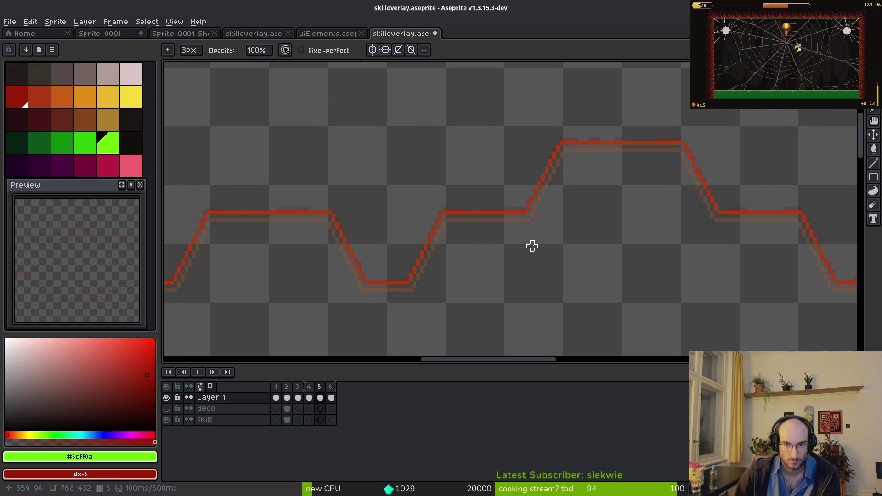
scroll(487, 246, up, 1)
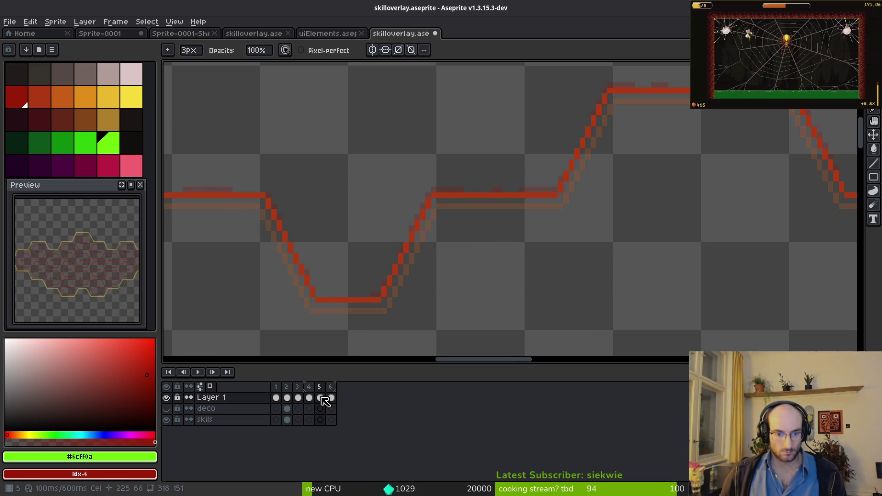
drag(321, 398, 342, 398)
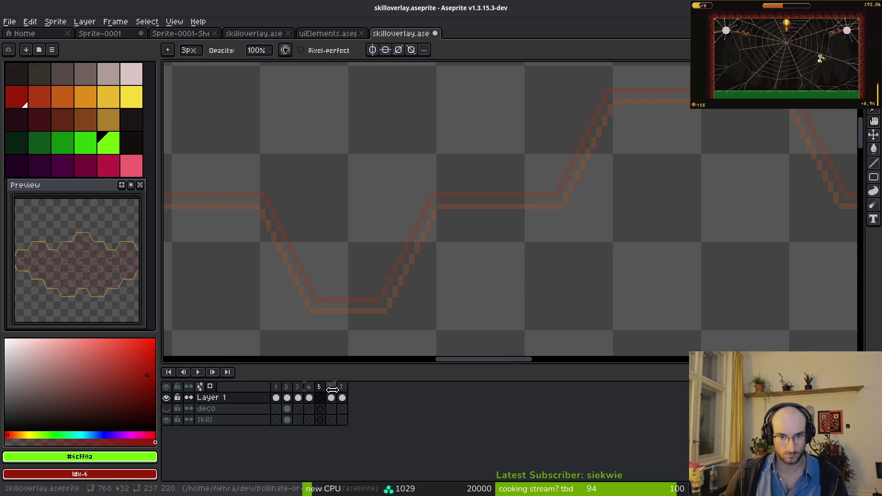
On frame 6, erase two short gaps in the upper red outline
click(331, 391)
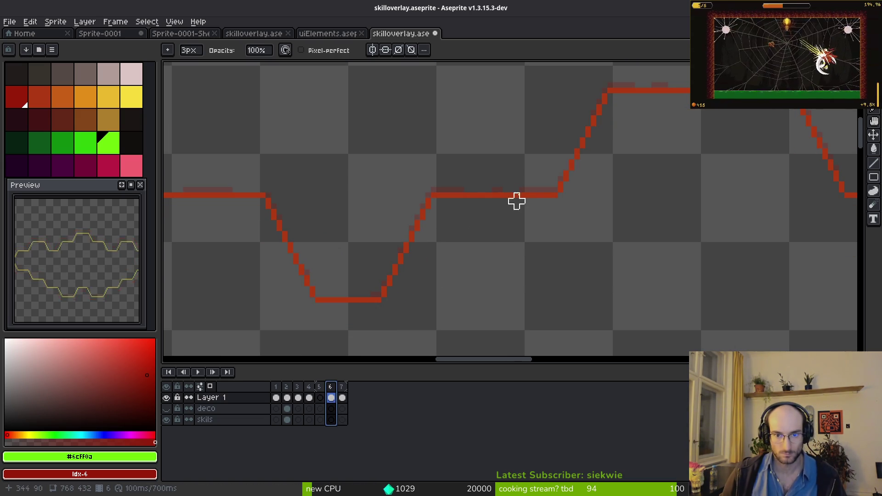
scroll(478, 207, up, 1)
click(477, 191)
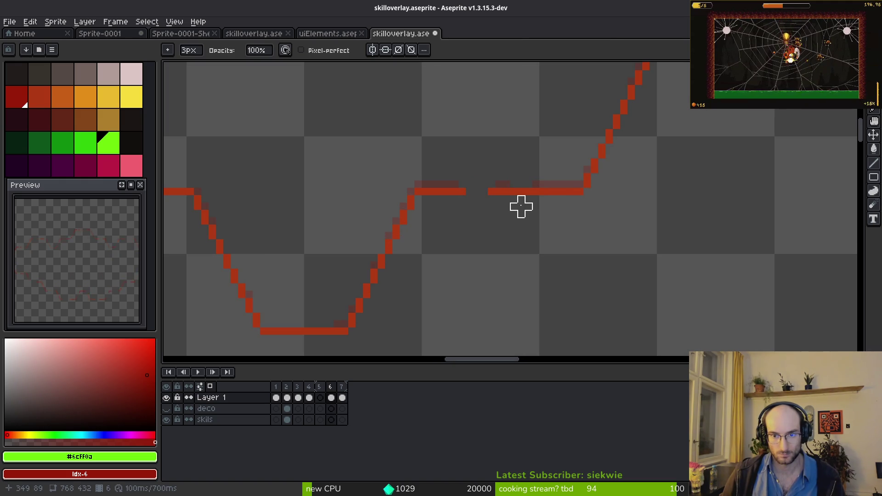
scroll(543, 234, up, 3)
scroll(542, 235, right, 3)
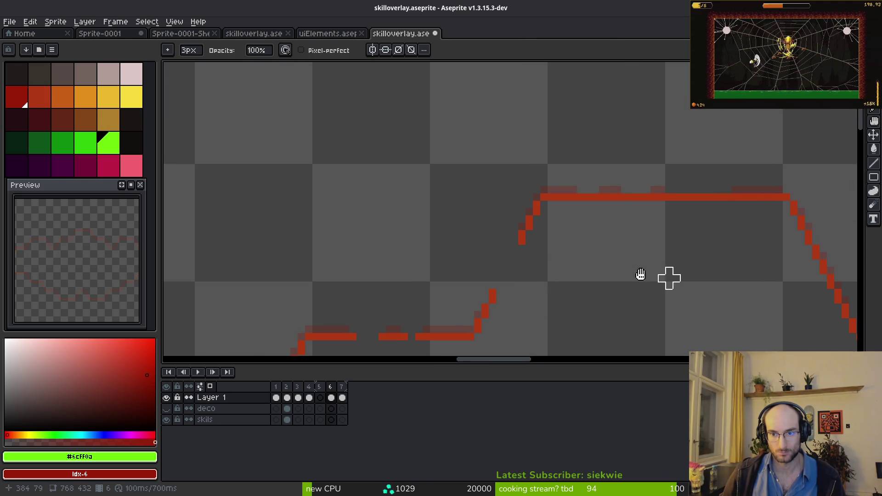
scroll(666, 225, right, 3)
click(602, 178)
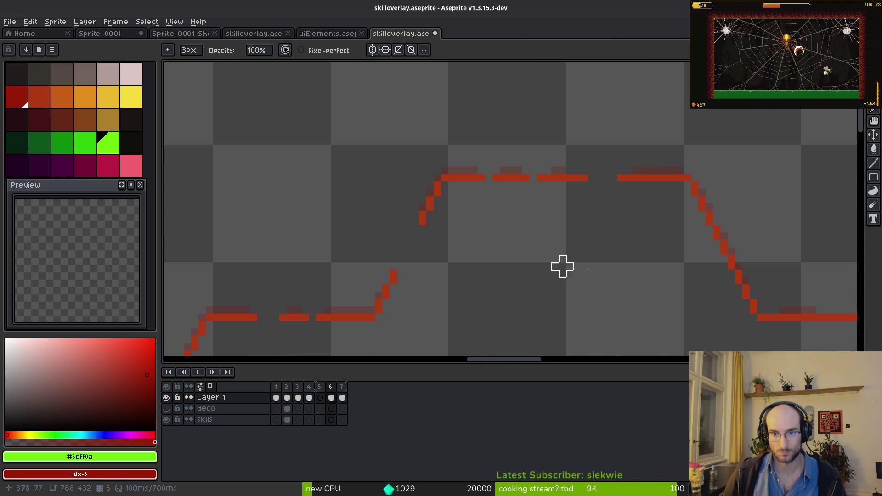
Erase a short stretch of the lower red line to break it into dashes
drag(496, 215, 375, 187)
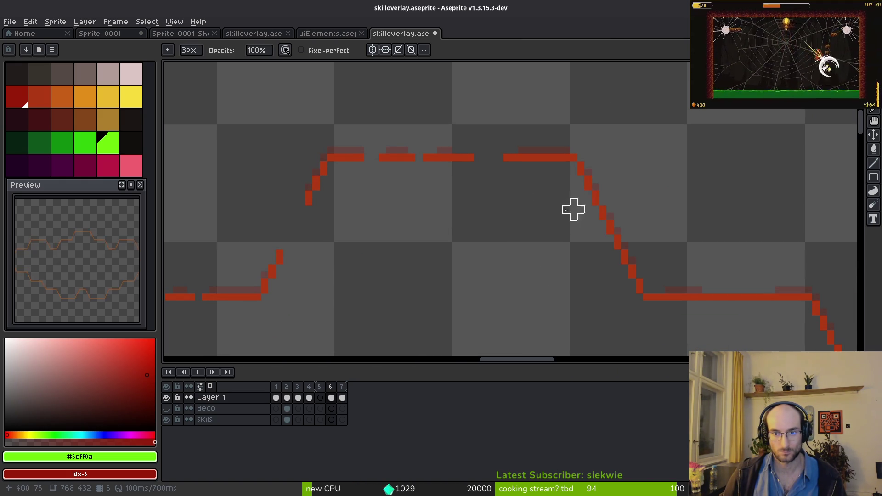
scroll(478, 157, right, 3)
drag(588, 276, 610, 274)
scroll(606, 216, down, 3)
scroll(607, 216, right, 2)
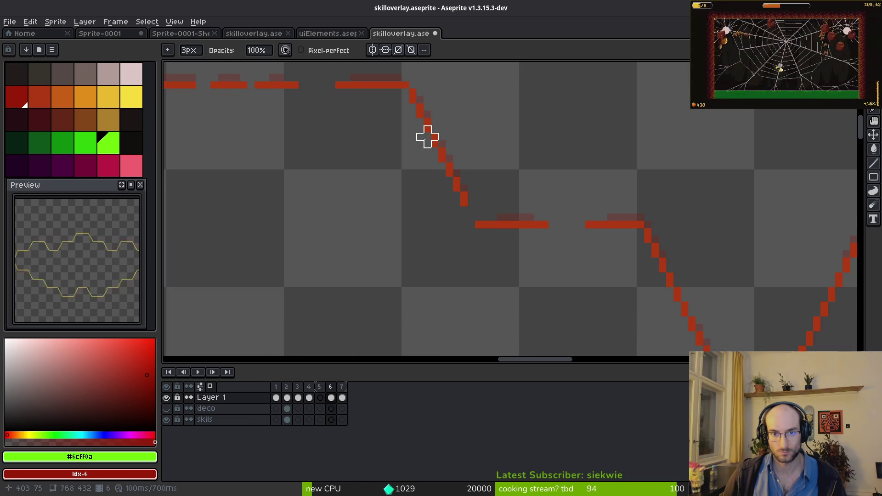
scroll(552, 184, right, 5)
scroll(500, 190, down, 2)
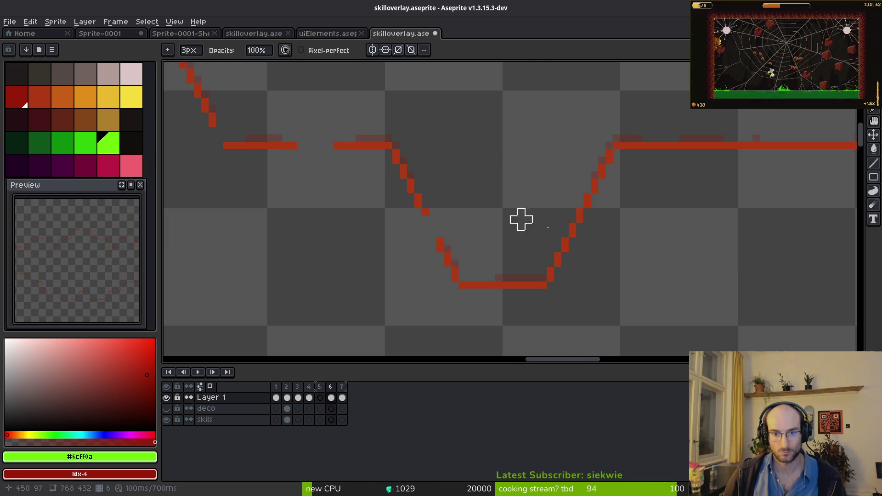
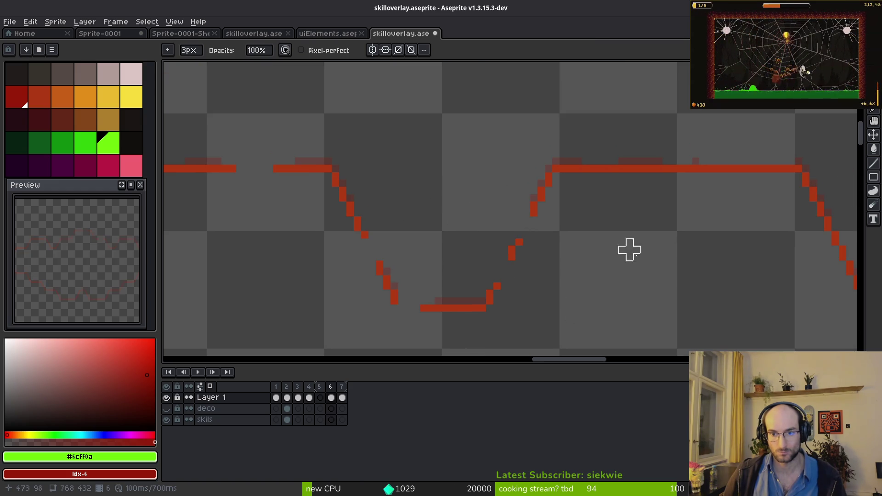
Erase two short gaps in the lower horizontal red line with the 3px Eraser
scroll(605, 255, right, 2)
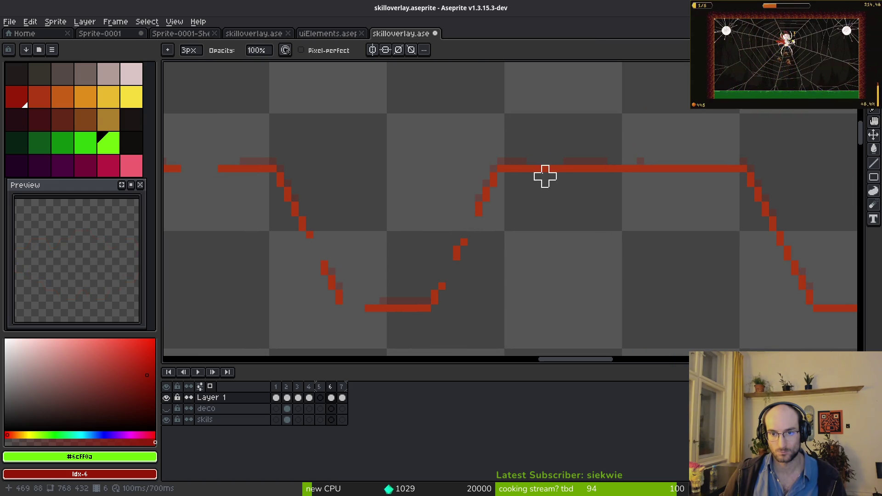
scroll(569, 165, right, 3)
scroll(602, 154, up, 1)
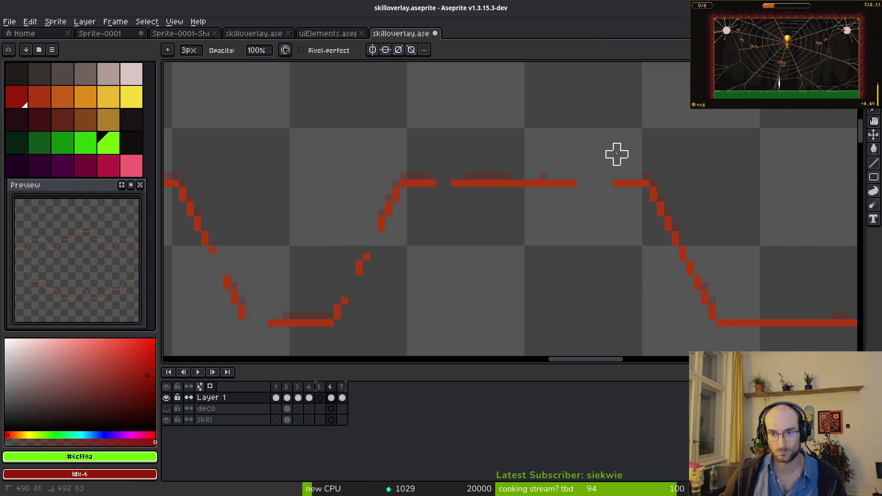
scroll(574, 168, right, 4)
scroll(574, 167, down, 2)
click(547, 241)
click(591, 242)
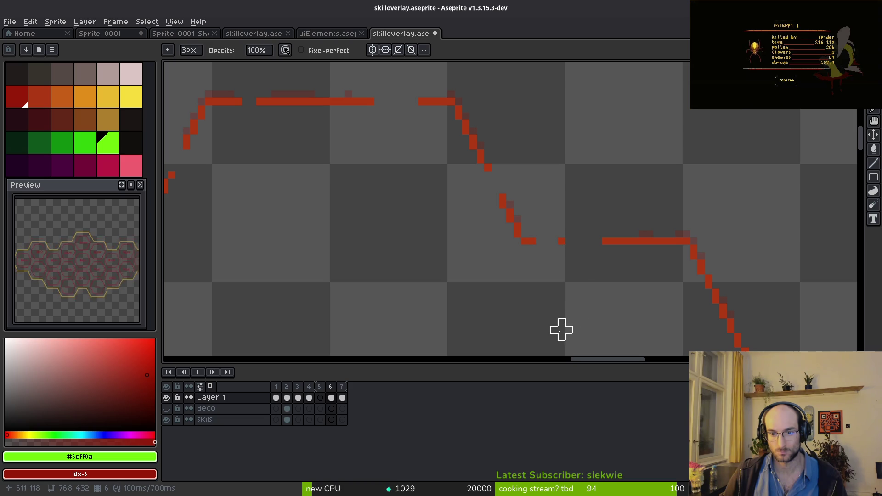
Erase a small gap in another horizontal red edge, then pan around the canvas
scroll(529, 257, right, 3)
scroll(500, 193, down, 2)
click(514, 168)
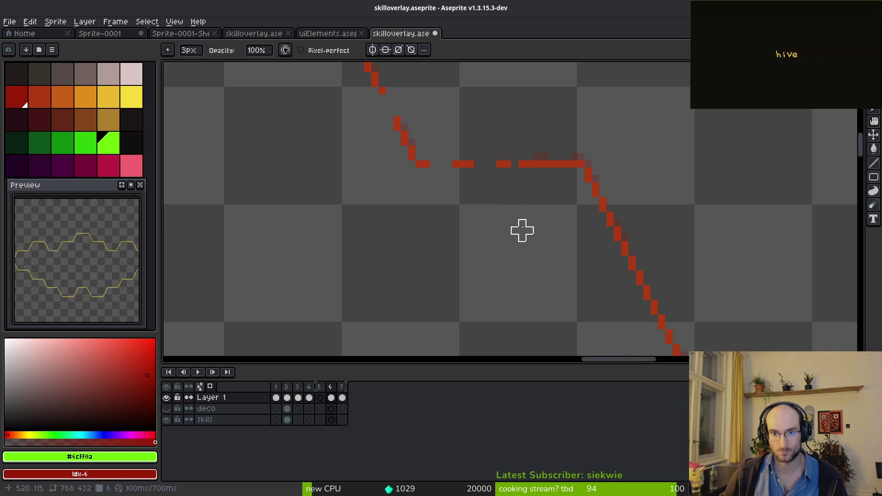
scroll(544, 223, down, 1)
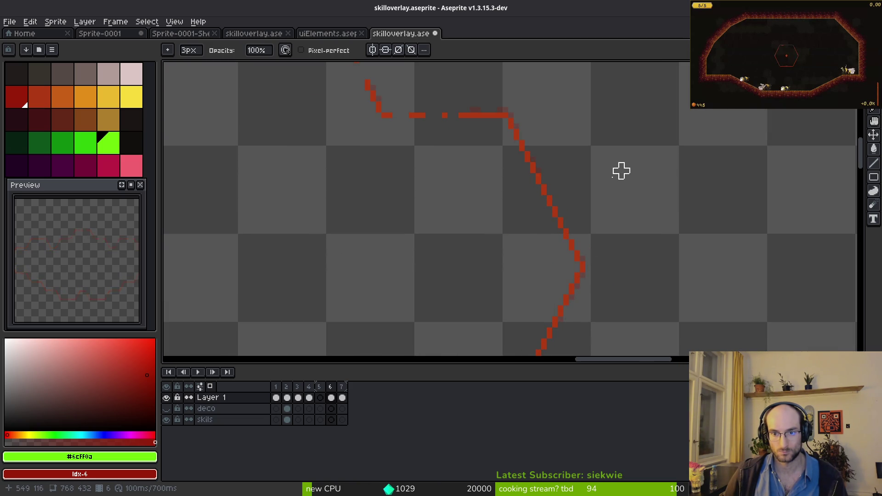
scroll(611, 220, up, 2)
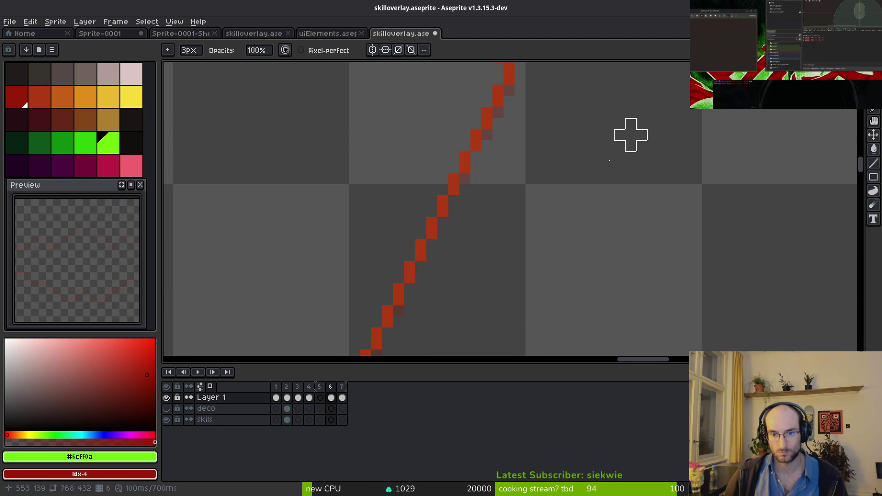
scroll(631, 243, down, 3)
scroll(427, 238, up, 1)
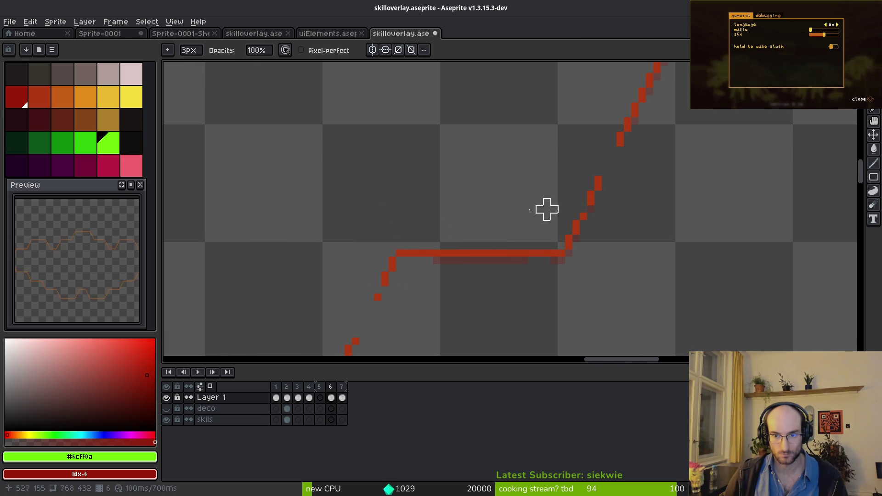
scroll(511, 201, down, 2)
scroll(588, 175, up, 1)
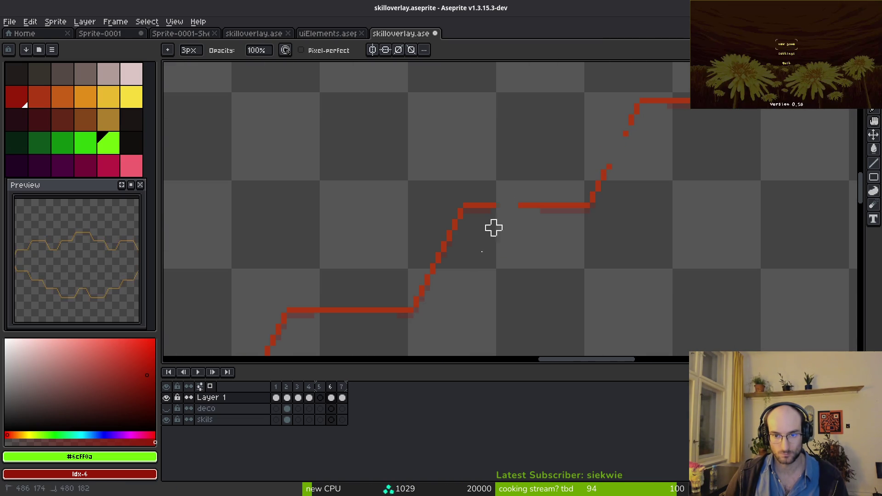
scroll(542, 202, right, 3)
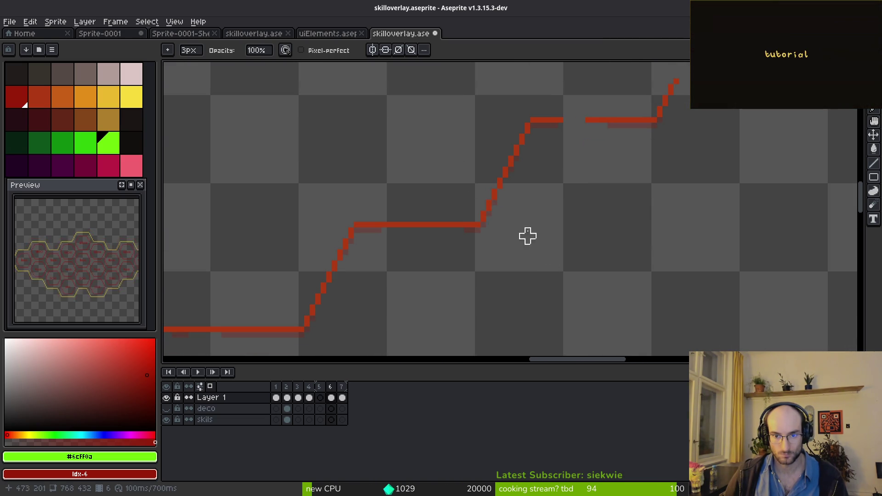
scroll(497, 187, up, 2)
Cut small gaps into the diagonal red step and along the lower horizontal edge
click(502, 174)
scroll(636, 201, down, 1)
drag(418, 244, 385, 248)
click(341, 232)
Erase a three-pixel break in the horizontal red line
scroll(629, 201, left, 8)
scroll(630, 201, down, 3)
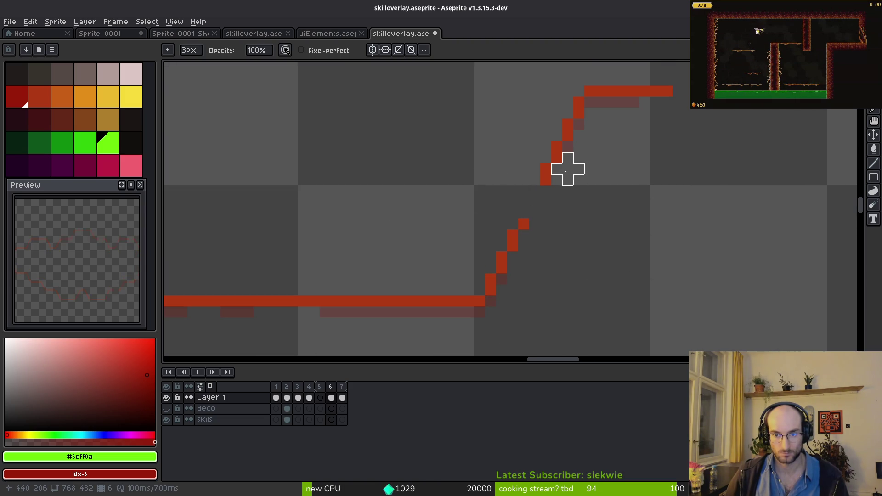
scroll(666, 223, down, 4)
scroll(560, 223, up, 2)
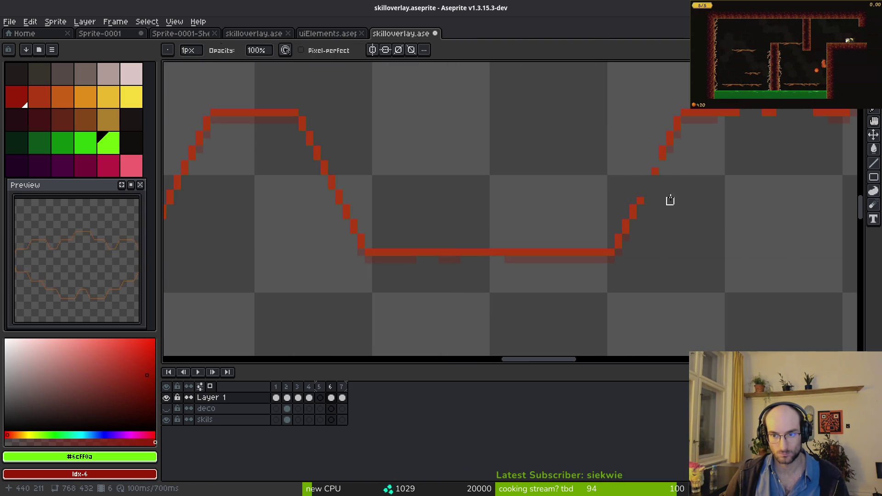
drag(500, 232, 486, 260)
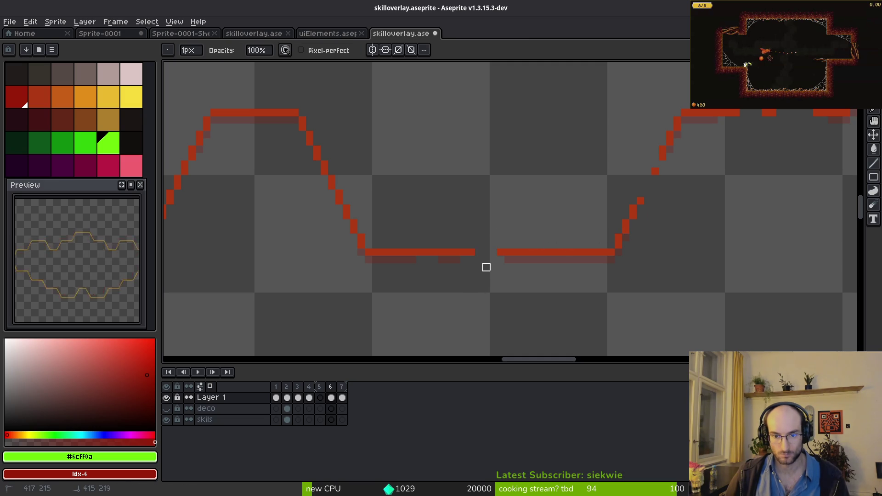
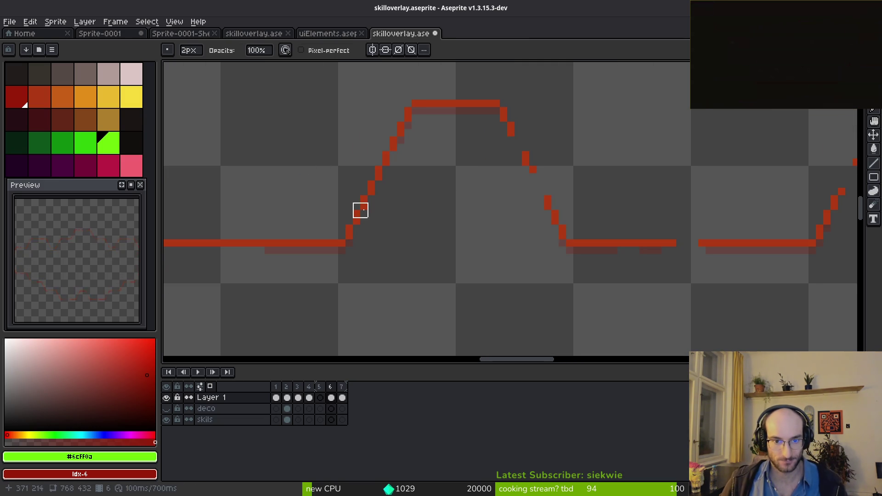
Erase small gaps in the left, diagonal and middle red outline segments
scroll(423, 248, down, 2)
scroll(433, 242, up, 2)
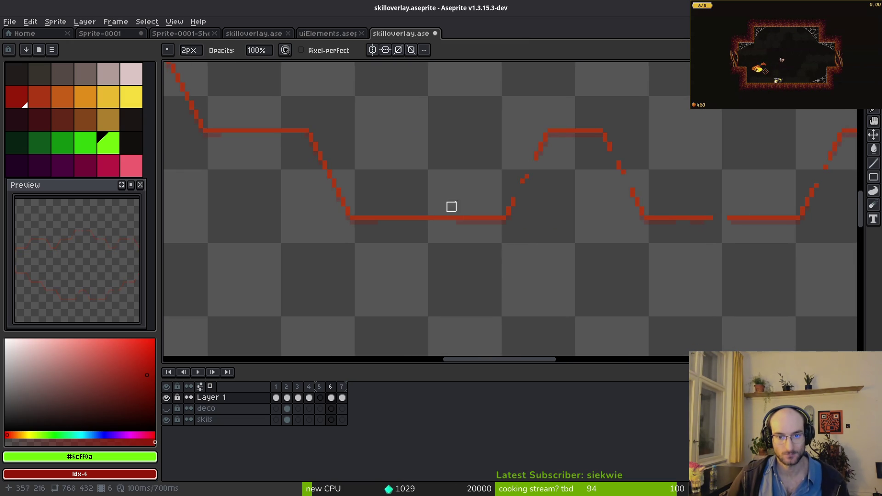
drag(418, 219, 439, 220)
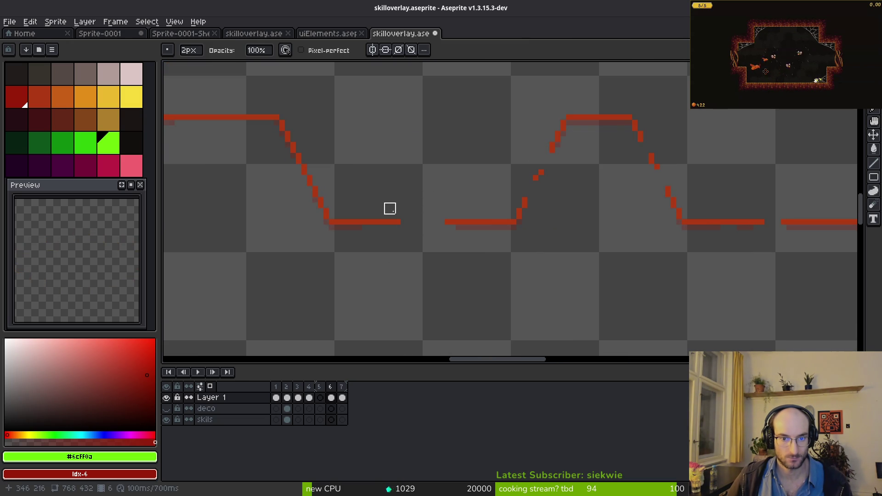
scroll(520, 203, down, 2)
scroll(565, 251, up, 2)
mouse_move(530, 222)
mouse_down()
mouse_move(460, 279)
mouse_move(434, 206)
mouse_move(504, 298)
mouse_up()
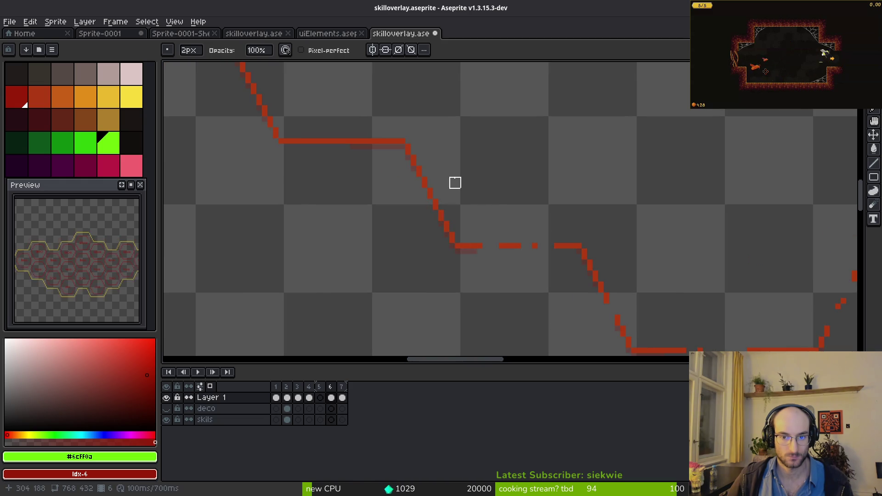
drag(477, 199, 520, 208)
drag(381, 218, 409, 230)
mouse_move(395, 195)
mouse_down()
mouse_move(360, 221)
mouse_move(372, 157)
mouse_up()
mouse_move(262, 236)
mouse_down()
mouse_move(532, 269)
mouse_move(535, 305)
mouse_up()
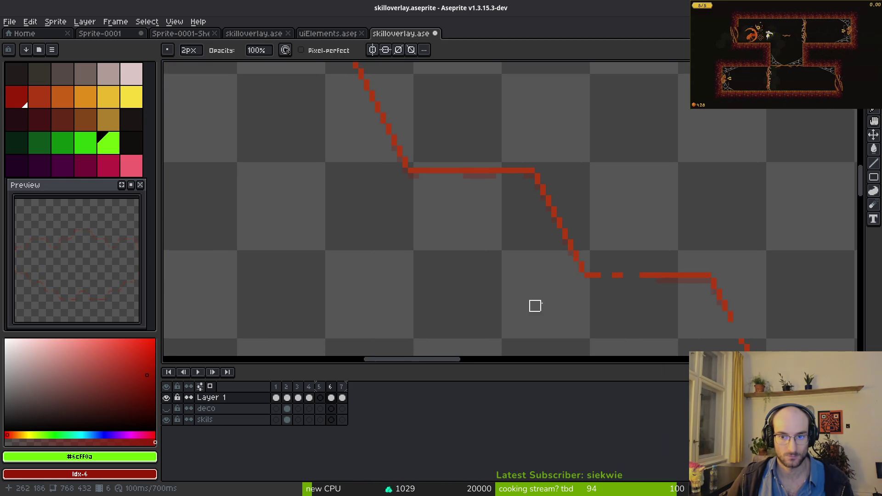
scroll(528, 187, up, 4)
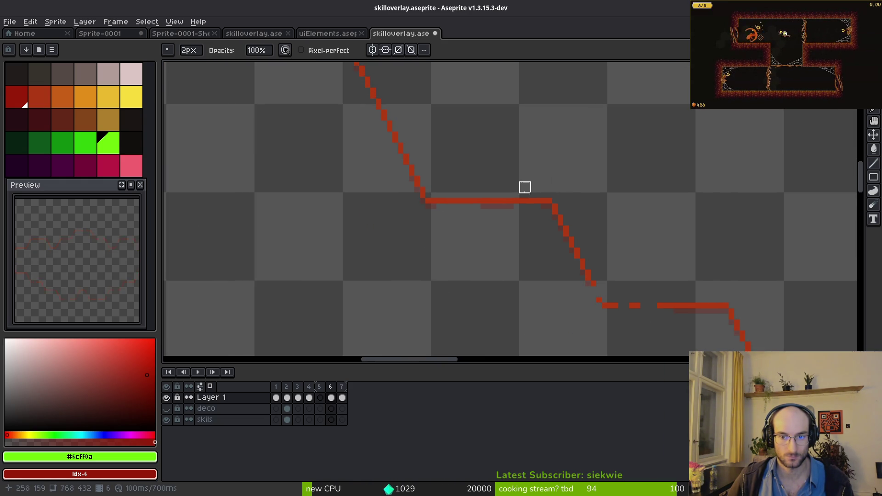
mouse_move(326, 174)
mouse_down()
mouse_move(297, 278)
mouse_move(368, 233)
mouse_up()
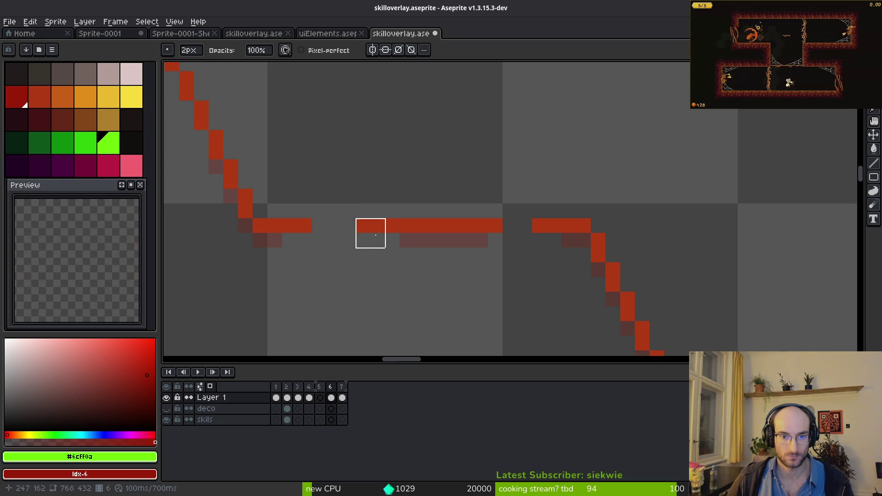
Erase two gaps in the top red horizontal line, comparing it with undo and redo
scroll(454, 272, down, 3)
scroll(432, 244, up, 2)
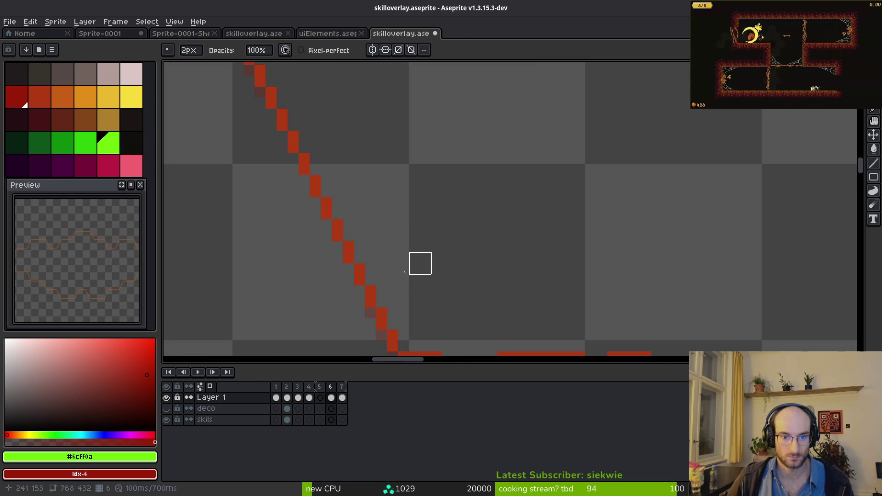
scroll(490, 262, up, 1)
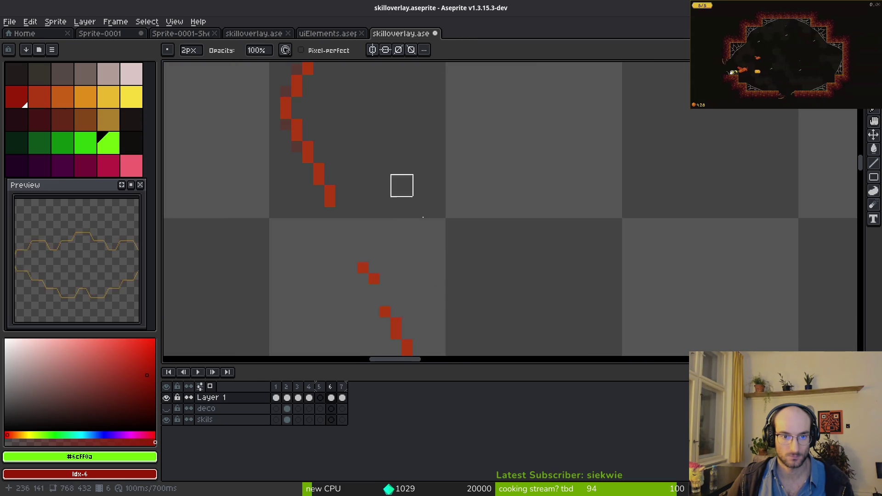
scroll(414, 193, up, 3)
scroll(414, 193, left, 1)
scroll(410, 199, up, 3)
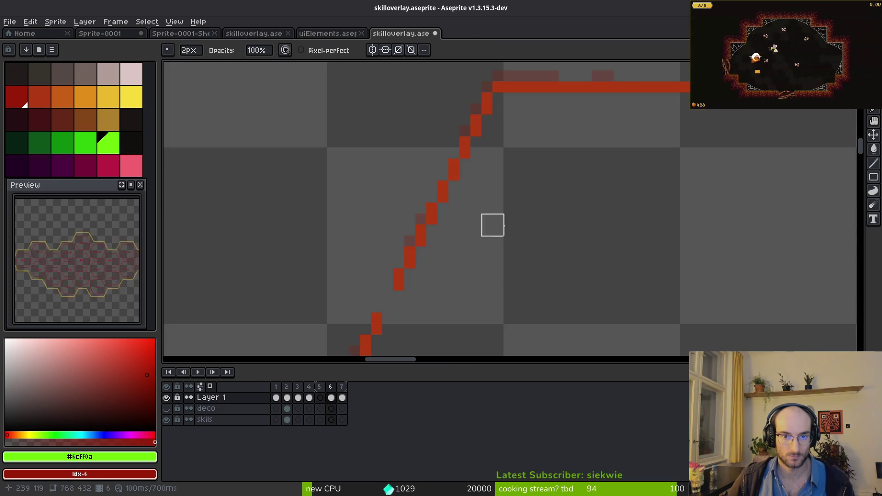
scroll(492, 230, right, 1)
scroll(638, 232, up, 1)
scroll(638, 232, right, 2)
drag(523, 188, 566, 191)
key(ctrl+z)
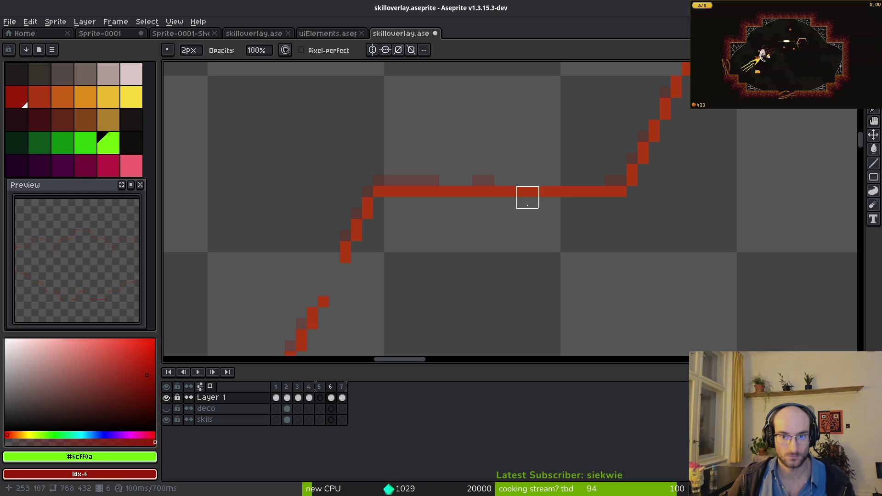
scroll(594, 220, down, 1)
scroll(551, 235, up, 1)
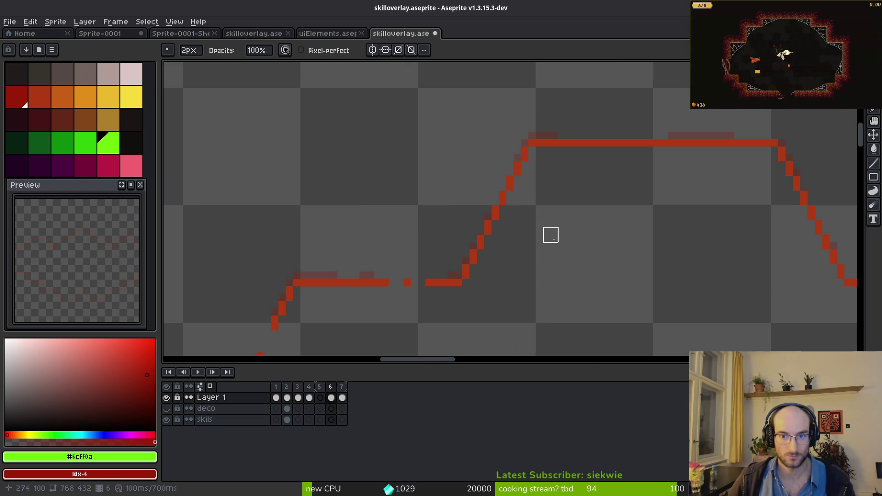
scroll(492, 168, right, 2)
key(ctrl+y)
key(ctrl+y)
key(ctrl+z)
key(ctrl+z)
click(555, 157)
click(512, 157)
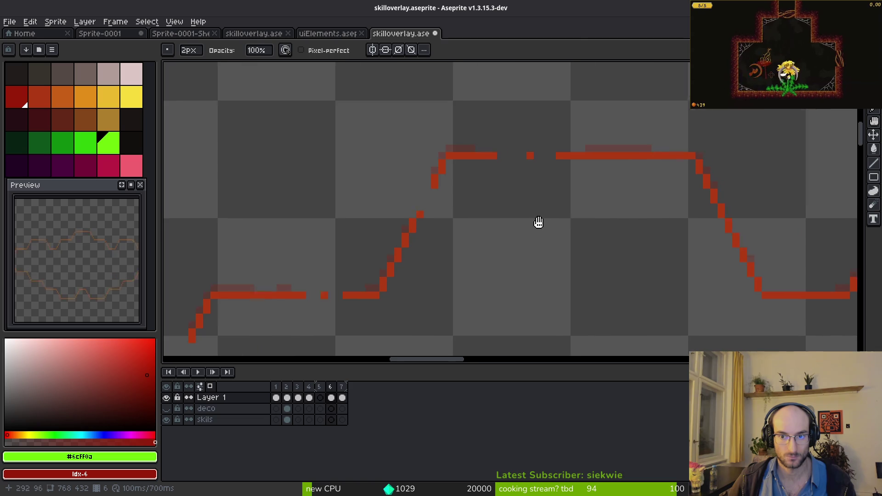
Erase a piece of the V's bottom red line
scroll(588, 202, right, 3)
scroll(478, 229, right, 3)
drag(436, 260, 422, 260)
scroll(577, 262, right, 1)
scroll(577, 262, up, 1)
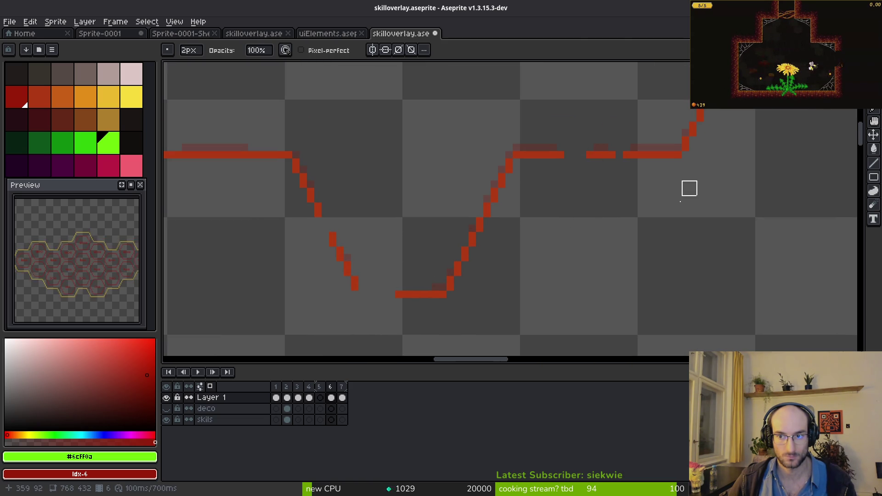
scroll(508, 189, down, 6)
Save the cleaned-up skilloverlay.aseprite file
key(v)
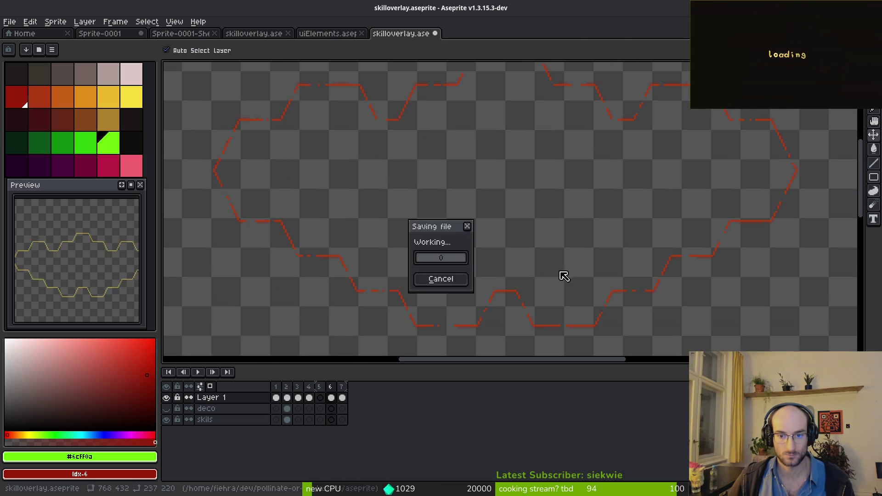
key(b)
scroll(461, 270, down, 2)
key(ctrl+s)
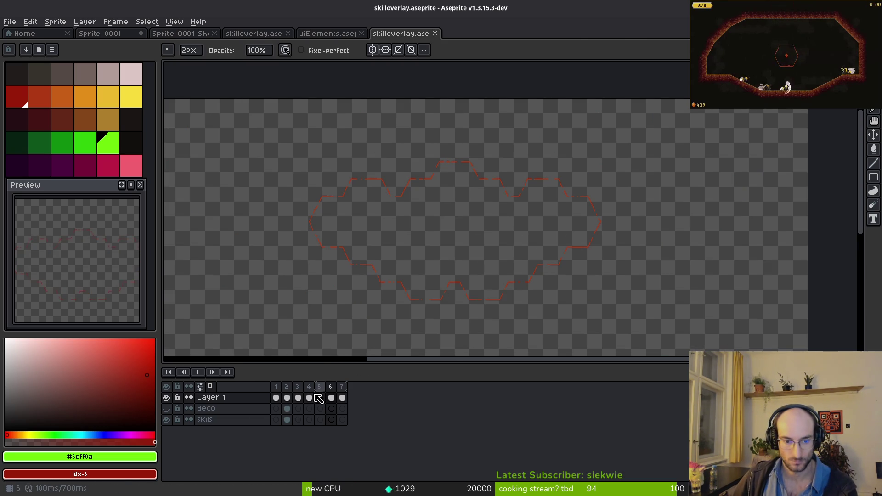
Play the animation to review it, then stop playback
click(198, 373)
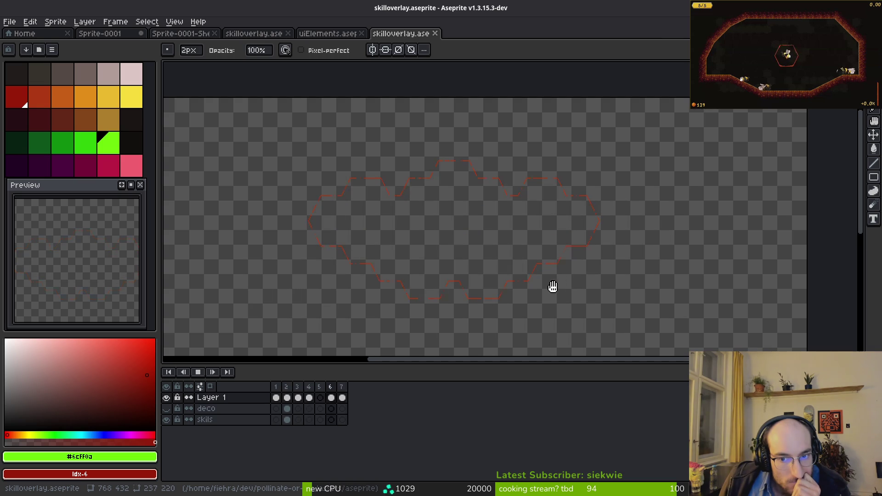
click(287, 409)
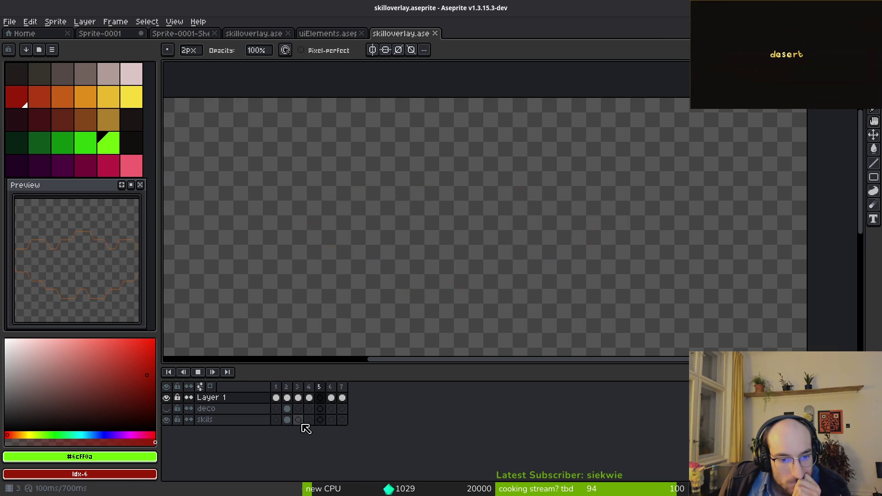
key(Return)
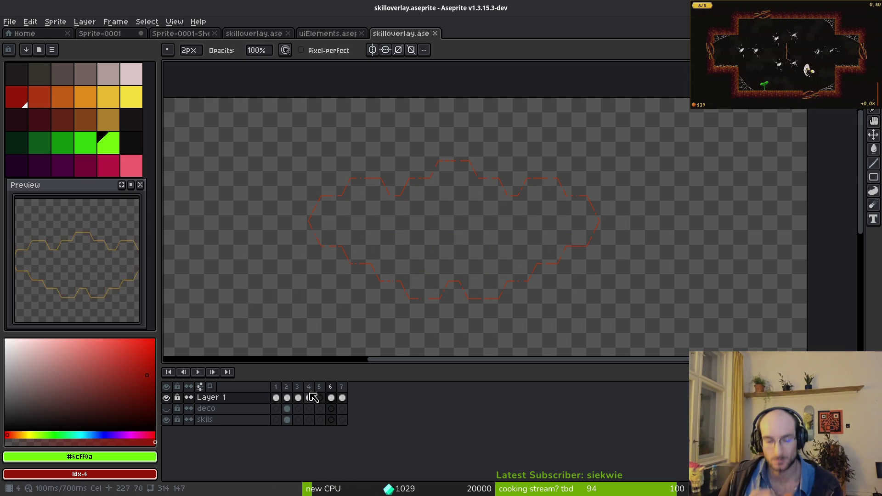
key(i)
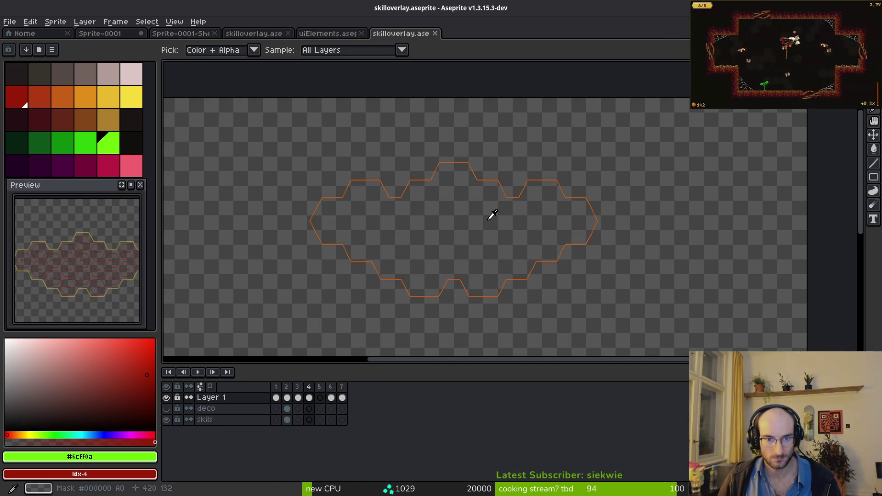
Select the blank frame 5, remove it, and replay the six-frame animation
key(Left)
key(Left)
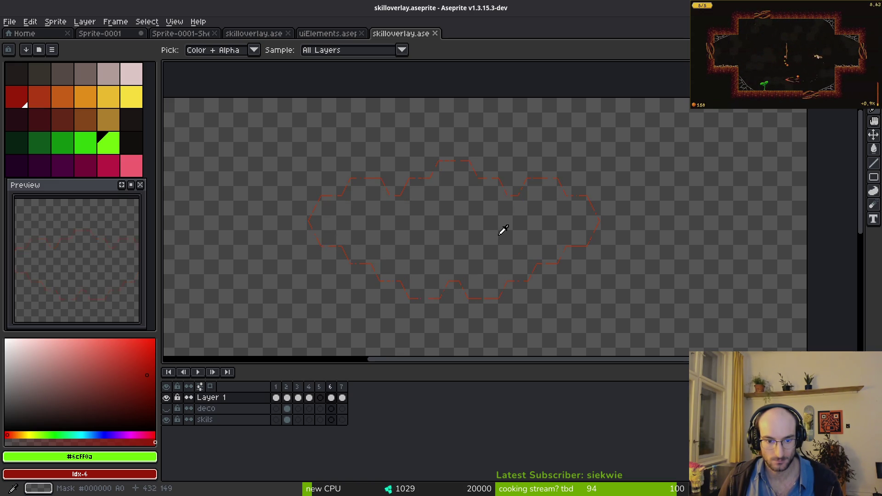
key(b)
click(322, 387)
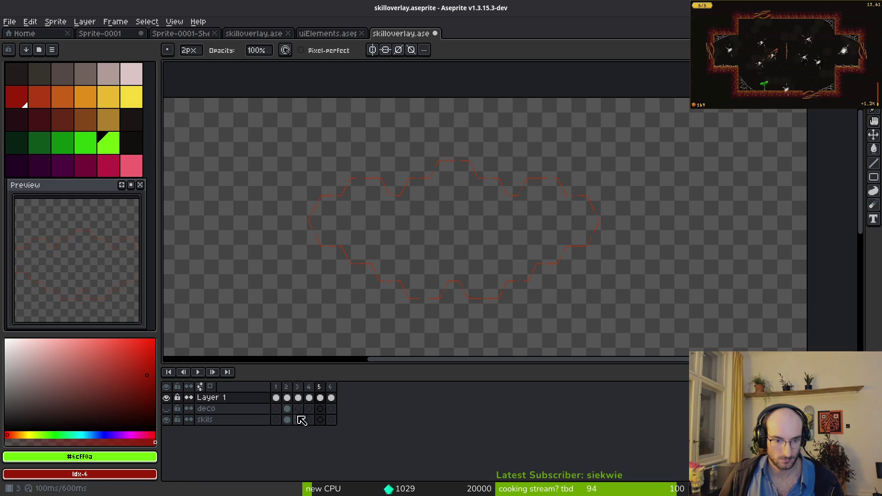
key(Return)
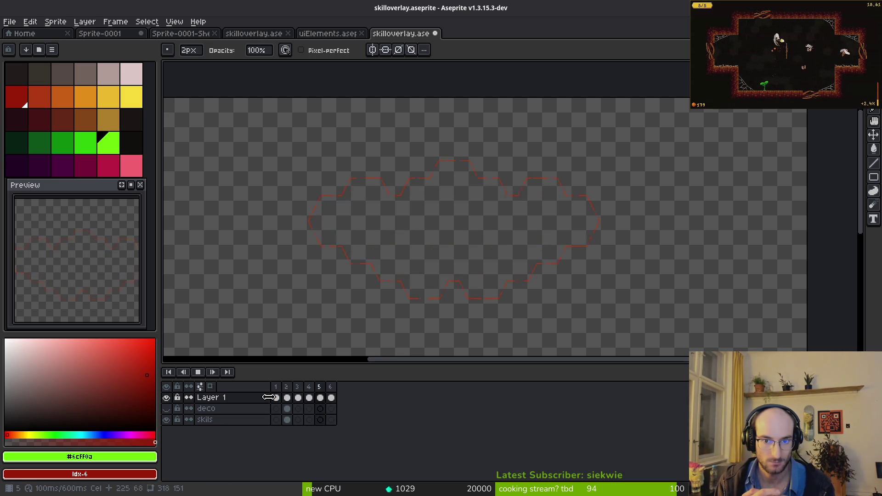
key(Return)
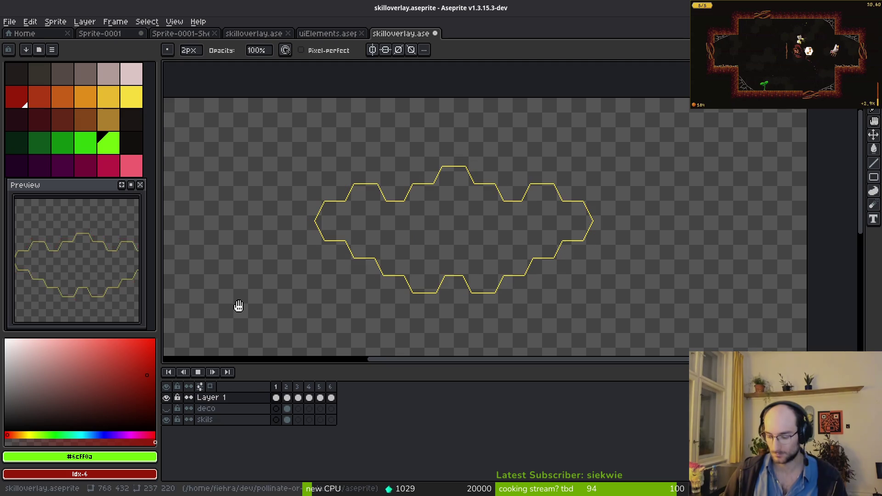
Pick the yellow outline colour and thicken the first yellow horizontal segment to two pixels
scroll(471, 187, up, 2)
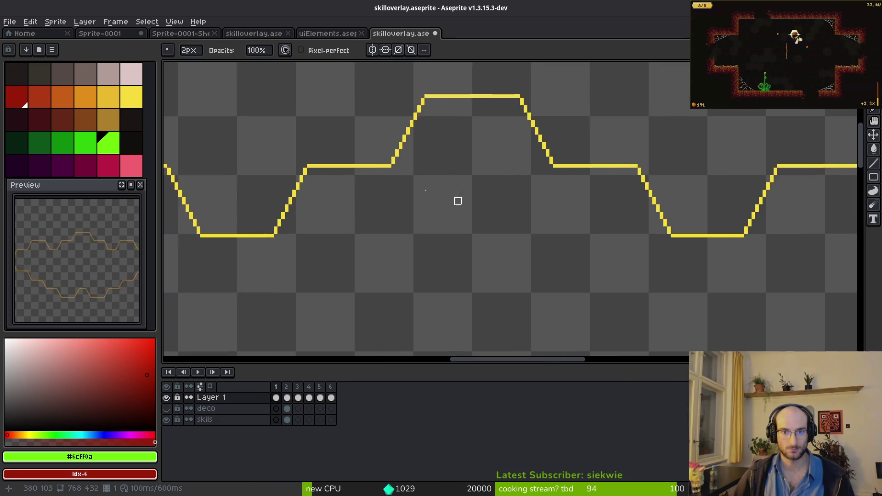
drag(461, 197, 514, 158)
key(w)
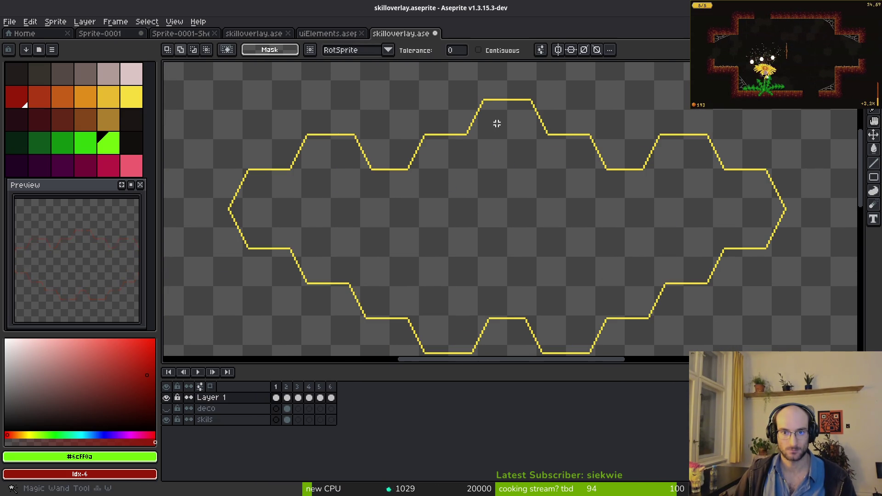
scroll(505, 100, up, 4)
key(i)
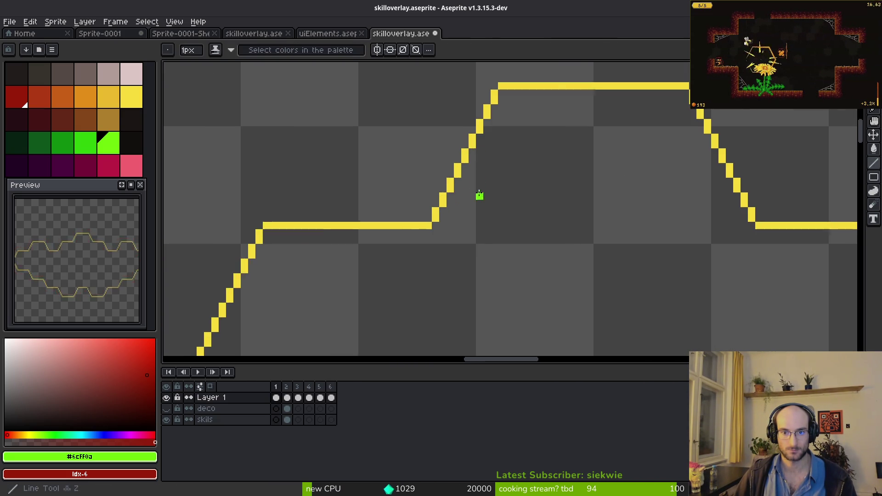
click(448, 192)
key(b)
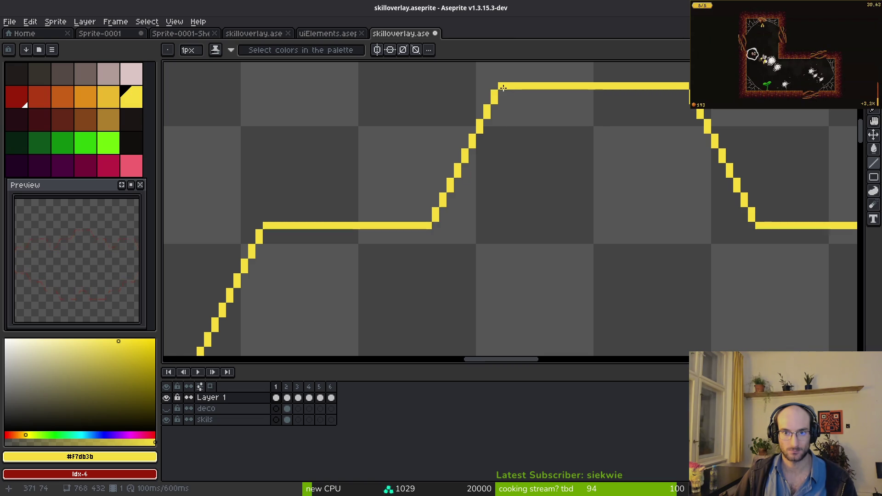
mouse_move(428, 232)
mouse_down()
mouse_move(260, 232)
mouse_move(525, 174)
mouse_up()
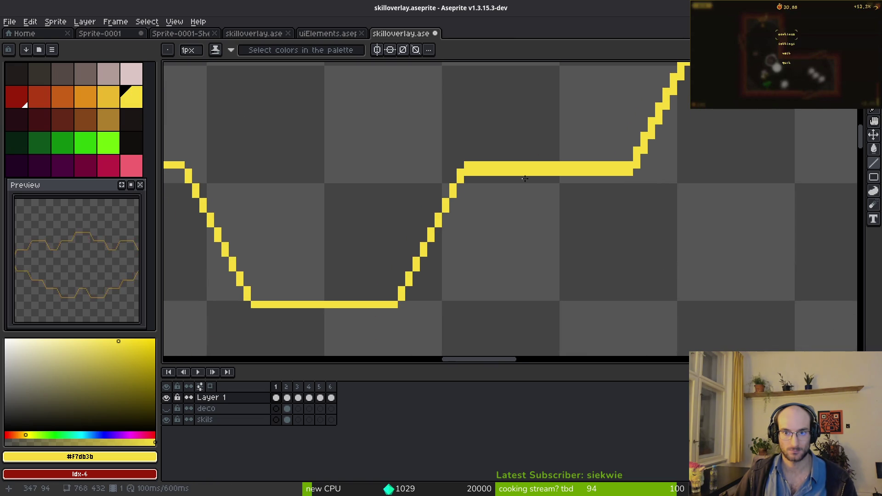
Thicken the ascending and descending yellow diagonals with a second pixel column
scroll(491, 180, up, 3)
scroll(491, 180, right, 3)
scroll(606, 201, up, 1)
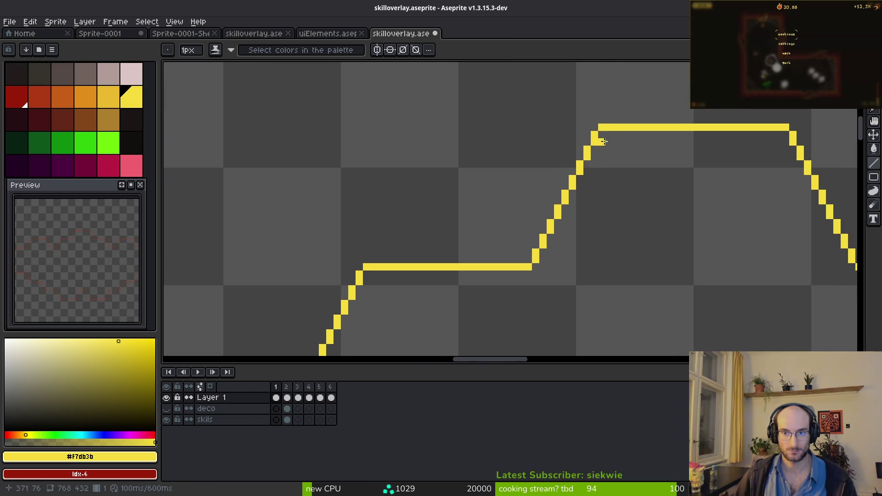
mouse_move(600, 135)
mouse_down()
mouse_move(524, 274)
mouse_move(364, 274)
mouse_up()
scroll(509, 171, down, 3)
scroll(509, 172, left, 3)
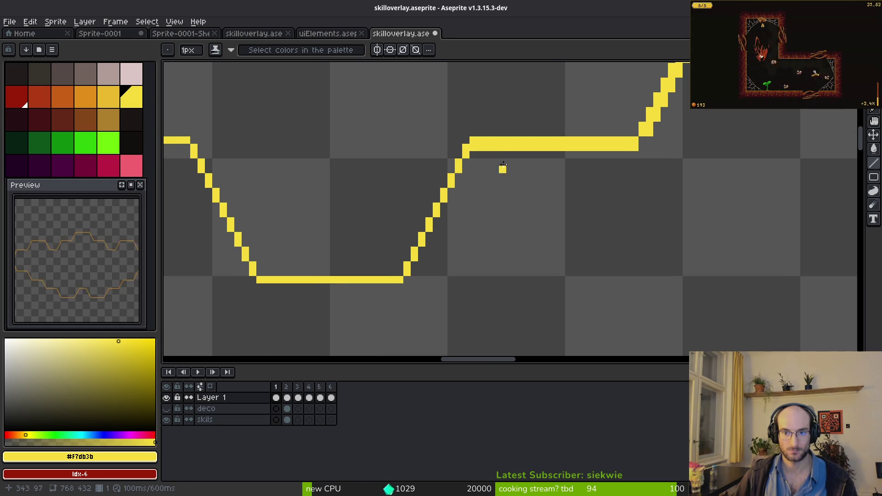
mouse_move(470, 147)
mouse_down()
mouse_move(399, 285)
mouse_move(284, 286)
mouse_move(478, 298)
mouse_move(401, 189)
mouse_up()
scroll(404, 158, left, 3)
scroll(404, 158, down, 1)
drag(442, 147, 378, 267)
scroll(545, 208, left, 3)
scroll(545, 209, down, 3)
drag(524, 84, 449, 234)
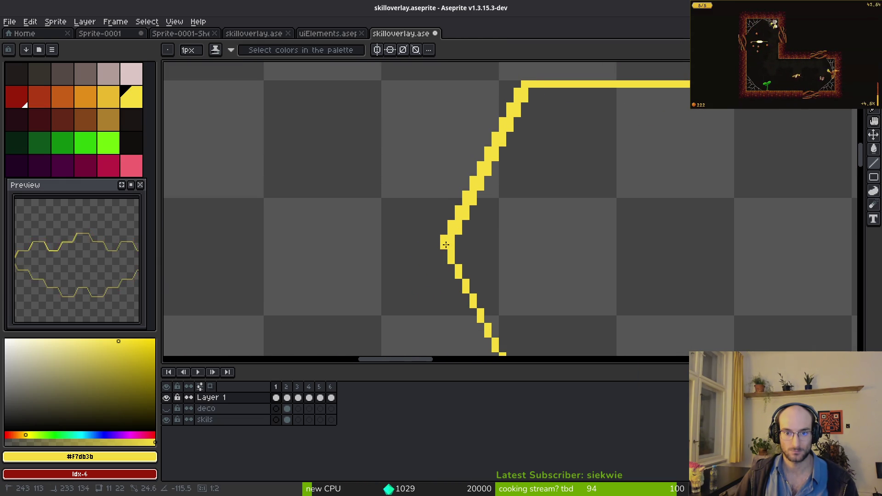
scroll(431, 96, down, 2)
scroll(431, 95, right, 1)
drag(387, 106, 459, 254)
Add second pixel rows under the horizontal and top lines, plus a few single yellow dots
click(483, 216)
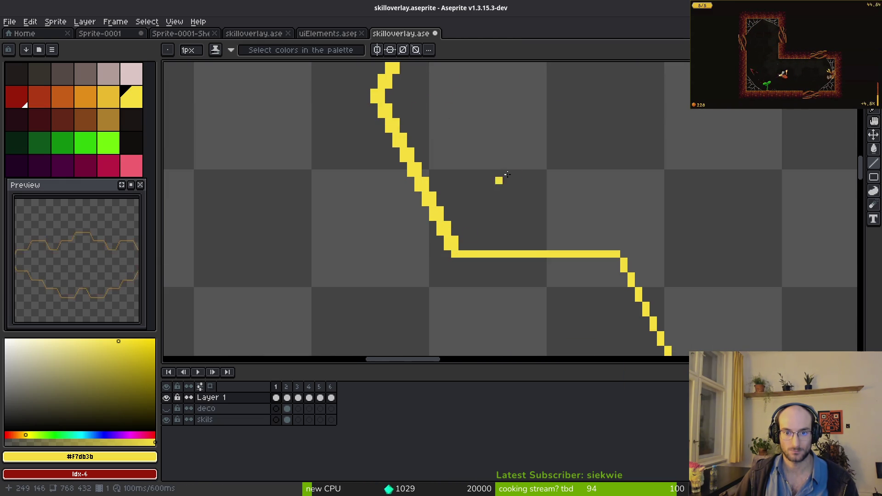
scroll(460, 184, down, 2)
scroll(426, 311, up, 4)
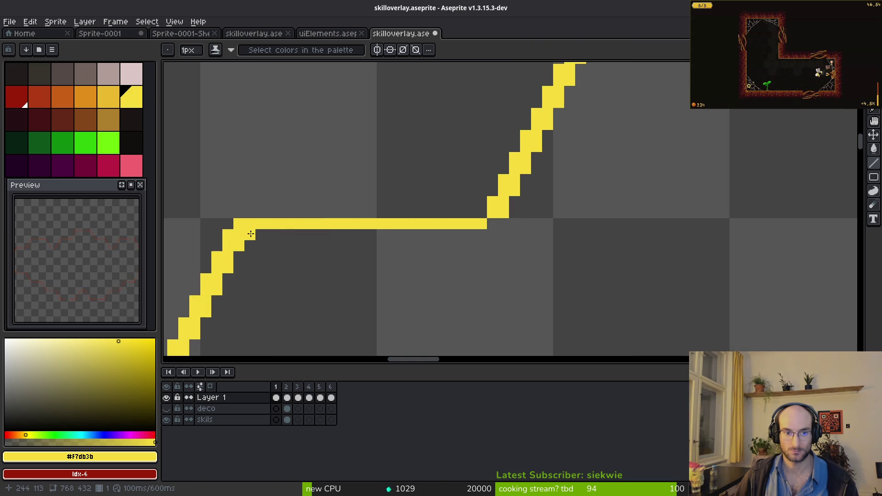
drag(251, 233, 481, 231)
click(613, 200)
scroll(458, 247, down, 3)
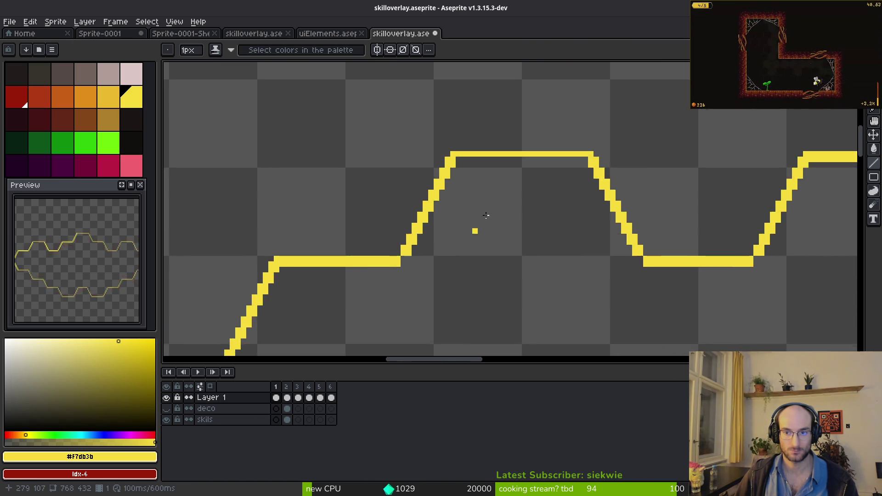
scroll(458, 246, up, 5)
drag(689, 149, 346, 149)
click(455, 197)
scroll(473, 224, down, 2)
scroll(473, 224, down, 3)
scroll(571, 231, up, 4)
click(536, 196)
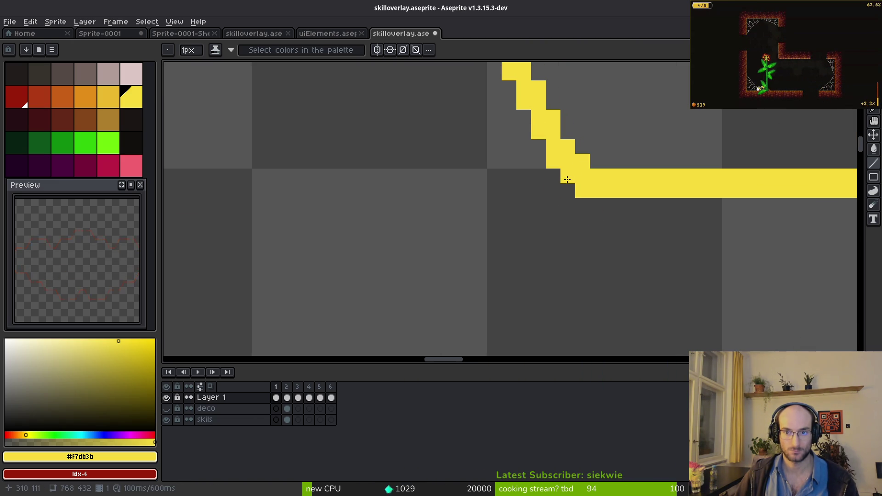
scroll(574, 170, down, 3)
scroll(474, 194, up, 2)
scroll(462, 191, down, 3)
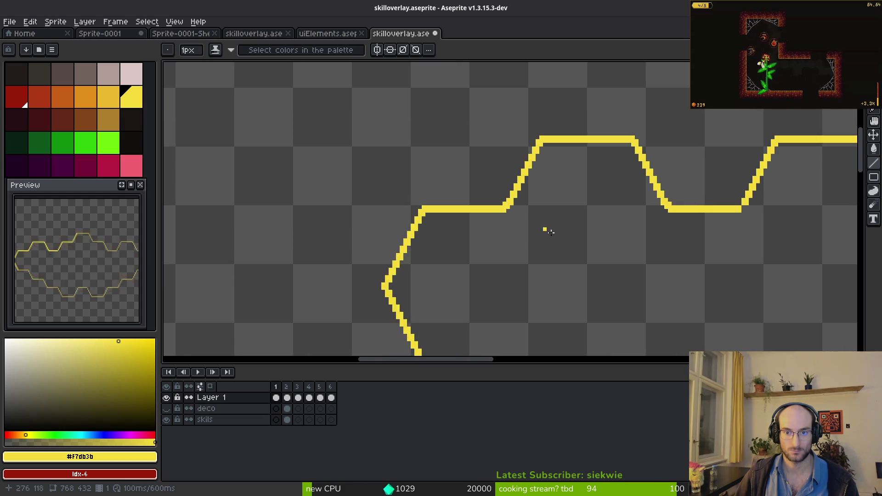
scroll(504, 246, up, 3)
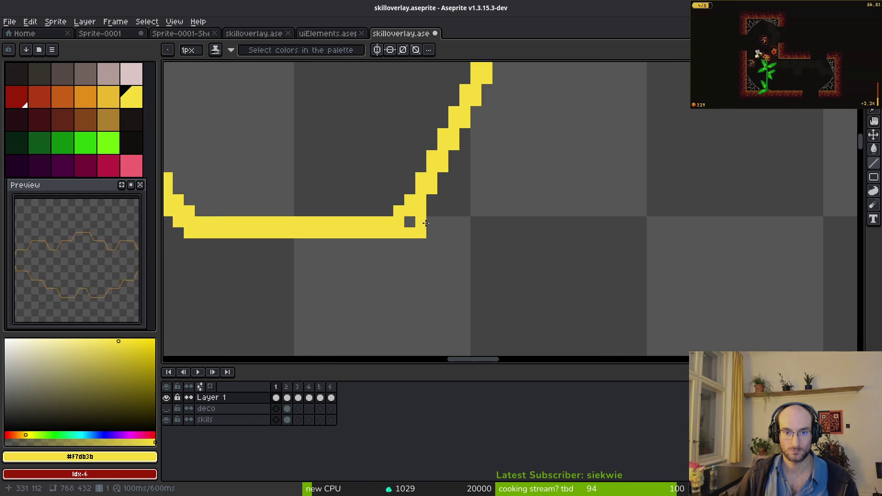
scroll(565, 206, down, 2)
scroll(507, 200, up, 1)
scroll(507, 200, up, 1)
click(662, 249)
Draw a yellow pixel row along the top outline and fill its gap
drag(281, 94, 546, 89)
drag(402, 92, 540, 93)
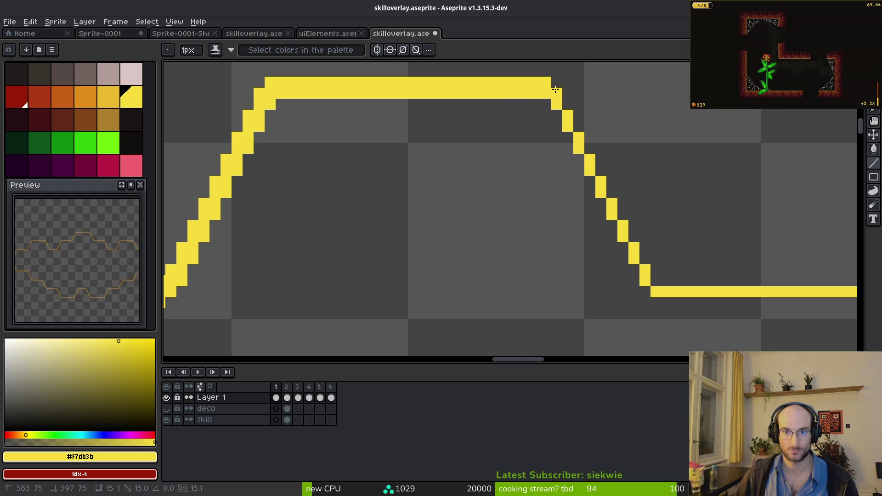
scroll(413, 262, down, 4)
scroll(479, 199, up, 5)
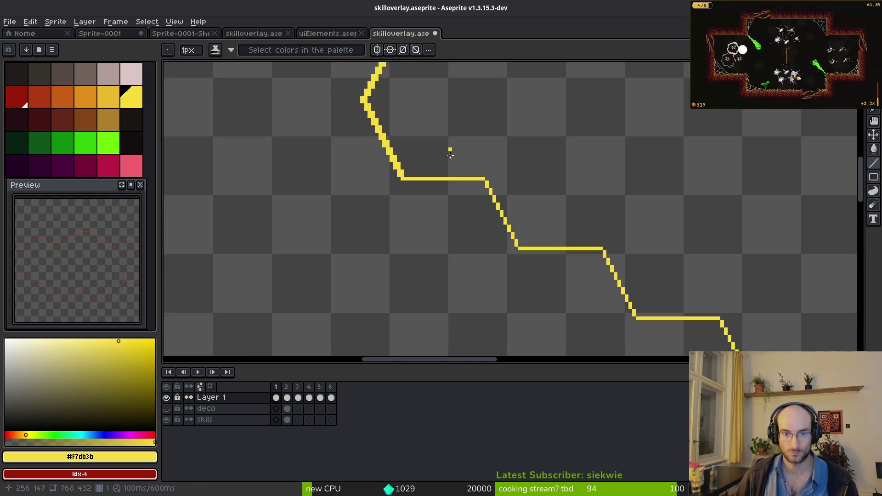
Thicken the horizontal run with a second row, redoing the stroke after two undos
mouse_move(289, 185)
mouse_down()
mouse_move(449, 183)
mouse_move(523, 323)
mouse_up()
key(ctrl+z)
key(ctrl+z)
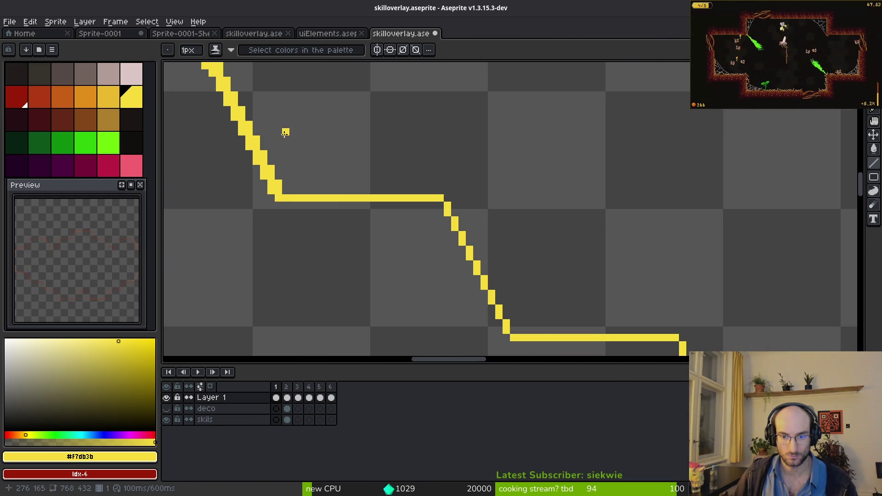
mouse_move(287, 191)
mouse_down()
mouse_move(442, 191)
mouse_move(501, 294)
mouse_up()
key(ctrl+z)
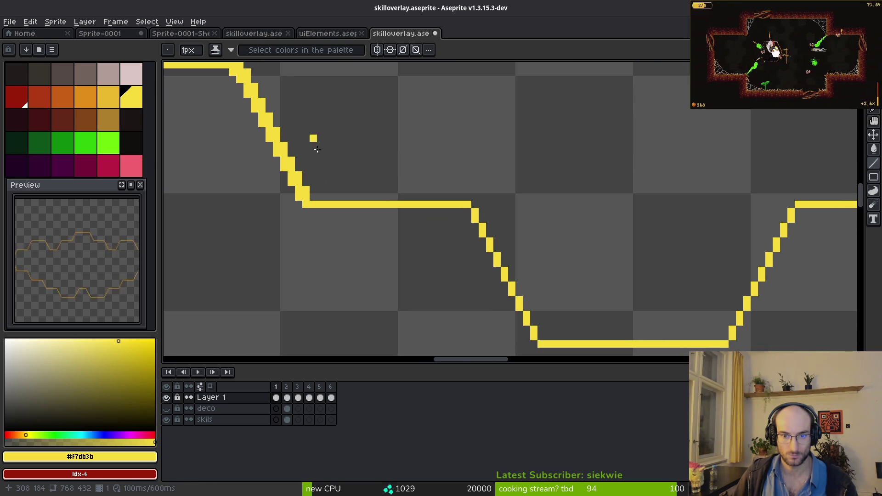
mouse_move(314, 199)
mouse_down()
mouse_move(474, 205)
mouse_move(532, 294)
mouse_up()
drag(546, 337, 546, 337)
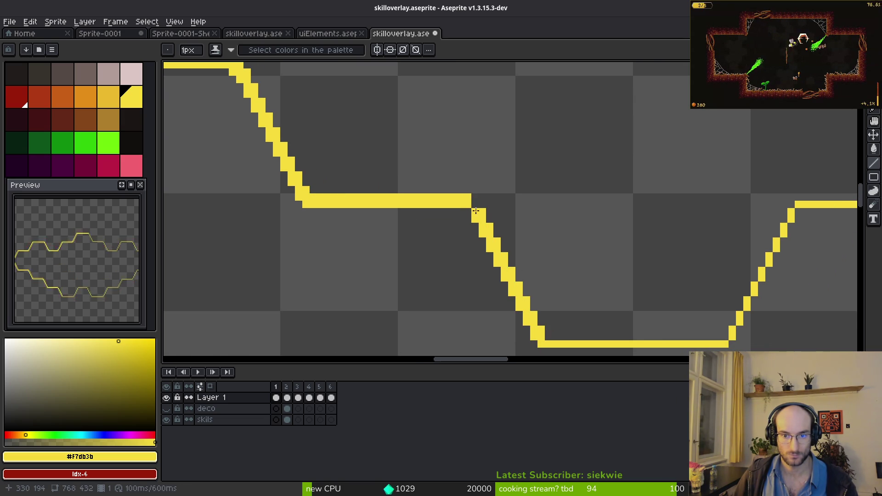
Thicken the bottom segment, the diagonal and the top segment, then marquee the outline's left part
scroll(448, 192, right, 5)
scroll(422, 178, down, 2)
drag(316, 275, 495, 274)
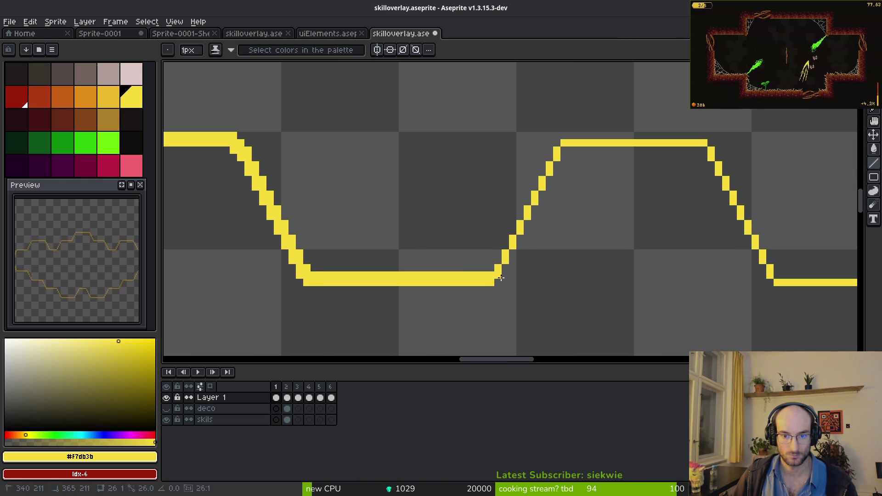
scroll(507, 232, down, 1)
scroll(507, 232, down, 2)
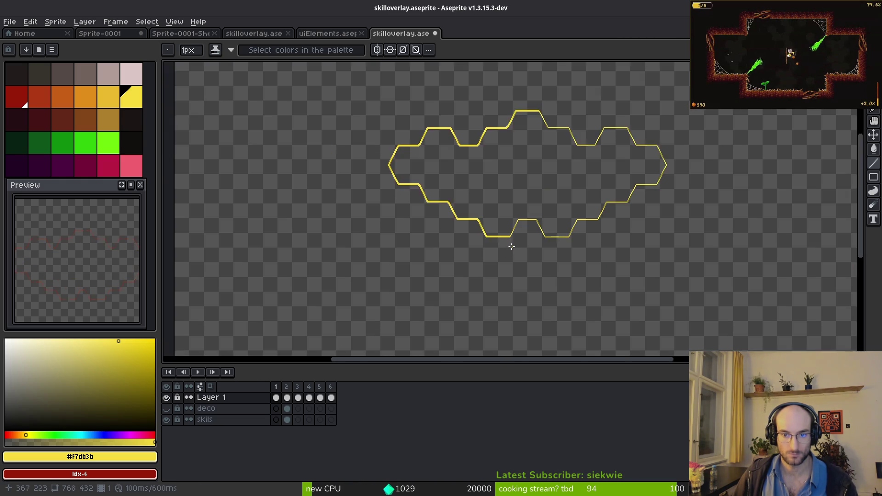
scroll(512, 244, up, 5)
drag(458, 268, 549, 78)
scroll(547, 88, up, 4)
scroll(547, 87, right, 3)
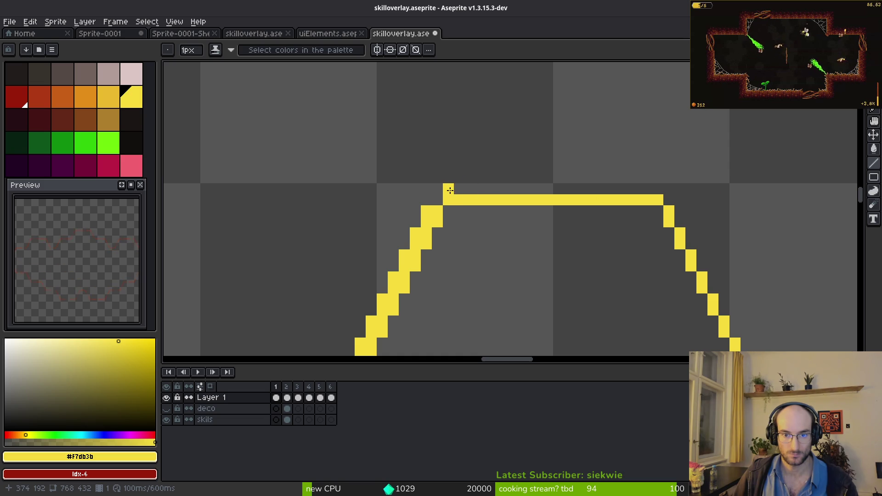
drag(450, 190, 661, 188)
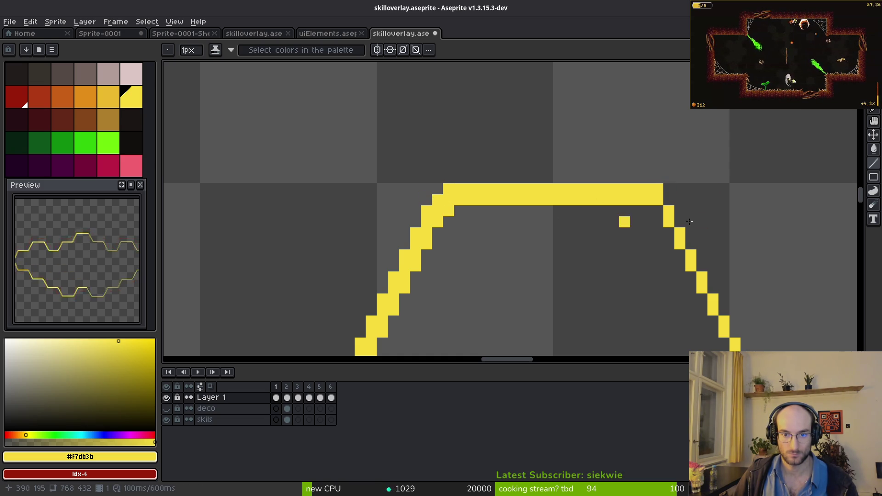
scroll(562, 215, down, 6)
scroll(408, 185, up, 1)
scroll(571, 238, up, 2)
scroll(588, 207, down, 2)
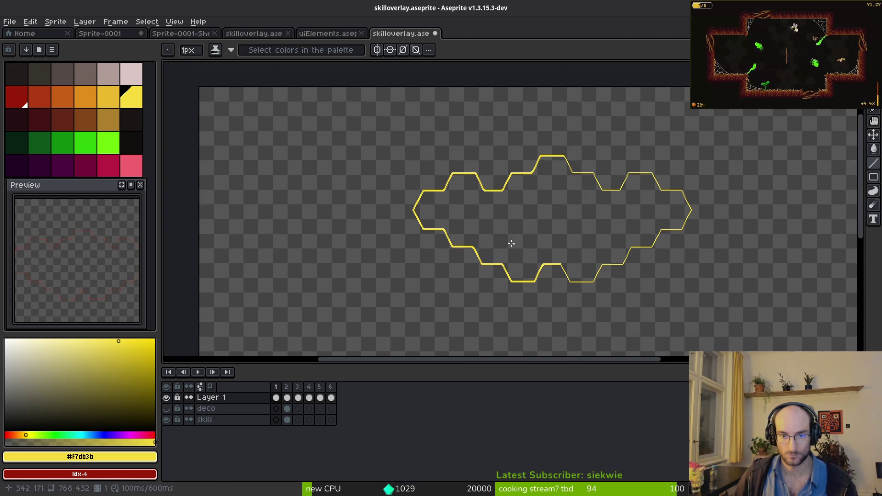
key(m)
drag(363, 116, 557, 322)
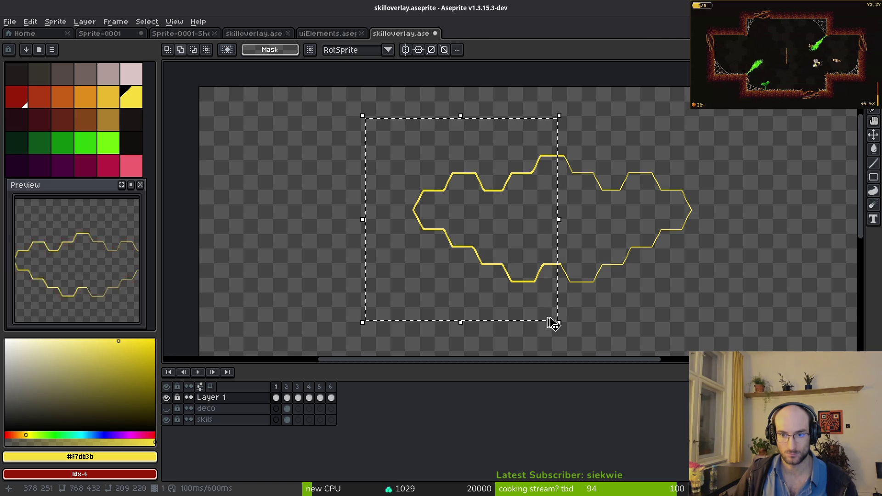
Copy and paste the selected outline section, nudge it right and up to 379, 34, and commit
key(ctrl+c)
key(ctrl+v)
key(Right)
key(Right)
key(Right)
scroll(597, 239, up, 3)
key(Right)
key(Right)
key(Right)
key(Up)
key(Right)
key(Right)
key(Right)
key(Up)
key(Right)
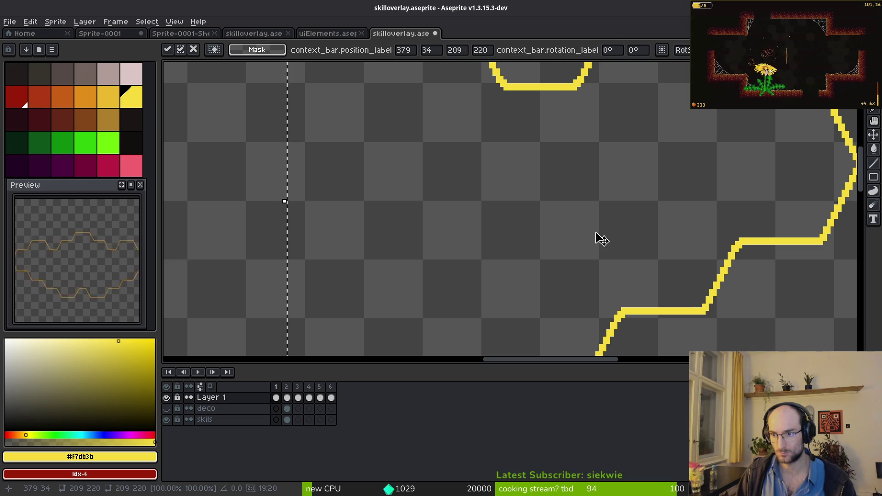
key(ctrl+d)
scroll(571, 207, down, 5)
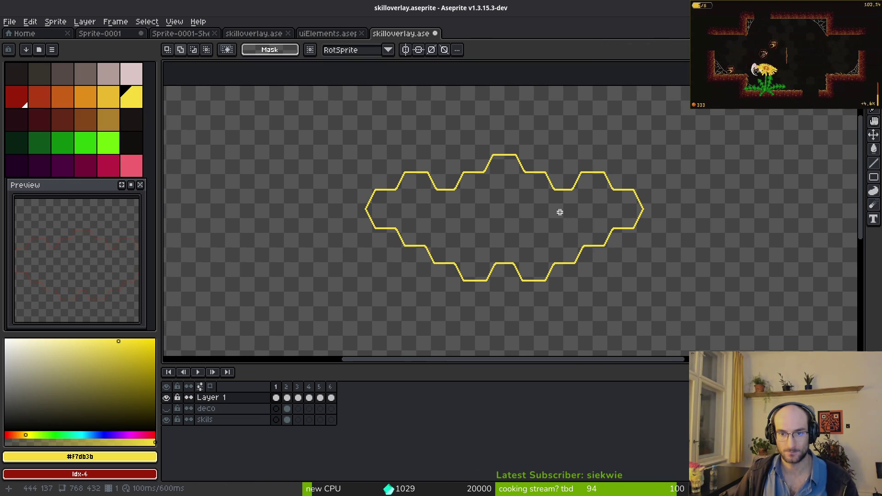
scroll(472, 217, right, 3)
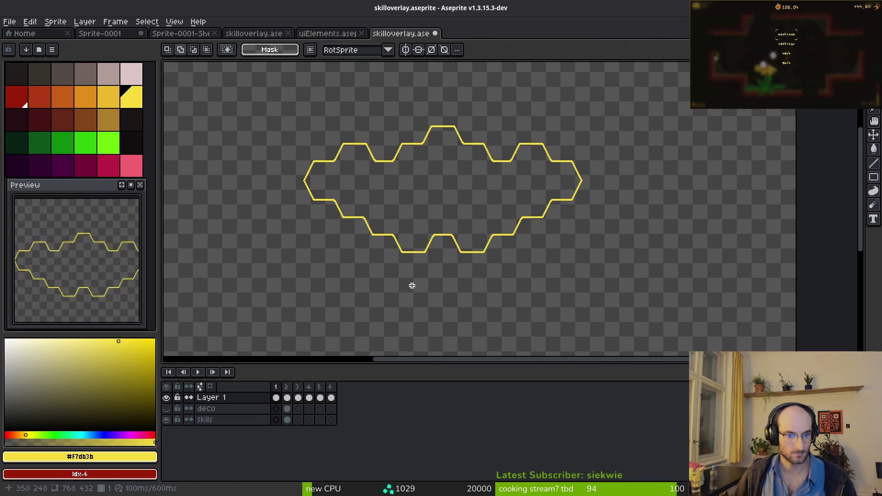
scroll(432, 255, right, 1)
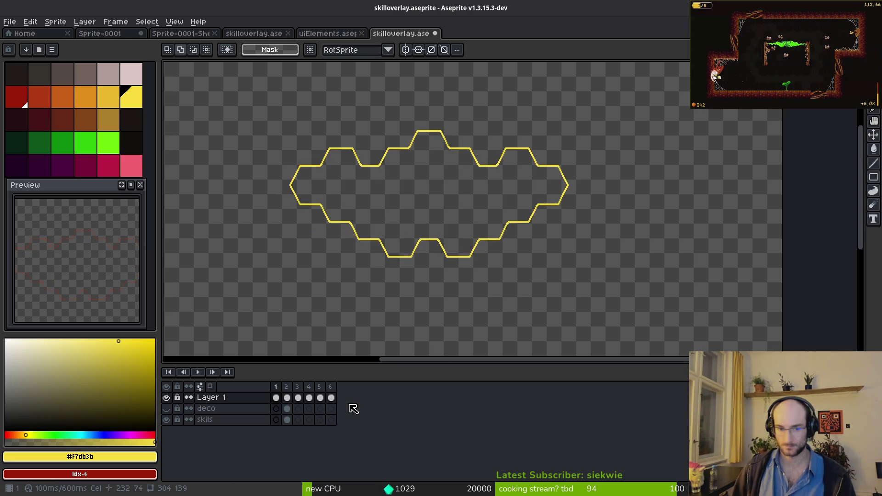
Stop playback and go to frame 6 with the Eraser selected
key(i)
key(Right)
key(Right)
key(b)
scroll(434, 202, up, 5)
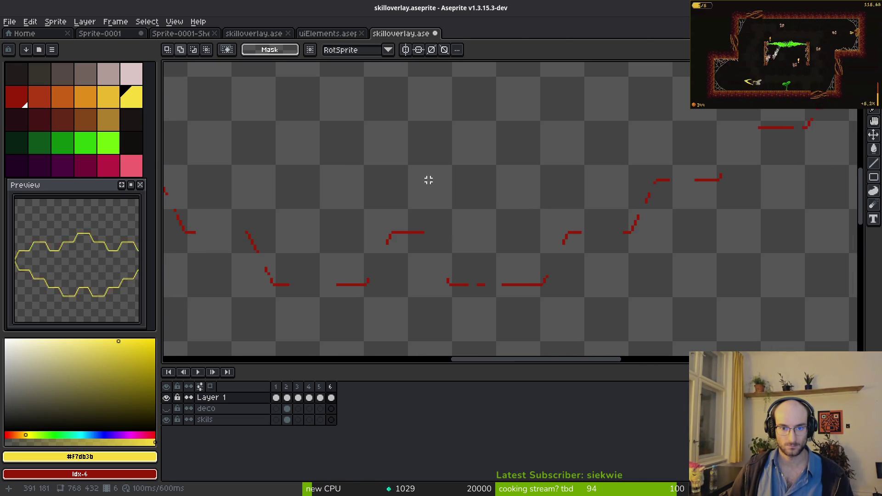
scroll(459, 229, up, 1)
key(e)
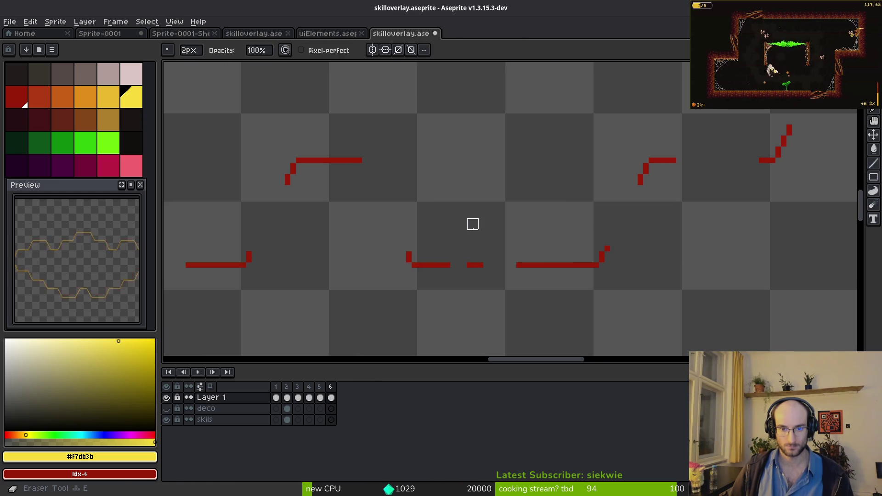
Erase stray red pixels from the diagonal and segment ends, undoing one wrong erasure
drag(614, 243, 596, 265)
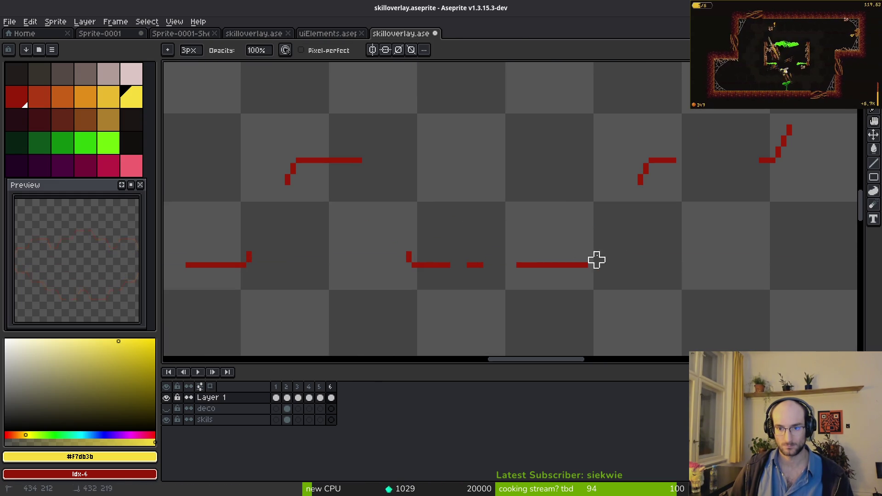
click(483, 262)
click(408, 254)
key(ctrl+z)
click(435, 268)
Remove more stray red pixels from the diagonal stroke and a small dash on frame 6
scroll(592, 207, down, 1)
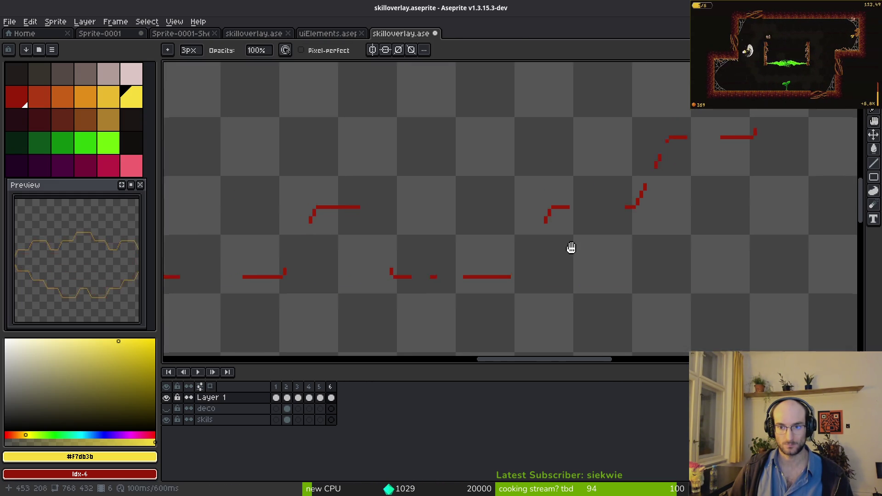
scroll(607, 228, up, 2)
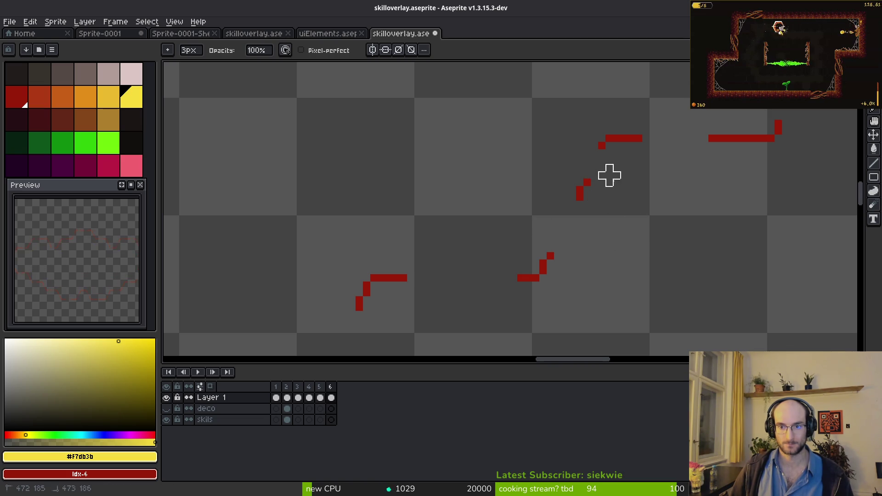
drag(594, 168, 398, 248)
scroll(596, 202, down, 2)
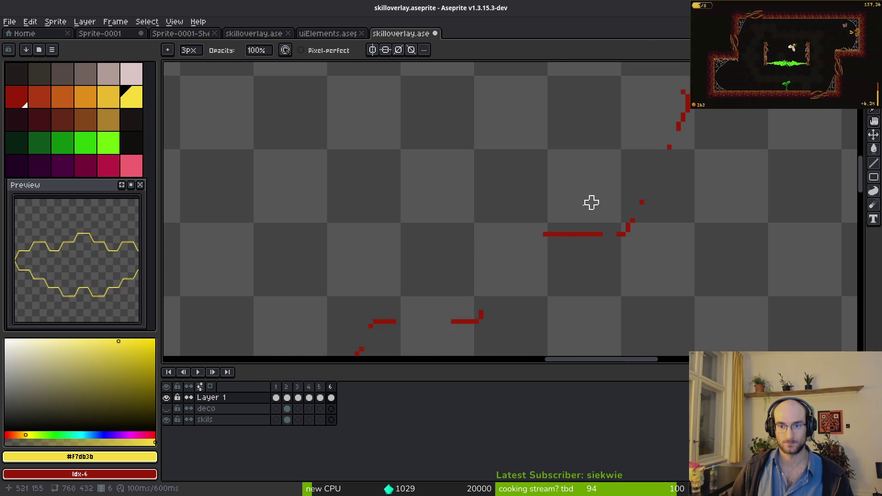
scroll(543, 258, down, 3)
scroll(488, 250, left, 2)
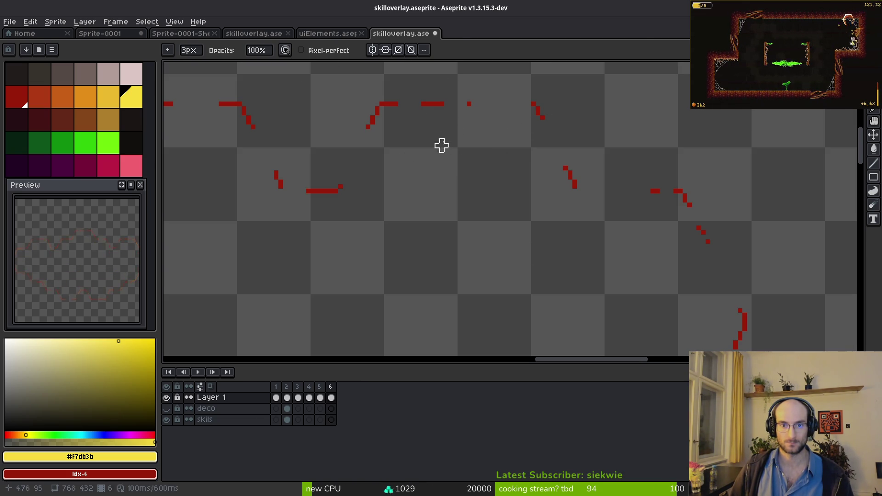
key(m)
scroll(455, 198, left, 3)
key(e)
drag(488, 190, 498, 185)
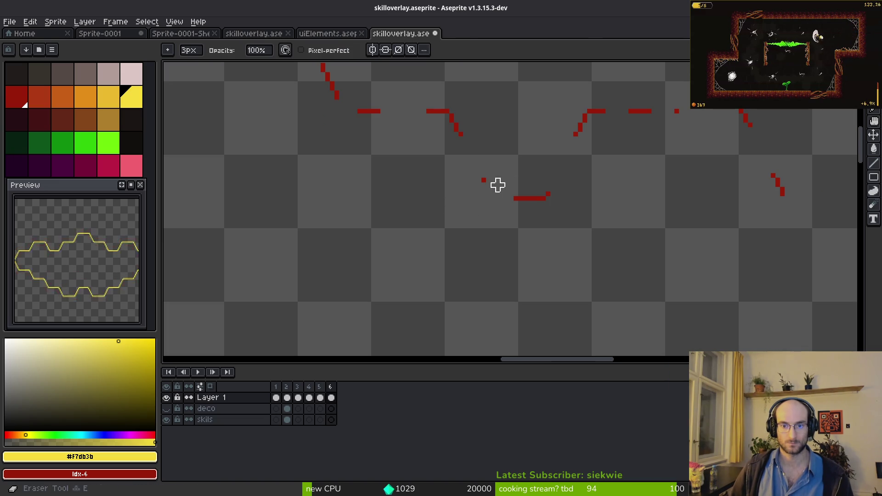
key(ctrl+z)
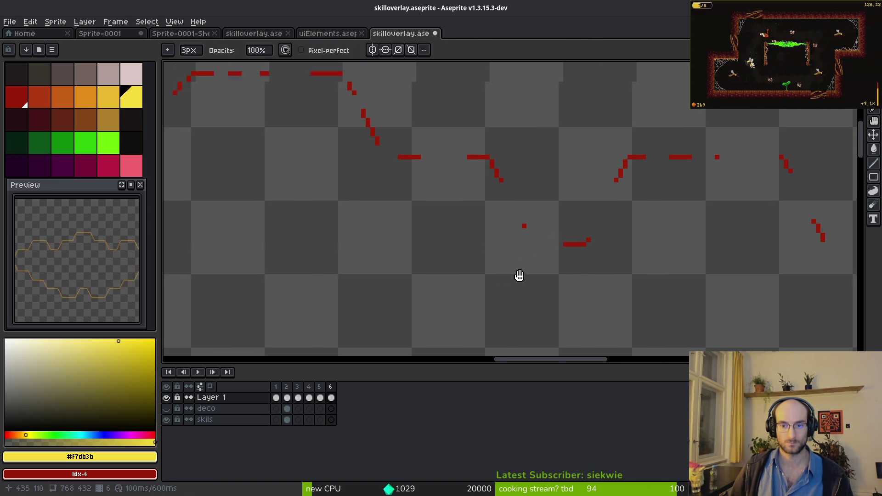
scroll(441, 221, left, 5)
scroll(441, 221, up, 2)
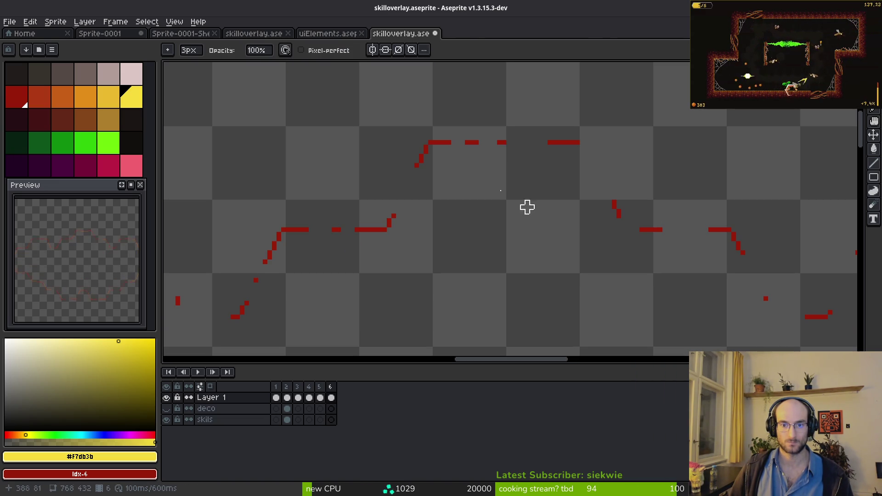
scroll(559, 158, left, 3)
scroll(559, 159, down, 2)
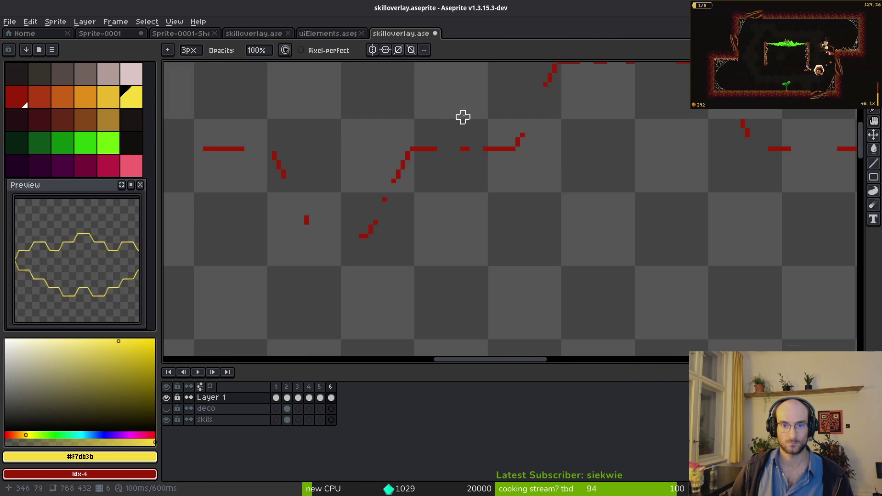
drag(393, 199, 385, 186)
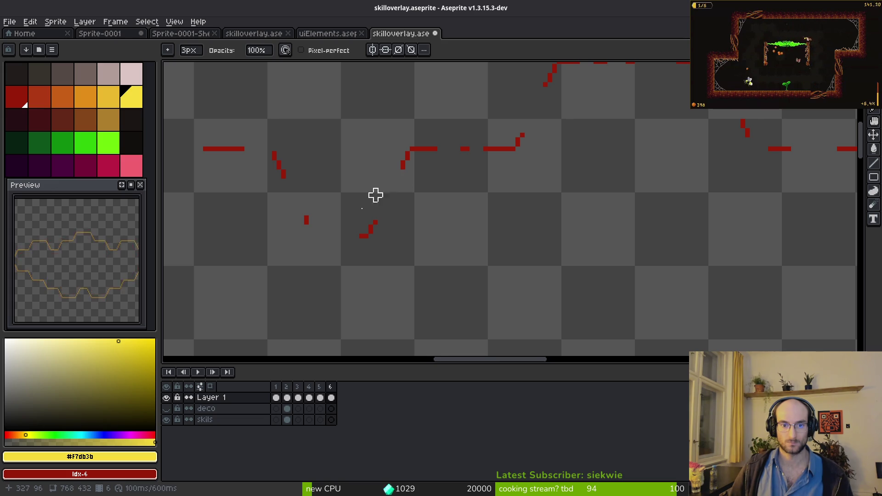
scroll(494, 222, left, 5)
scroll(493, 222, up, 1)
scroll(424, 226, left, 4)
scroll(425, 226, down, 1)
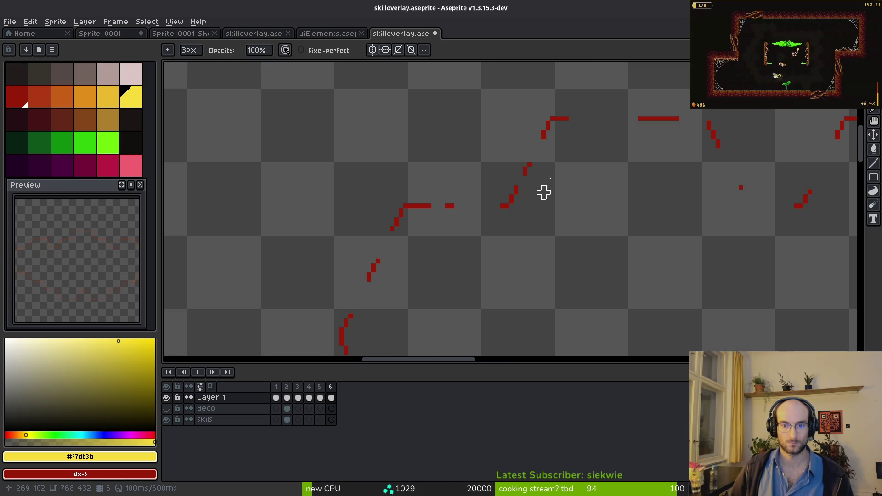
click(456, 209)
Pan across the outline and turn on onion skinning to compare neighbouring frames
scroll(457, 211, down, 2)
scroll(457, 211, left, 1)
scroll(492, 174, down, 3)
scroll(492, 174, right, 5)
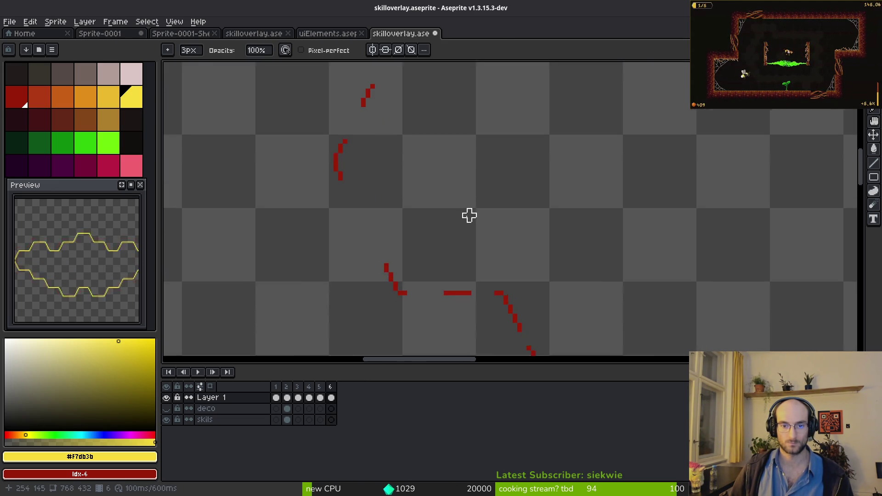
scroll(427, 230, down, 1)
scroll(427, 231, right, 1)
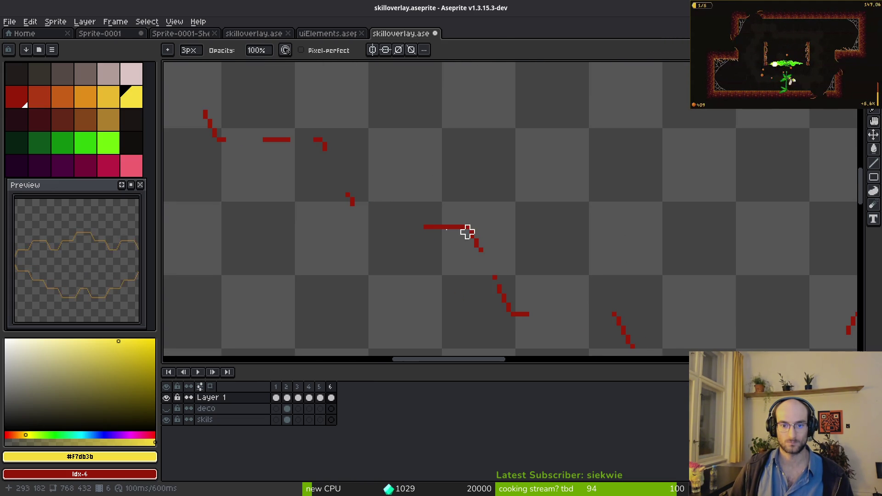
scroll(486, 223, down, 2)
scroll(486, 223, right, 2)
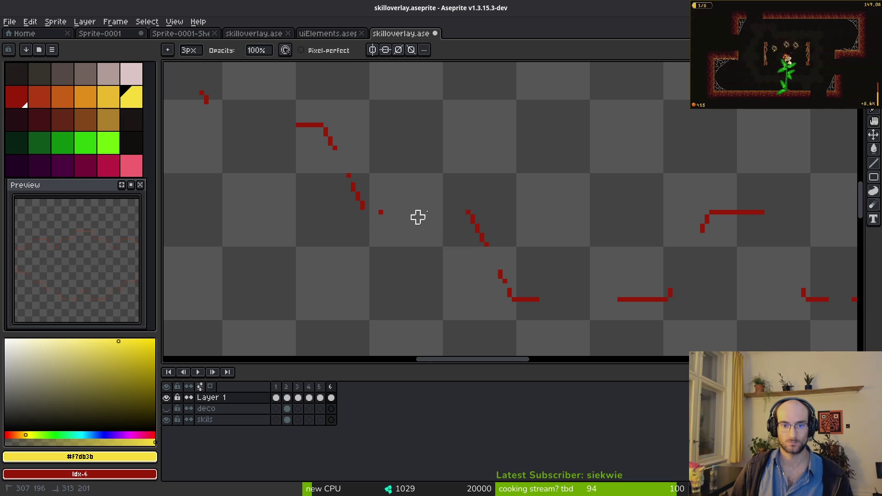
scroll(528, 221, down, 1)
scroll(528, 220, right, 1)
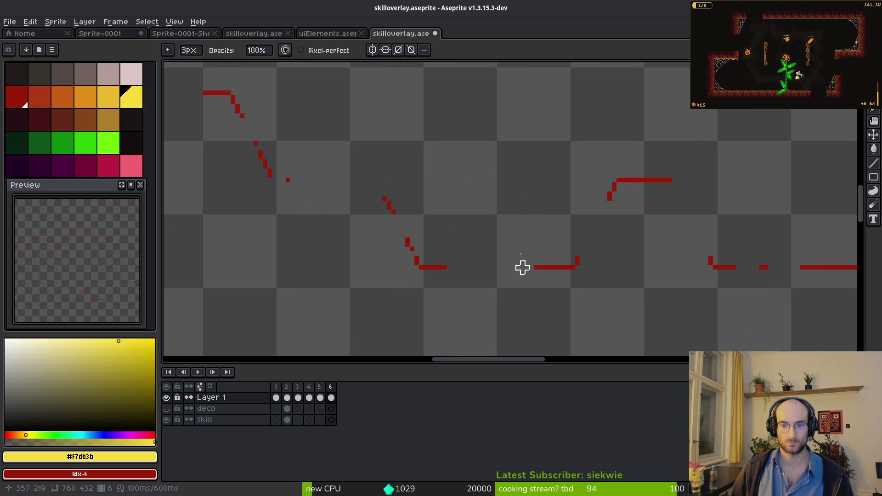
scroll(524, 258, down, 4)
scroll(617, 222, up, 4)
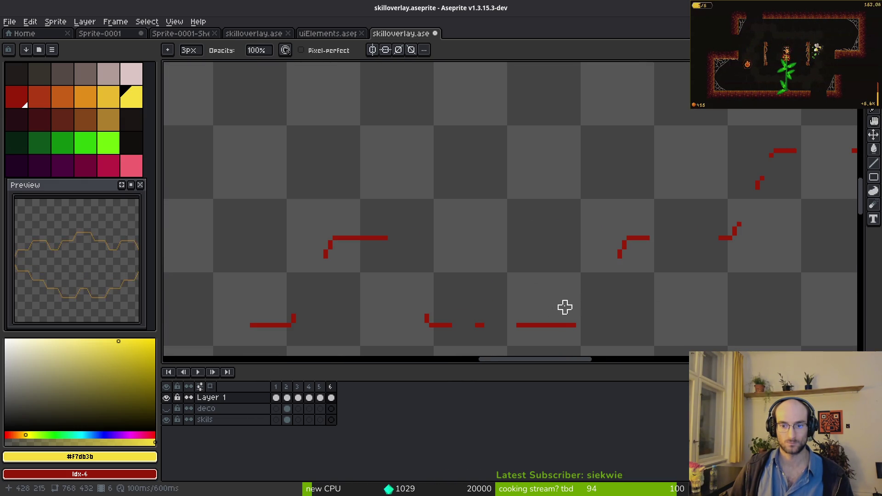
scroll(519, 228, down, 3)
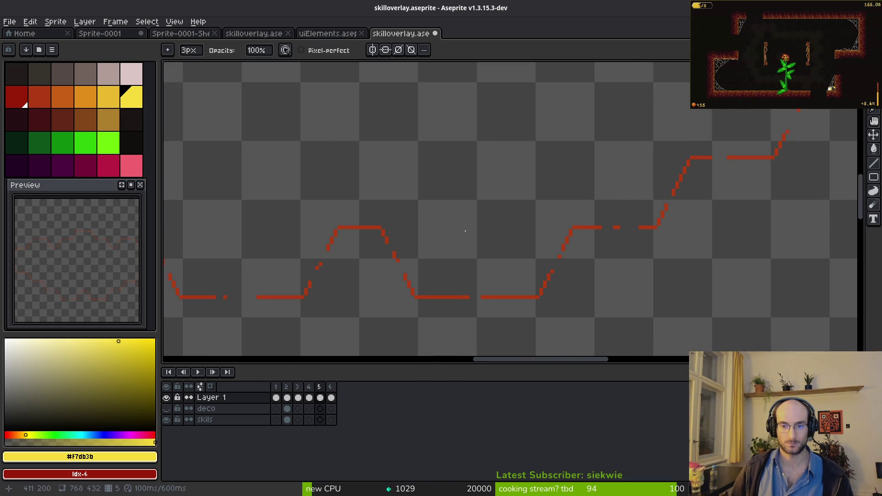
key(F3)
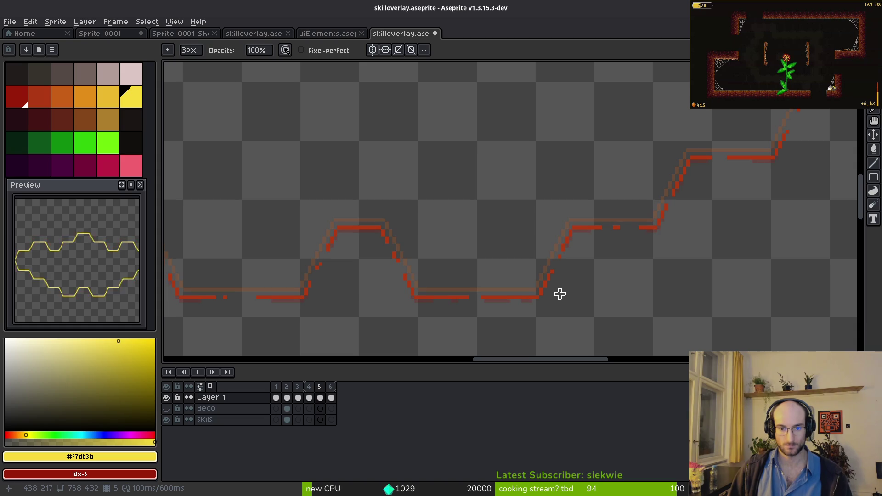
Erase four short sections from the bottom horizontal red line on frame 6
scroll(558, 297, up, 2)
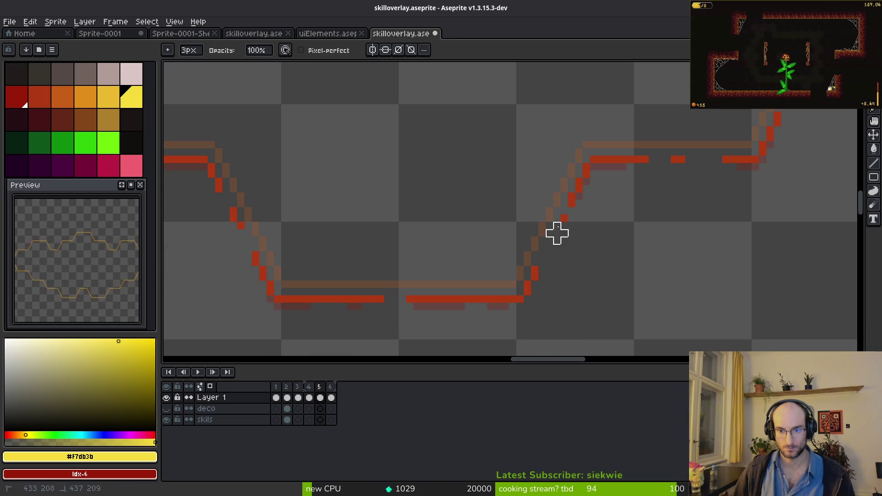
click(476, 293)
click(381, 293)
click(333, 292)
click(321, 292)
drag(322, 292, 457, 248)
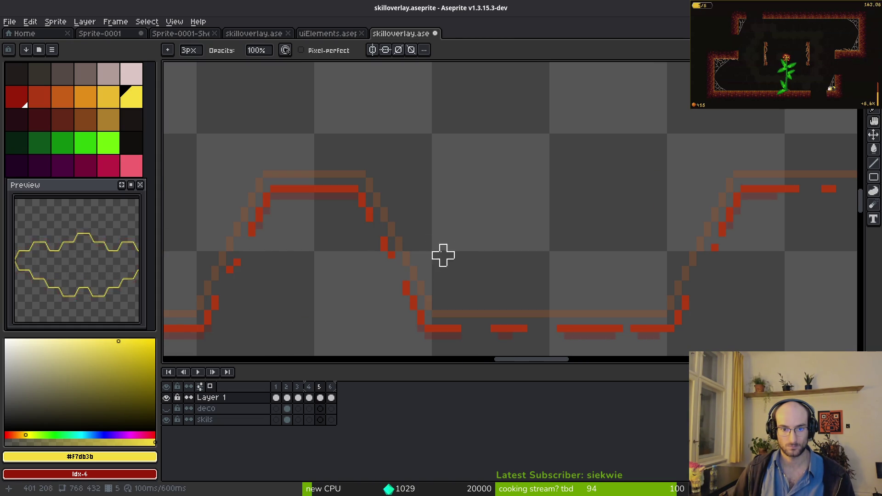
Step between frames 5 and 6 and insert a new empty frame at frame 5
key(i)
key(Right)
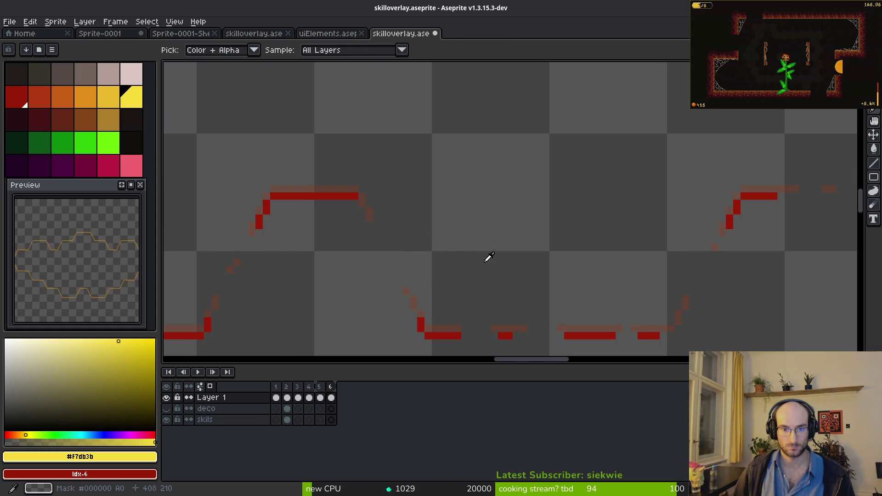
key(Left)
key(Right)
key(alt+b)
key(b)
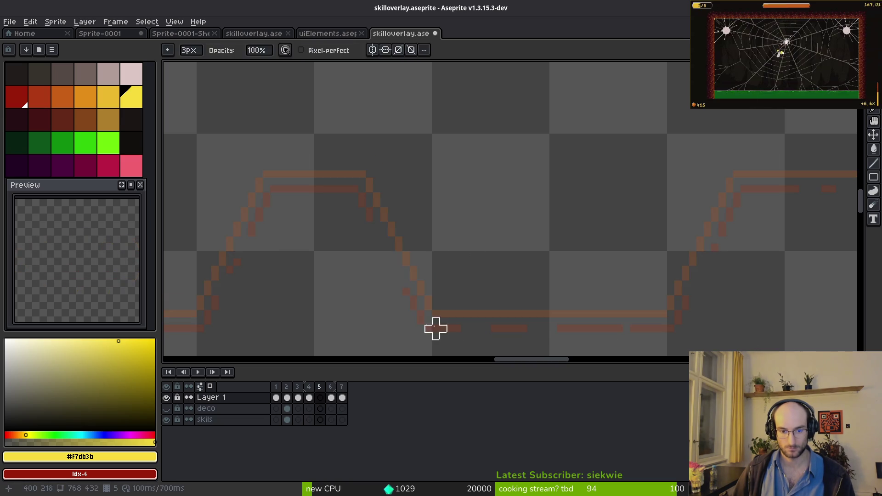
Remove stray red pixels and bottom-row pixels, undoing one misplaced erase
scroll(382, 207, down, 1)
scroll(512, 187, up, 2)
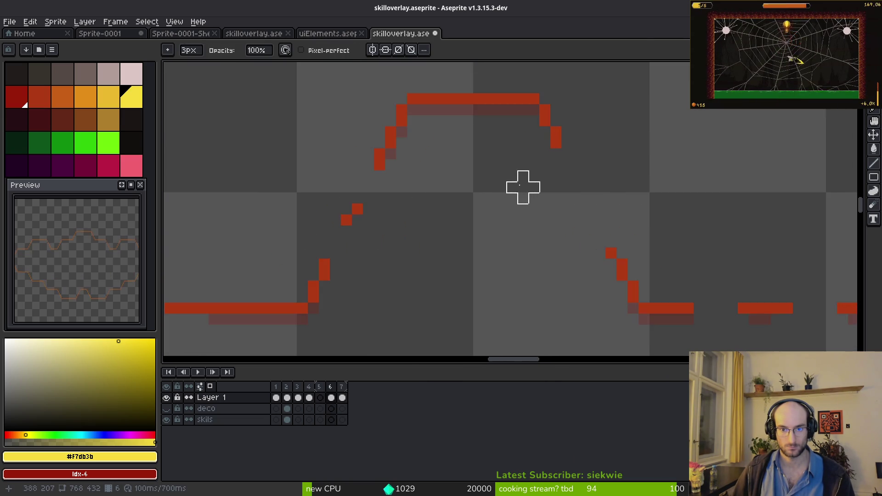
drag(289, 218, 413, 191)
right_click(482, 182)
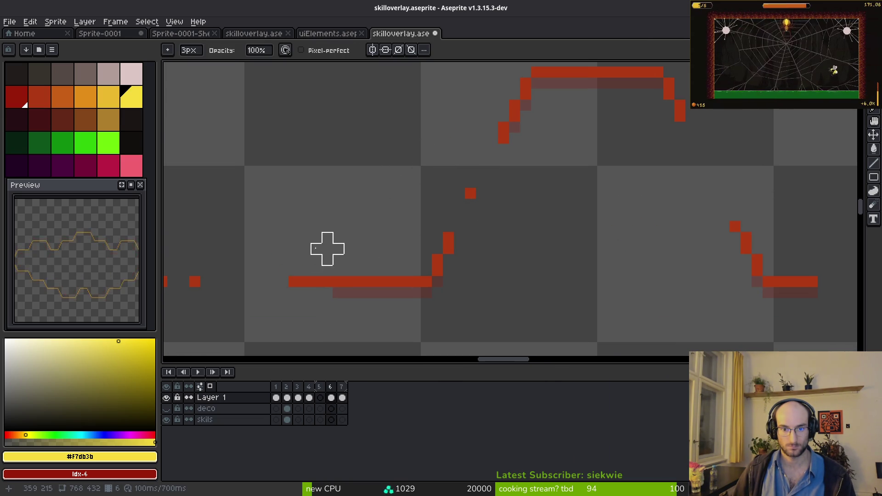
scroll(490, 230, down, 3)
scroll(495, 238, up, 3)
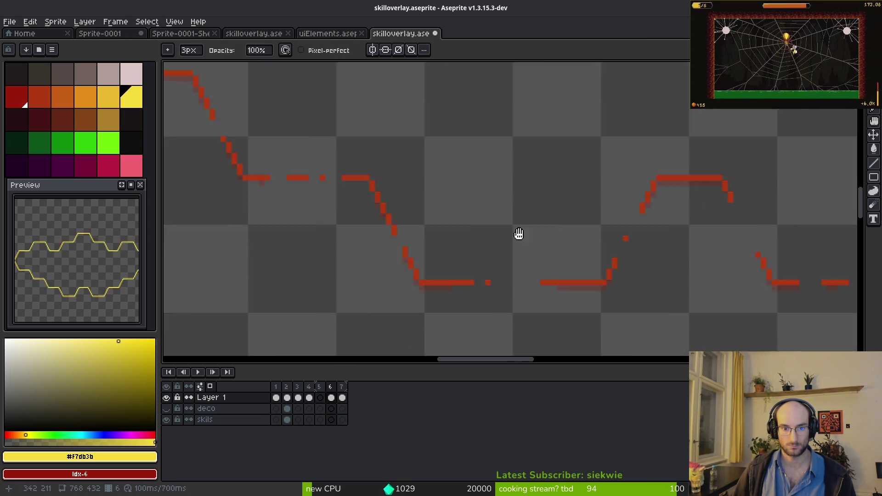
right_click(612, 305)
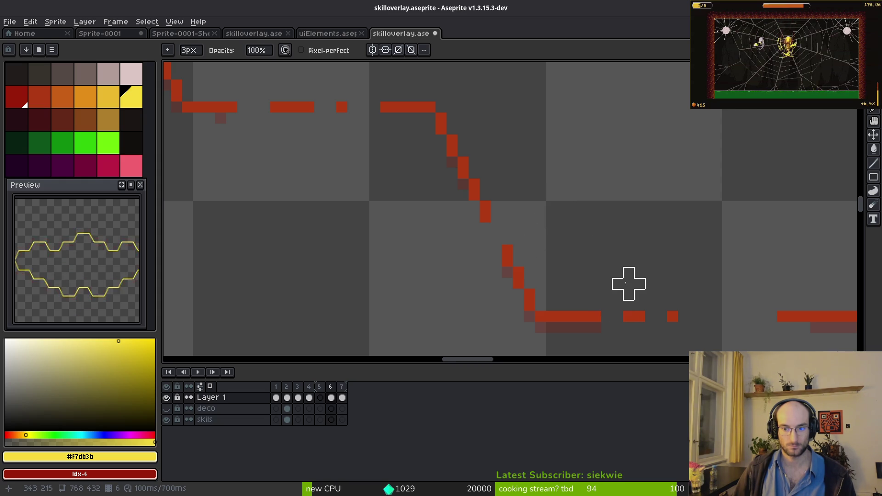
key(ctrl+z)
right_click(628, 304)
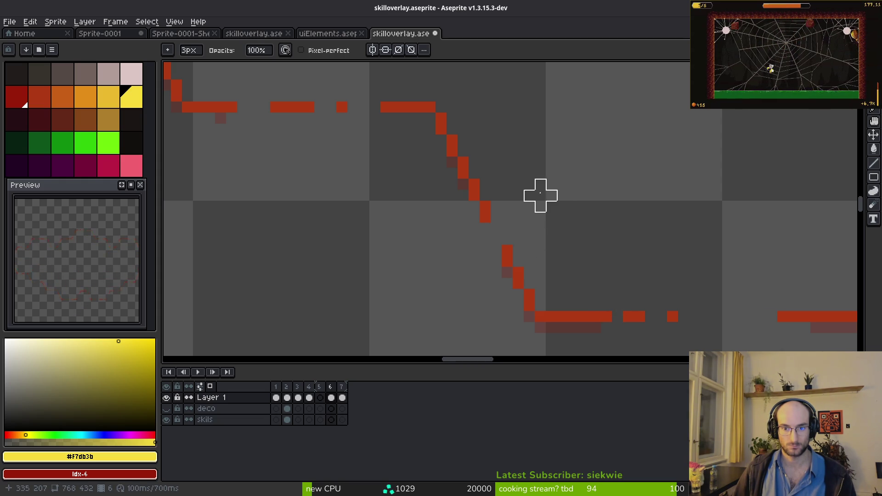
Erase pixels from the long horizontal red segment
scroll(498, 144, left, 3)
scroll(480, 285, up, 2)
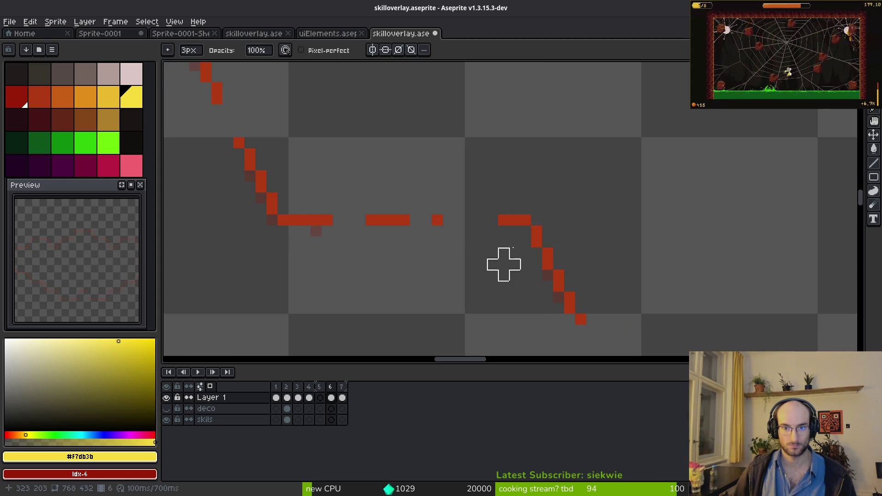
scroll(537, 220, down, 2)
scroll(512, 256, up, 2)
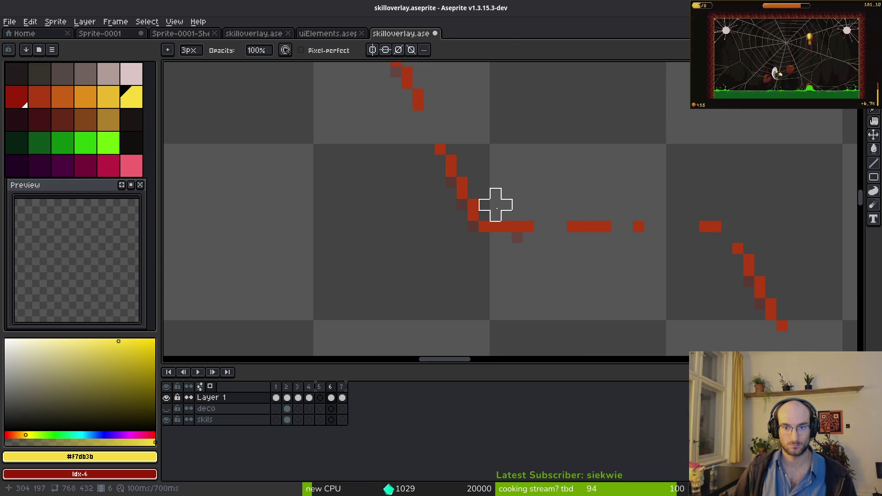
scroll(466, 285, up, 2)
scroll(465, 285, left, 2)
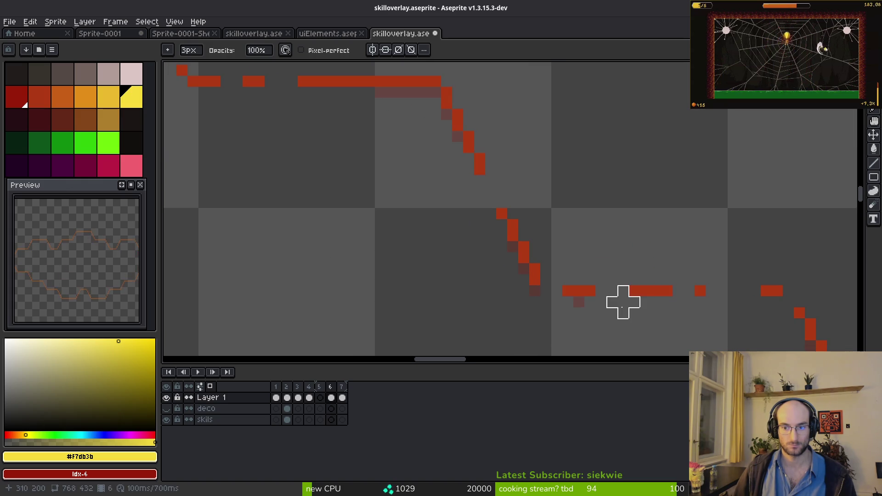
scroll(505, 175, up, 2)
drag(389, 191, 367, 193)
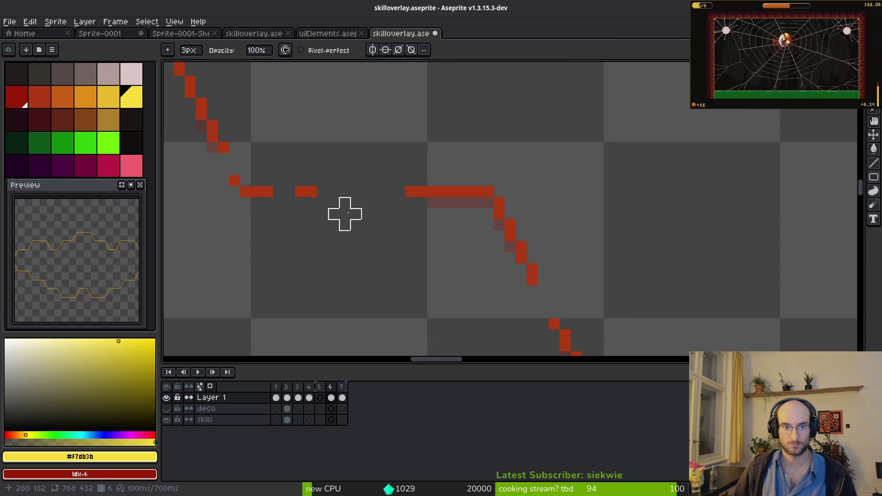
Erase pixels at the top red line's end and open a gap in a horizontal line
scroll(591, 332, down, 1)
scroll(590, 332, down, 1)
scroll(531, 237, up, 2)
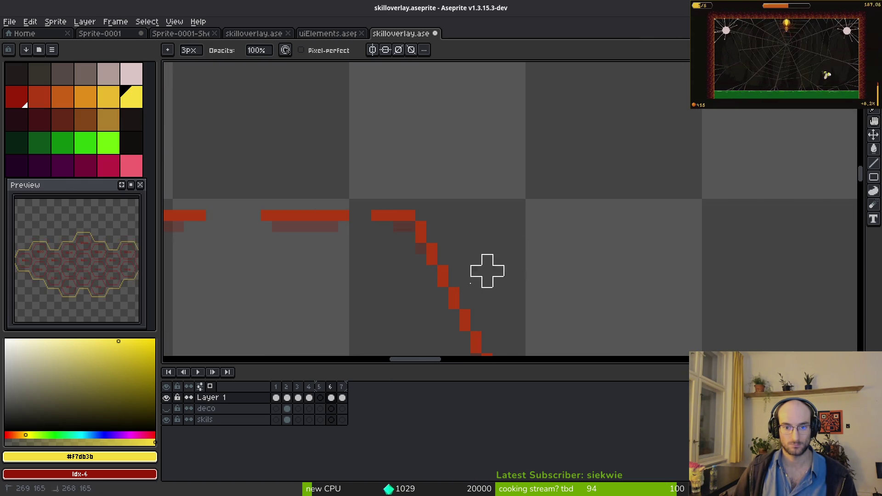
scroll(509, 248, down, 1)
scroll(557, 211, down, 1)
scroll(399, 267, up, 1)
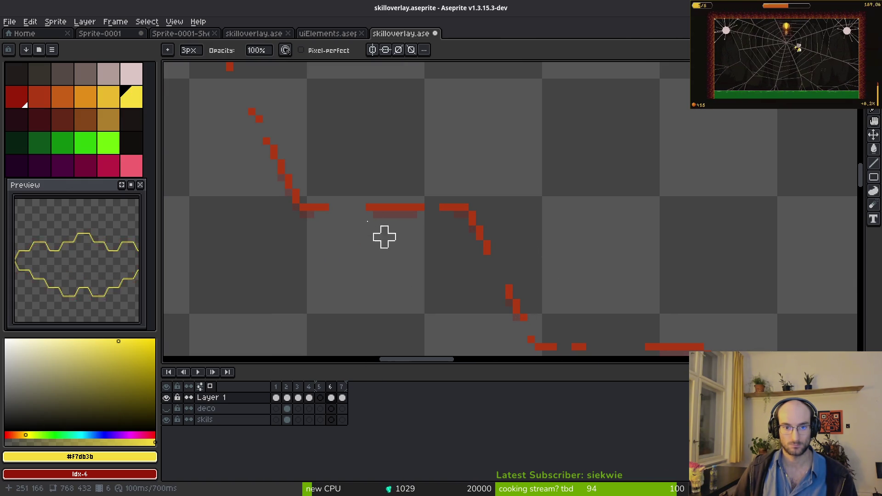
scroll(325, 179, up, 5)
scroll(315, 185, left, 4)
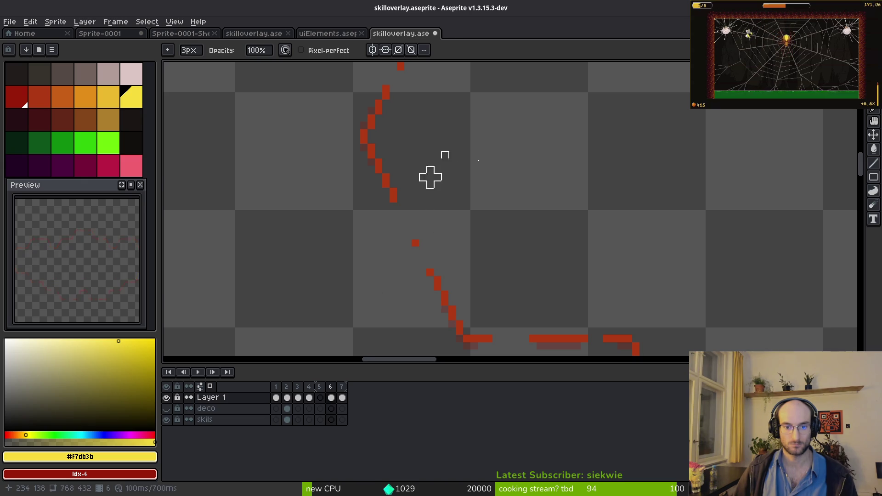
scroll(477, 134, down, 4)
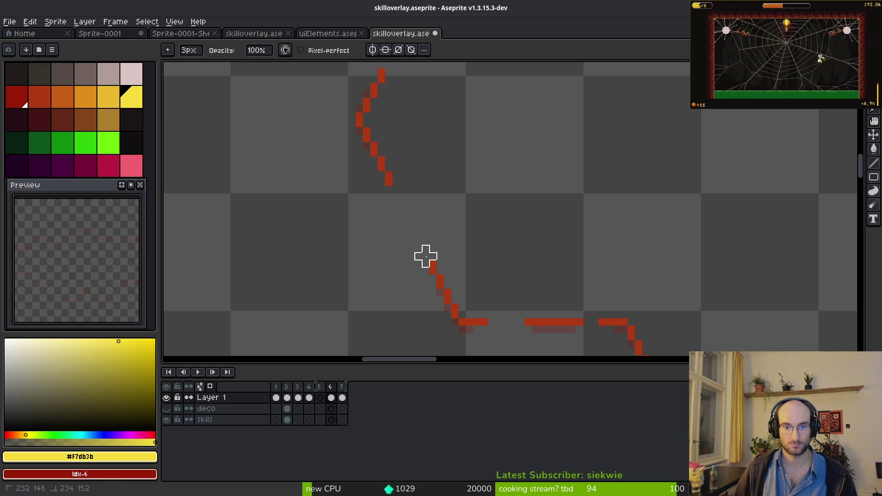
scroll(484, 296, up, 5)
scroll(390, 225, down, 2)
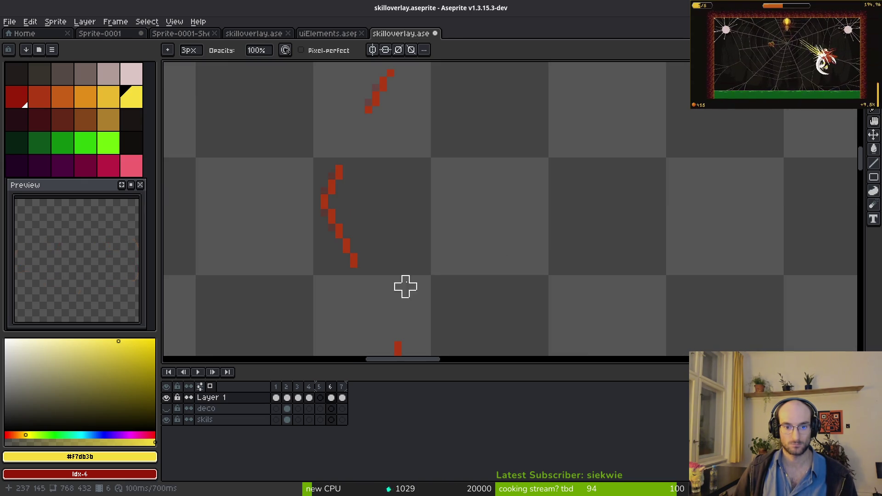
scroll(457, 248, down, 2)
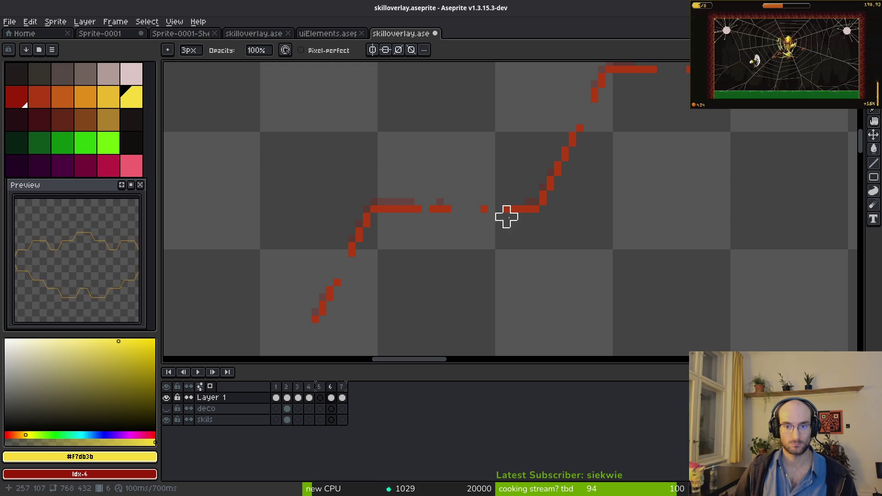
scroll(522, 238, down, 3)
scroll(547, 211, up, 3)
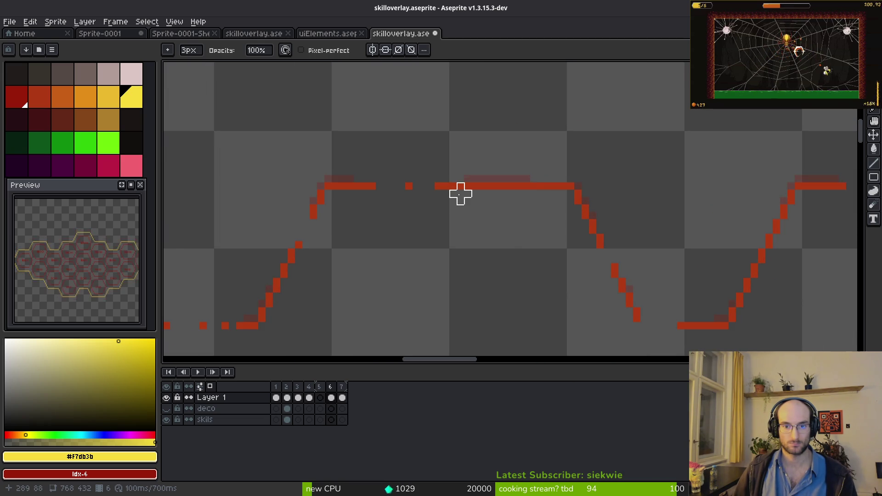
scroll(541, 274, right, 2)
scroll(541, 275, down, 1)
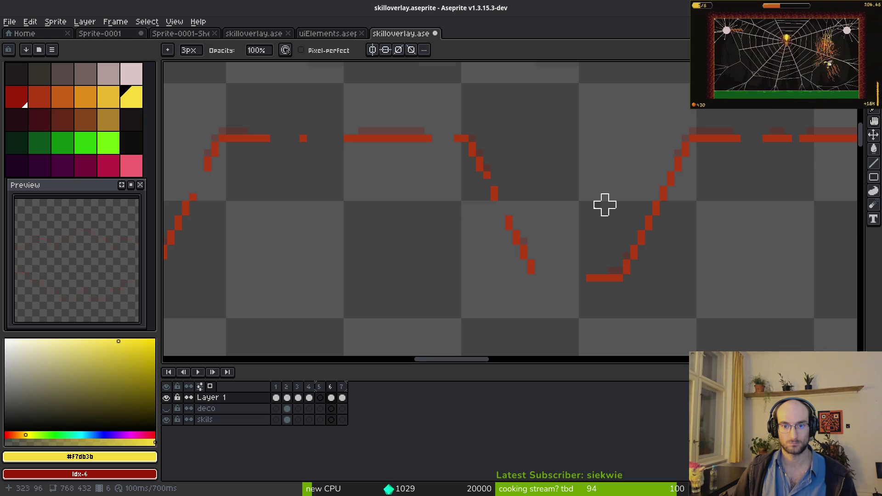
scroll(575, 212, right, 3)
scroll(575, 213, up, 1)
scroll(539, 185, right, 1)
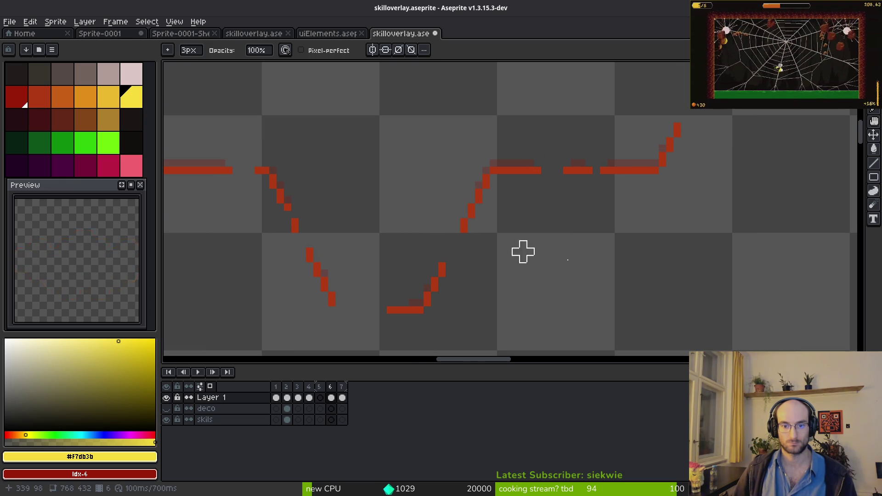
scroll(505, 230, right, 2)
scroll(555, 201, up, 1)
scroll(636, 172, right, 9)
scroll(622, 201, up, 2)
scroll(563, 207, down, 1)
click(491, 122)
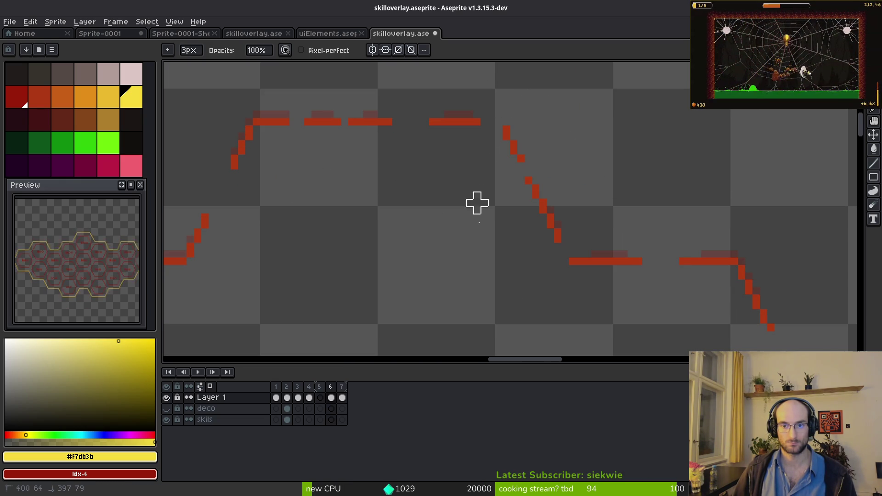
scroll(660, 136, right, 3)
scroll(660, 137, down, 1)
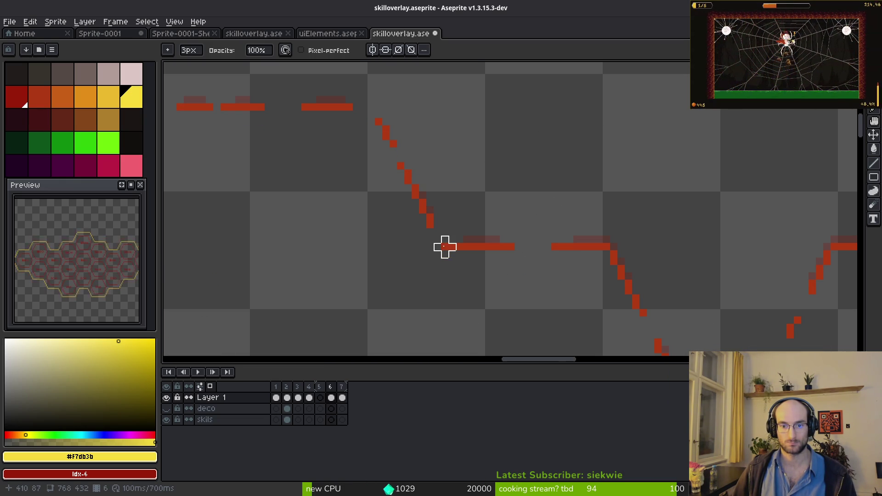
click(453, 248)
Erase two pixels from the top red line, cut another gap, then jump to frame 4
scroll(498, 270, right, 8)
scroll(498, 270, down, 4)
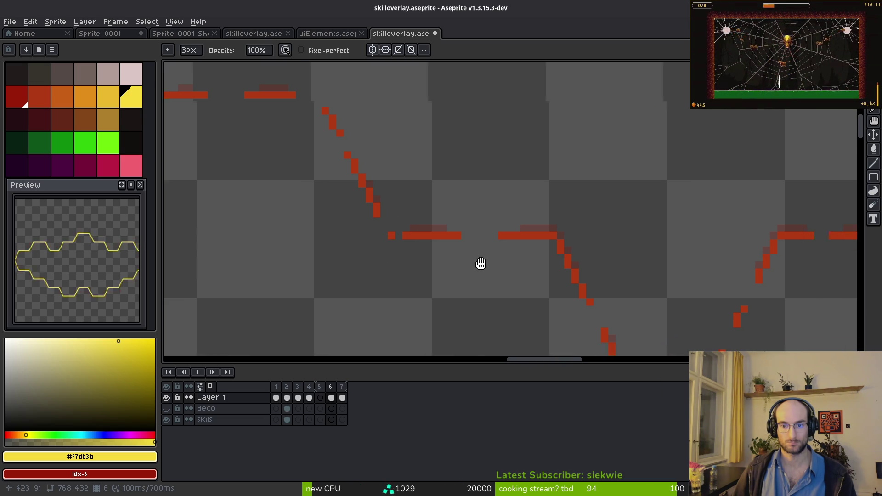
scroll(461, 228, right, 1)
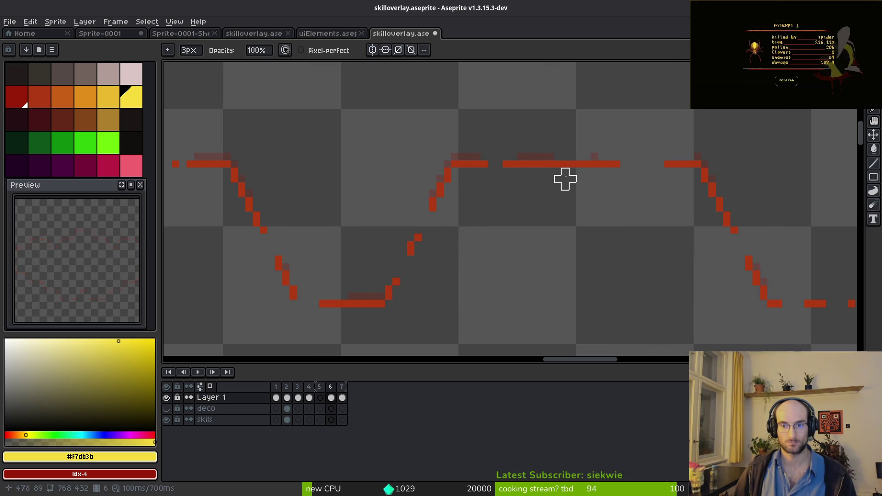
click(565, 172)
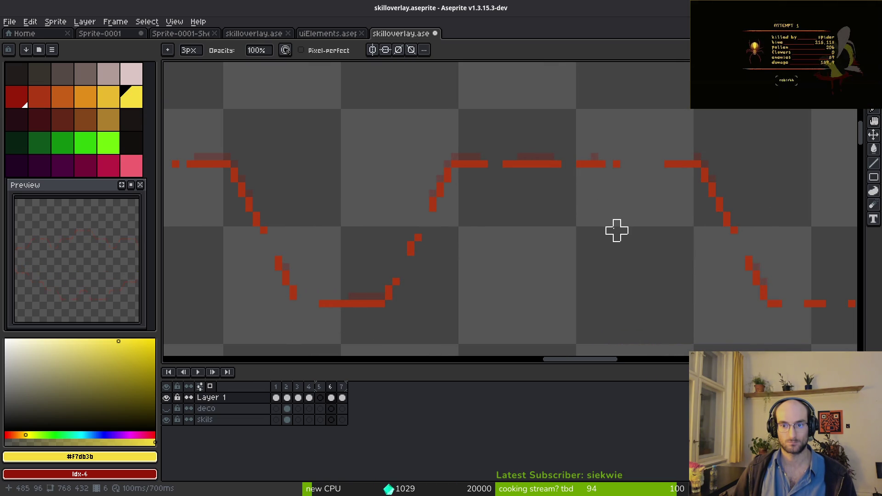
scroll(484, 213, right, 10)
scroll(484, 214, down, 1)
scroll(491, 235, down, 2)
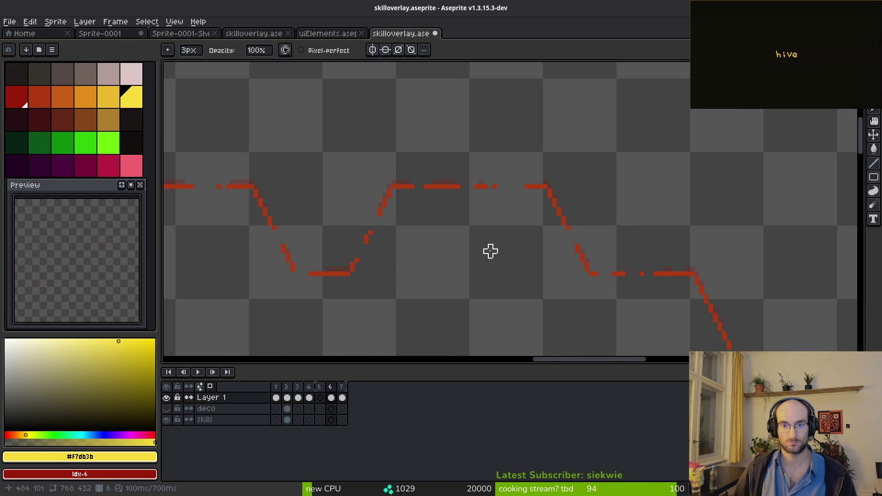
scroll(530, 213, up, 2)
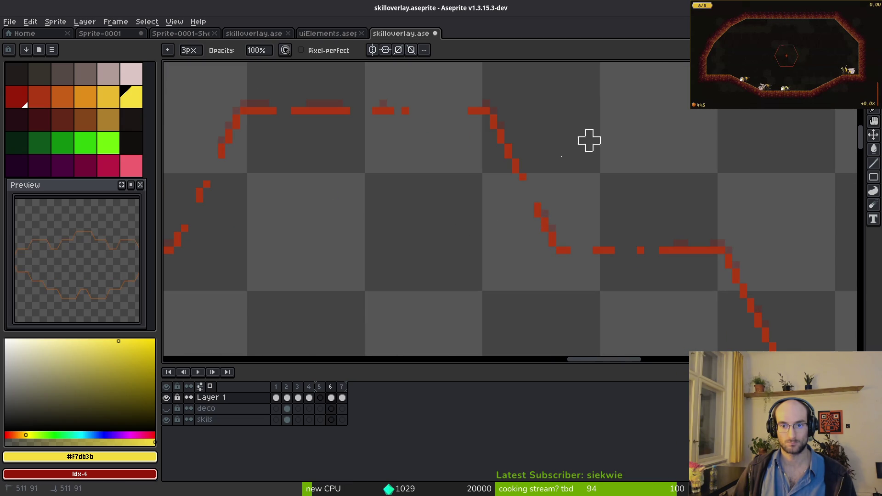
scroll(518, 193, right, 10)
scroll(541, 185, down, 10)
scroll(541, 185, right, 10)
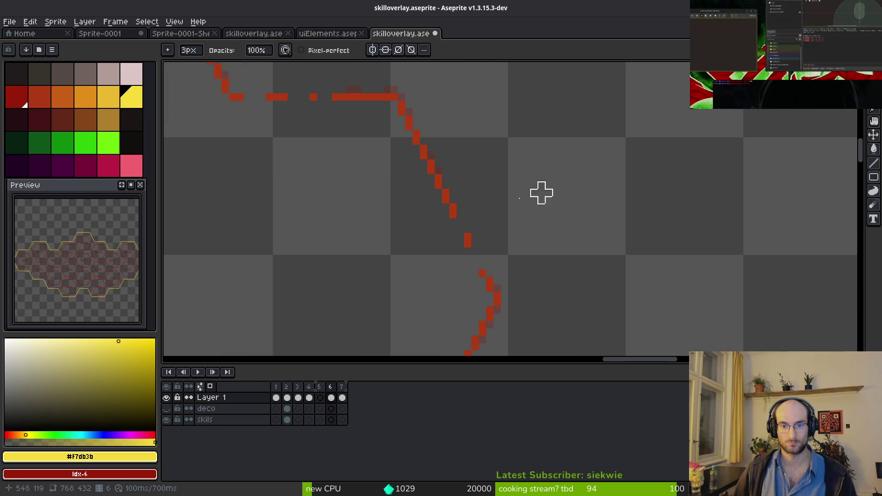
scroll(468, 113, down, 5)
scroll(469, 113, right, 5)
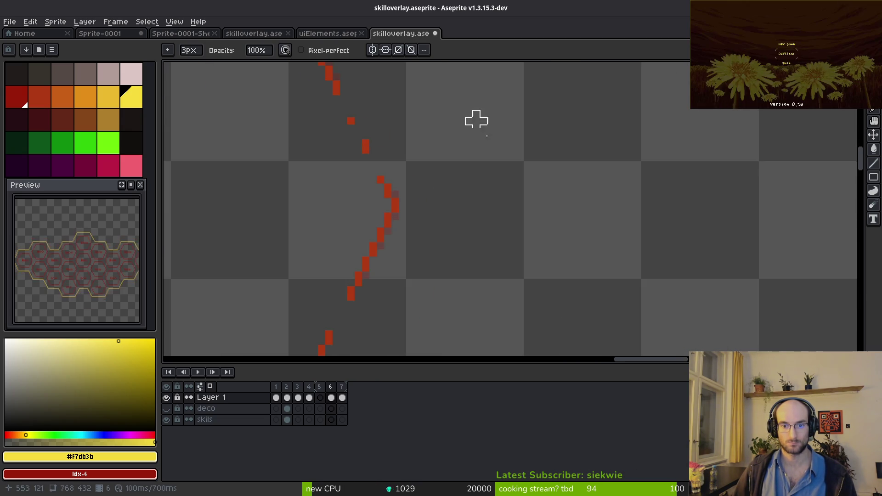
scroll(468, 113, down, 5)
scroll(526, 121, left, 3)
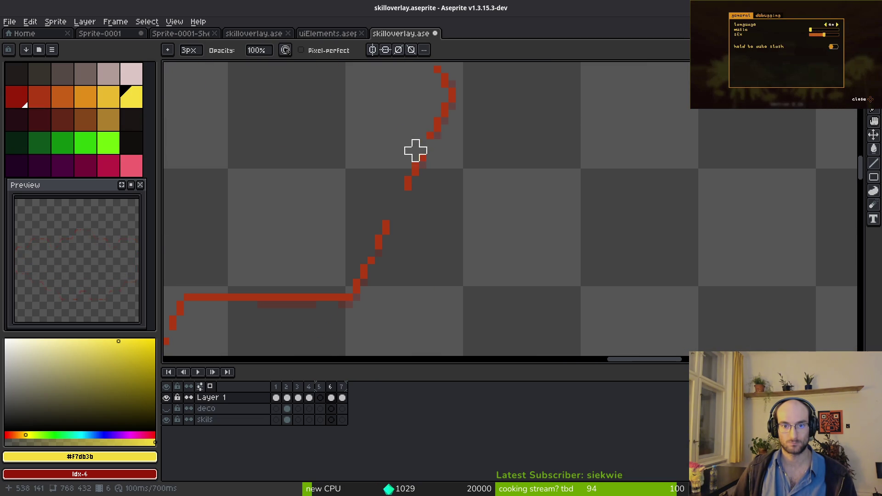
scroll(423, 143, down, 2)
scroll(678, 181, left, 5)
click(325, 255)
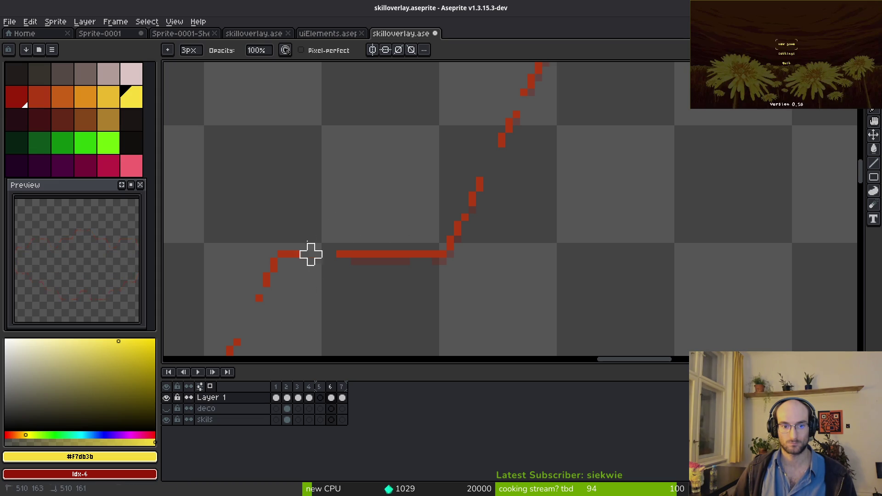
key(Left)
key(Left)
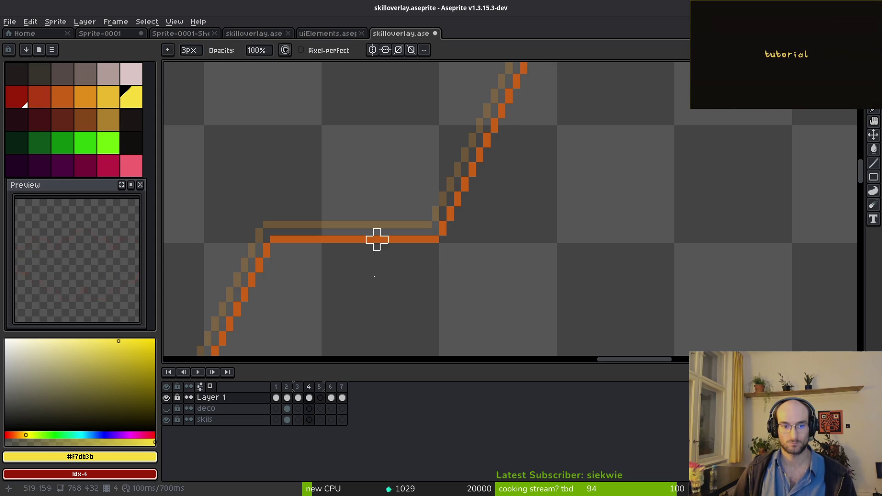
Delete the empty frame 5 and insert a new empty frame after frame 3
click(320, 387)
key(alt+c)
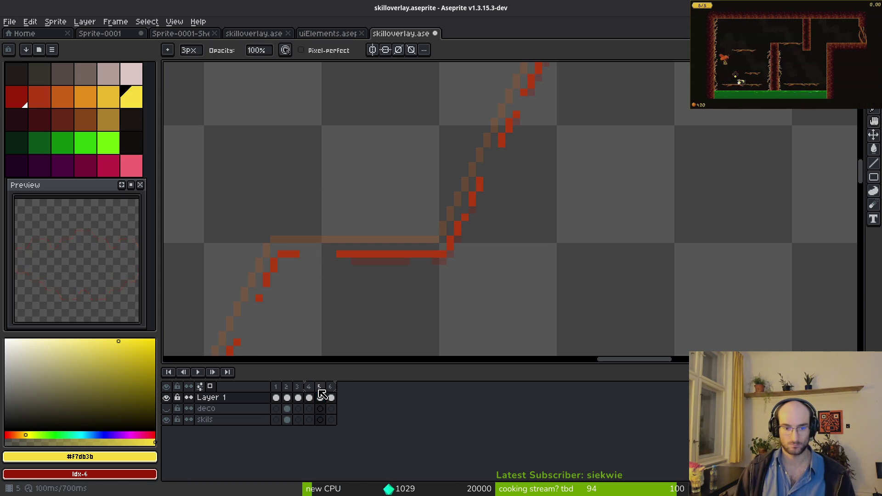
click(298, 386)
key(alt+b)
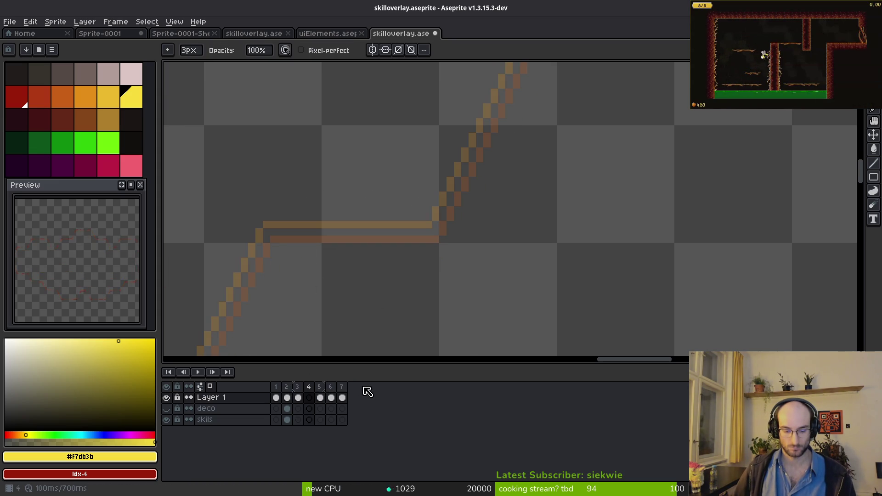
On frame 5, erase gaps into the horizontal, diagonal and top orange lines
click(321, 386)
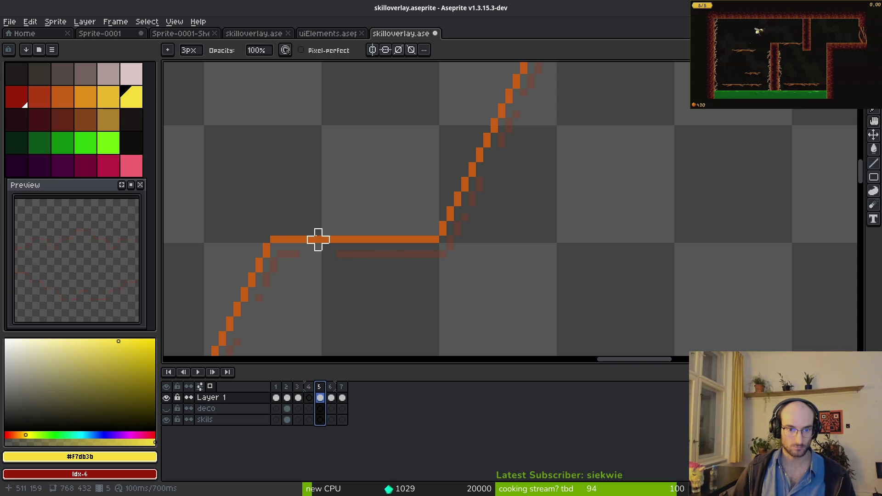
scroll(322, 186, up, 5)
scroll(438, 232, right, 1)
scroll(453, 247, up, 5)
scroll(454, 247, right, 2)
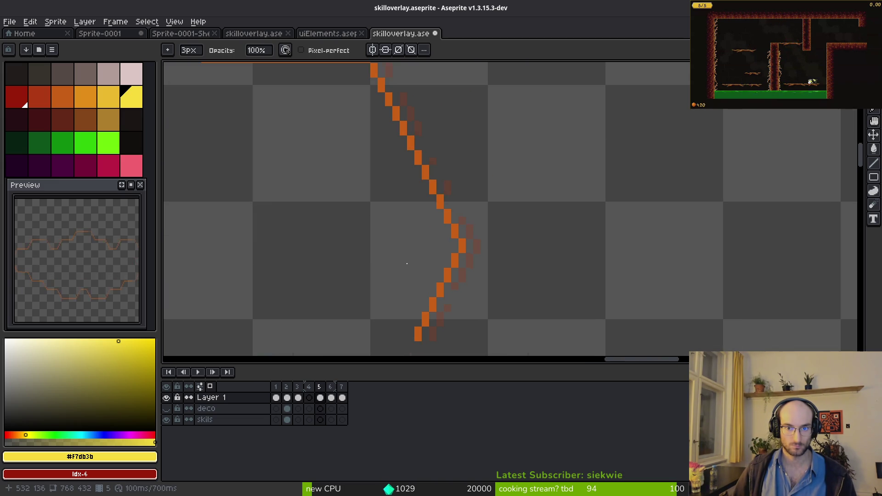
scroll(330, 214, up, 6)
scroll(393, 260, left, 5)
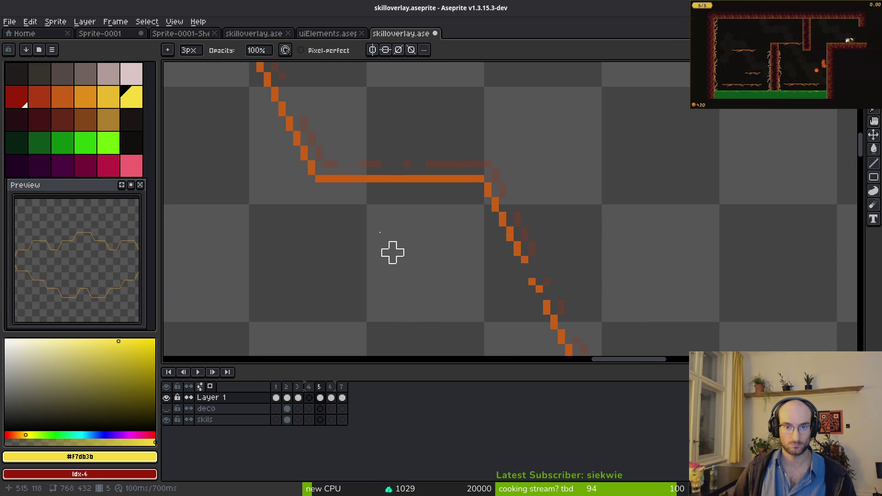
click(407, 179)
mouse_move(329, 180)
mouse_down()
mouse_move(319, 185)
mouse_move(352, 180)
mouse_up()
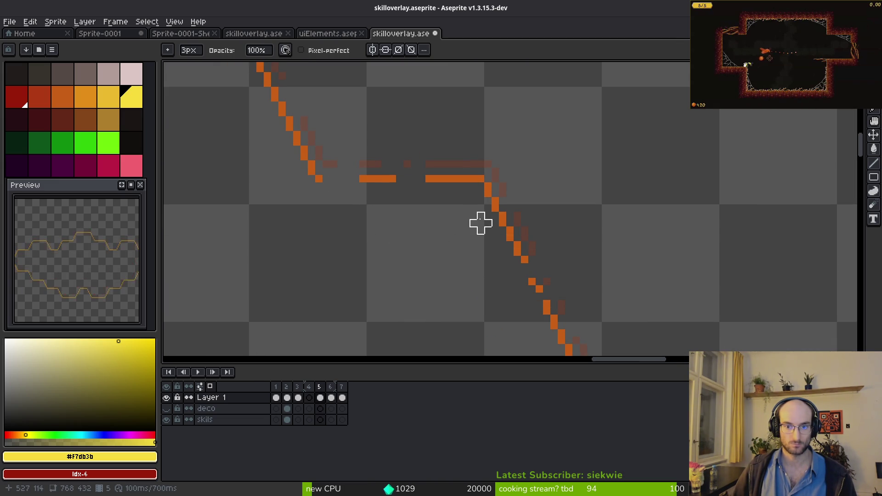
scroll(348, 224, up, 5)
scroll(348, 223, left, 10)
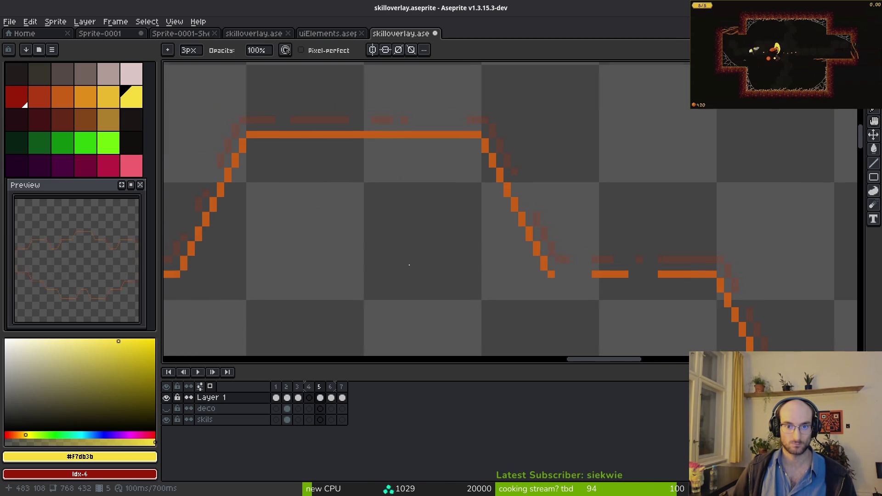
click(519, 200)
drag(460, 135, 431, 137)
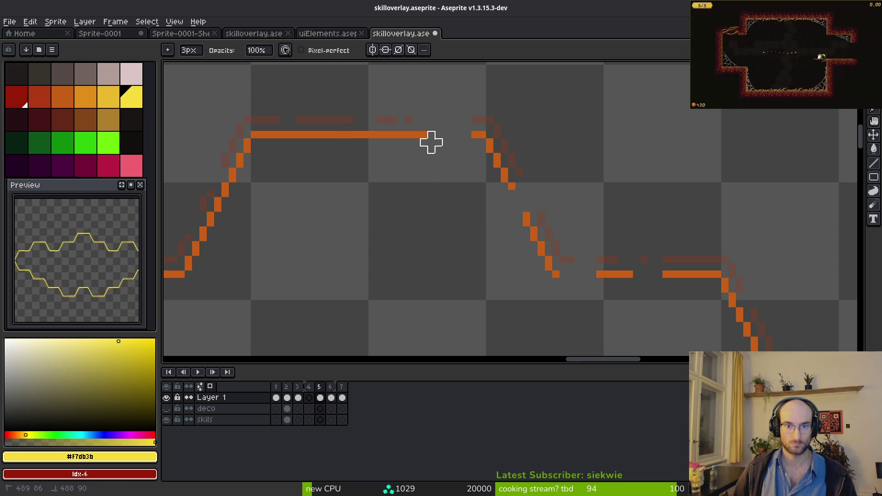
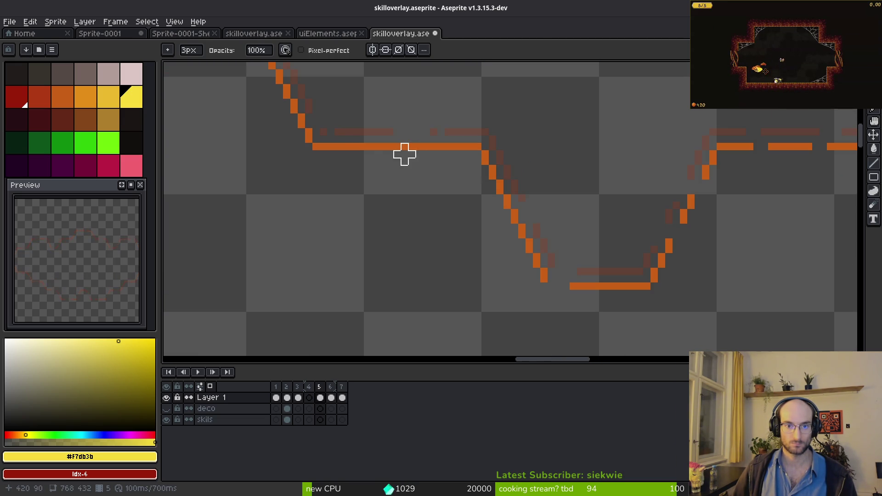
Erase short gaps along the lower-left diagonal and edge of the orange outline
scroll(478, 285, down, 2)
scroll(478, 285, right, 5)
scroll(478, 284, down, 3)
scroll(478, 285, right, 3)
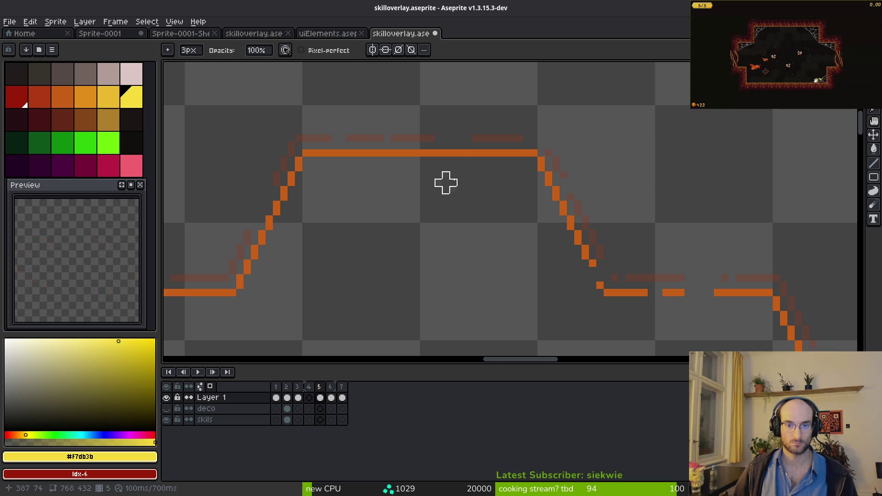
scroll(460, 198, down, 3)
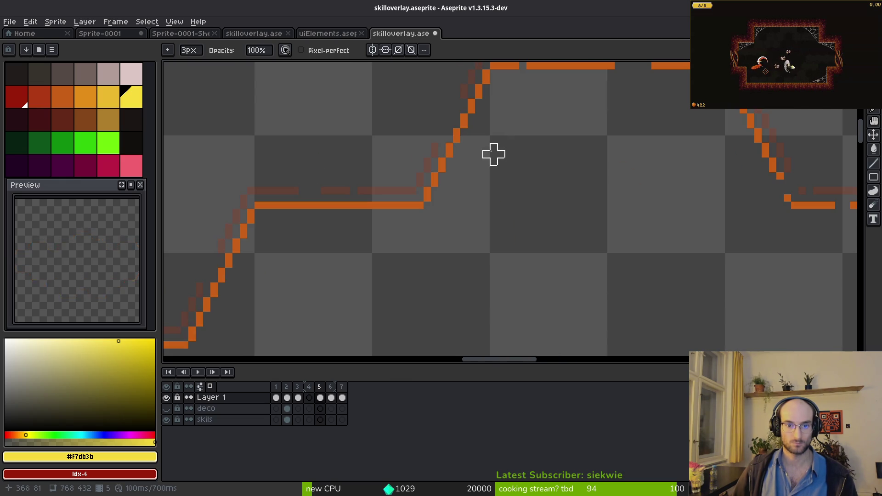
scroll(394, 202, left, 3)
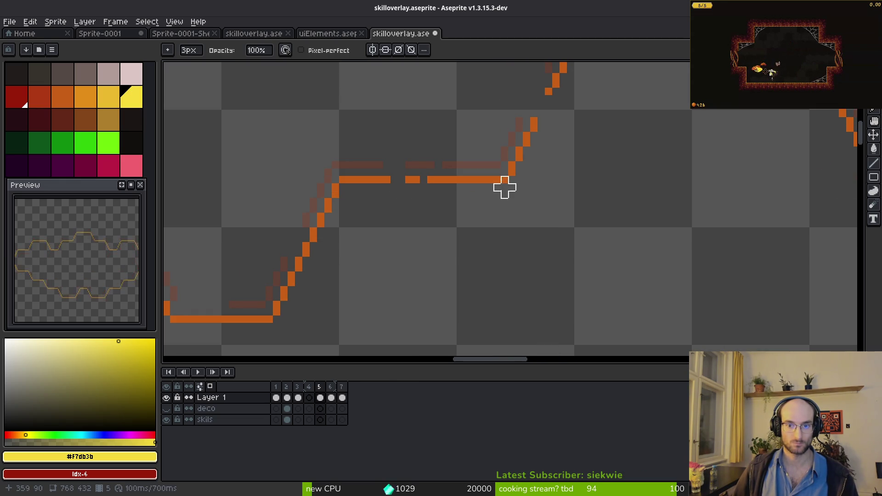
scroll(658, 166, down, 2)
scroll(658, 165, left, 6)
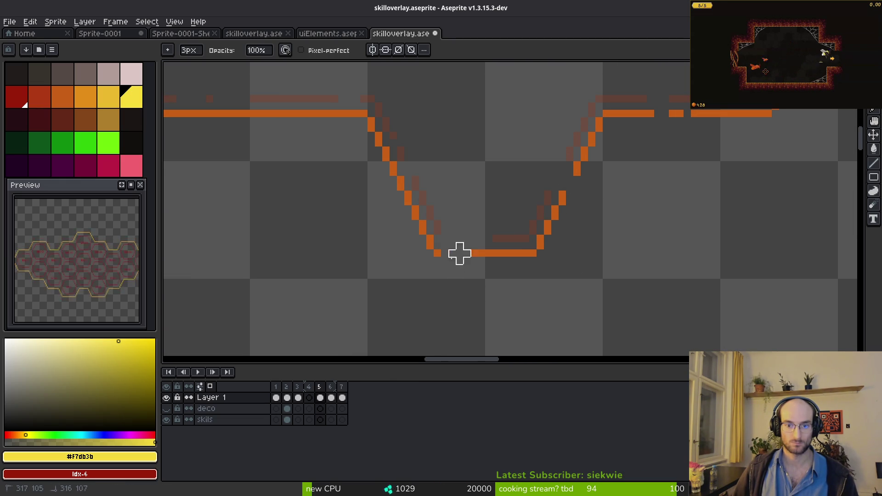
scroll(467, 231, up, 1)
scroll(467, 231, left, 3)
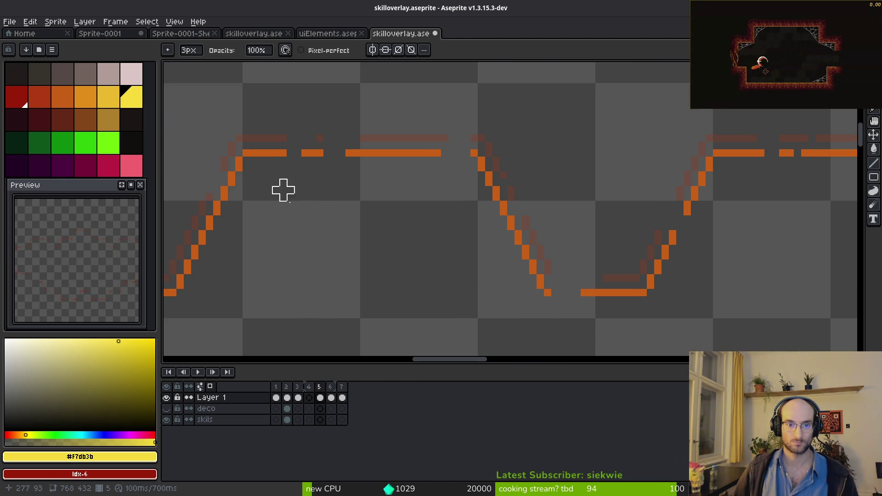
scroll(447, 233, down, 1)
scroll(447, 232, left, 4)
scroll(322, 248, up, 1)
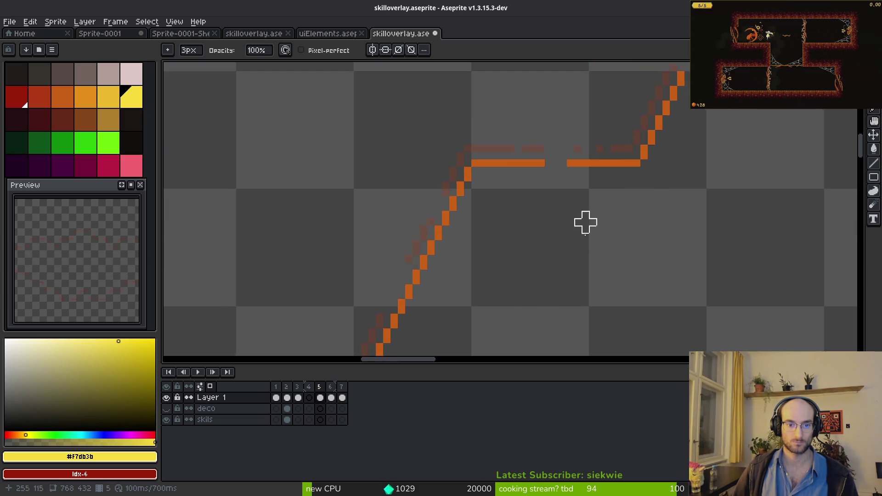
scroll(438, 188, down, 3)
scroll(432, 184, down, 3)
scroll(431, 184, right, 2)
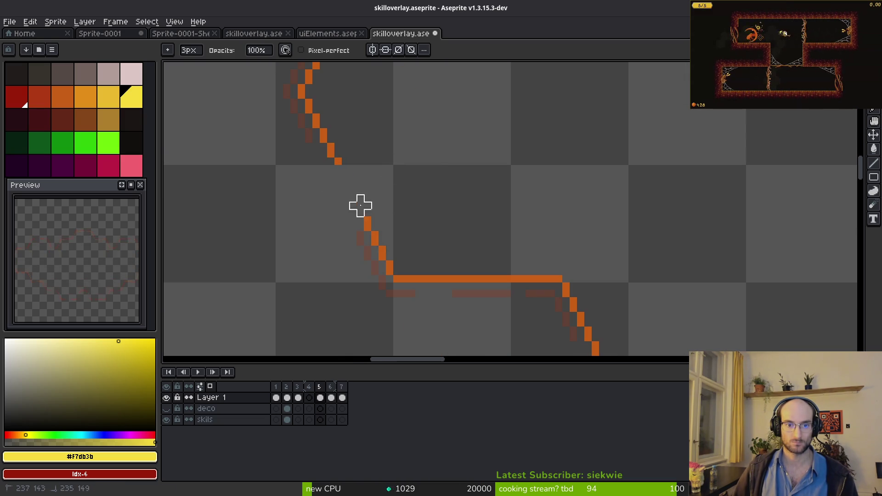
drag(360, 197, 350, 180)
scroll(433, 124, down, 1)
scroll(434, 125, right, 2)
click(321, 216)
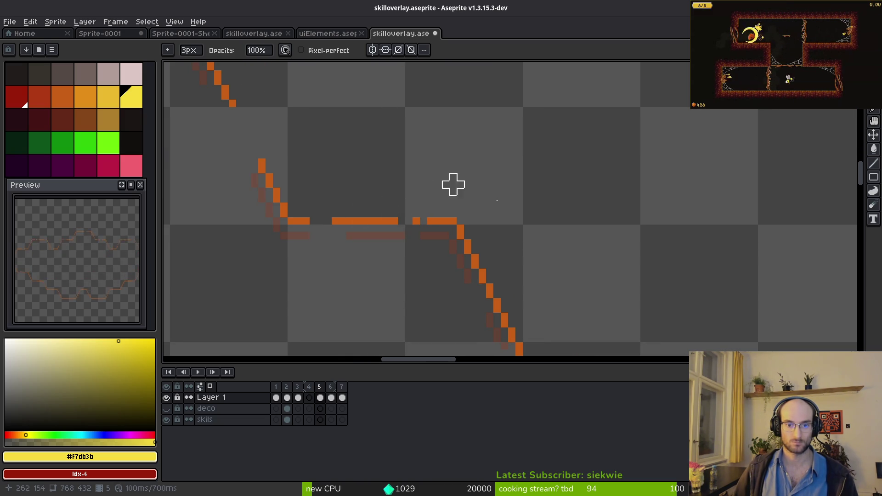
Cut gaps into the bottom diagonal and break the bottom line into dashed segments
scroll(405, 174, down, 1)
scroll(395, 142, right, 2)
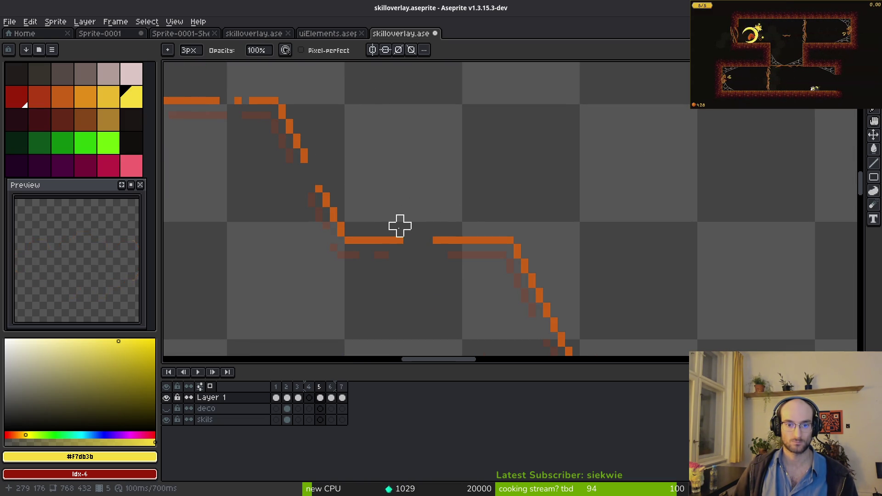
scroll(606, 211, down, 2)
scroll(605, 211, right, 4)
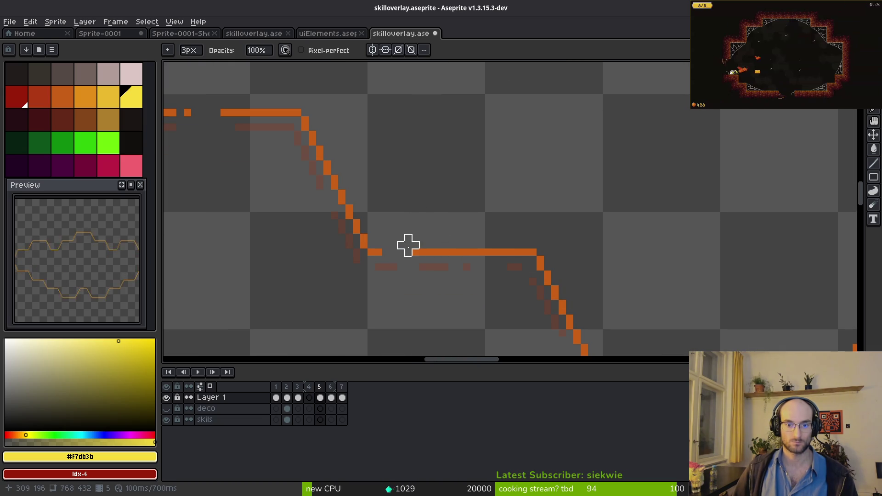
scroll(561, 214, down, 2)
scroll(561, 214, right, 3)
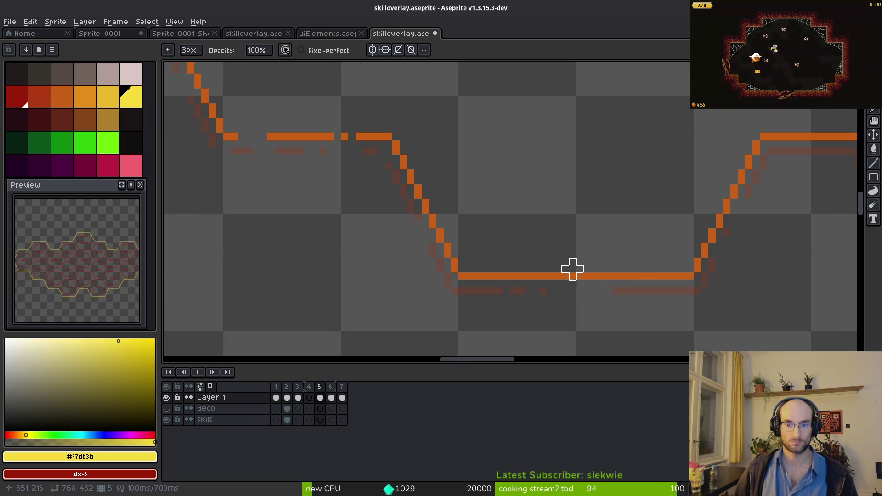
scroll(608, 222, right, 3)
scroll(427, 235, right, 4)
scroll(427, 235, down, 1)
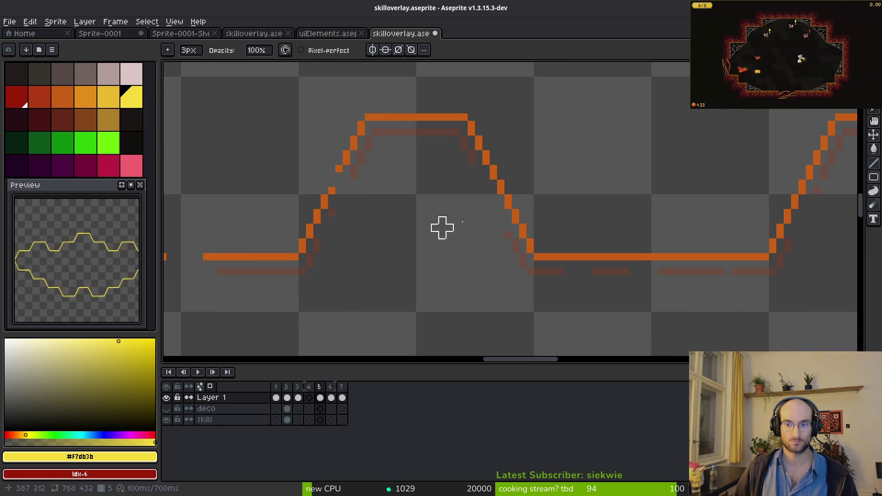
drag(501, 191, 522, 211)
drag(652, 253, 625, 250)
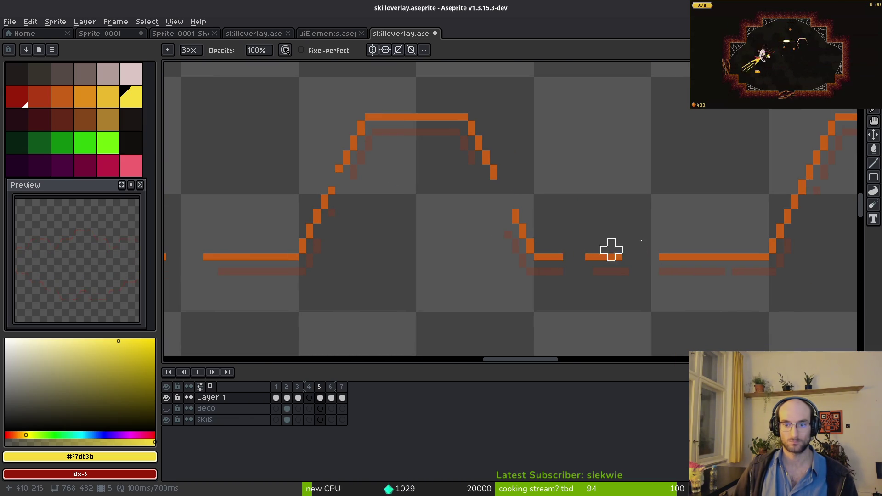
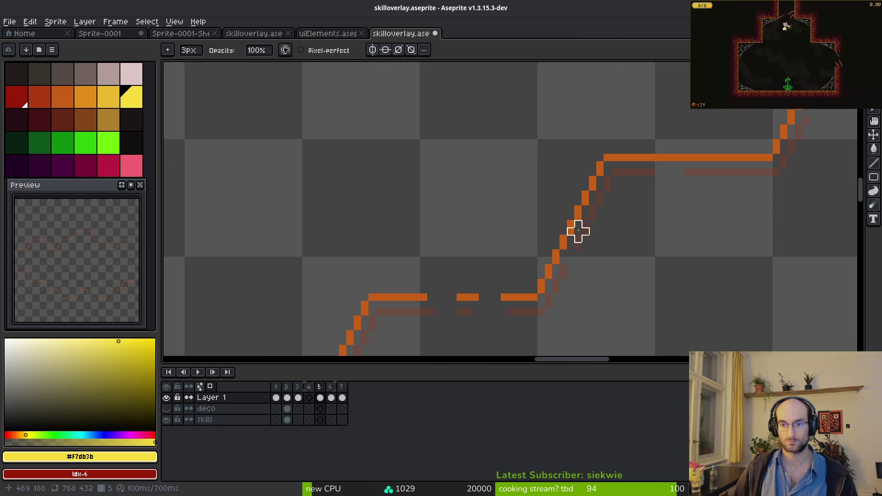
Erase a short piece of the hexagon's top orange line and save the sprite
scroll(574, 246, right, 2)
click(592, 166)
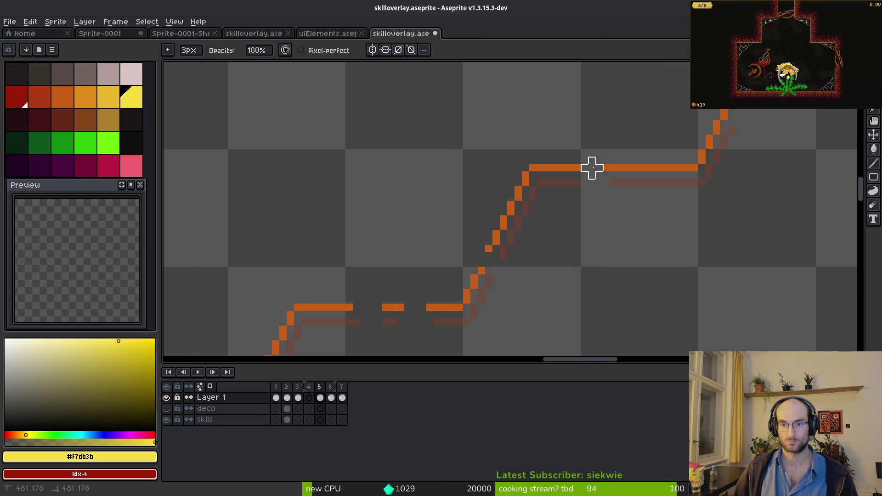
scroll(581, 186, up, 2)
scroll(580, 186, right, 2)
scroll(636, 175, down, 5)
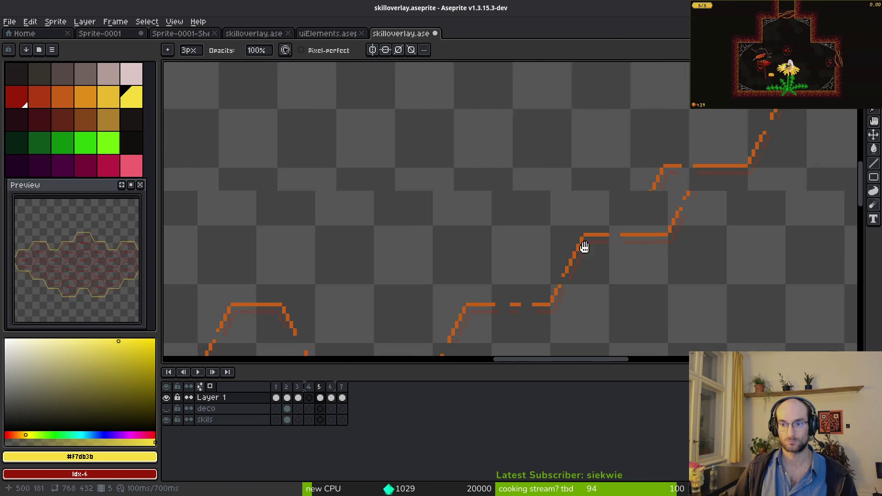
key(ctrl+s)
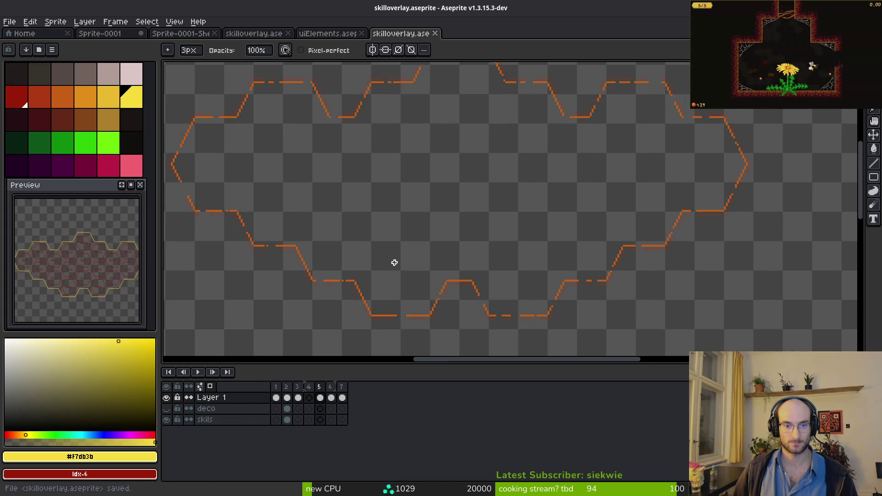
Preview the animation, then hide the skils layer and save
key(Return)
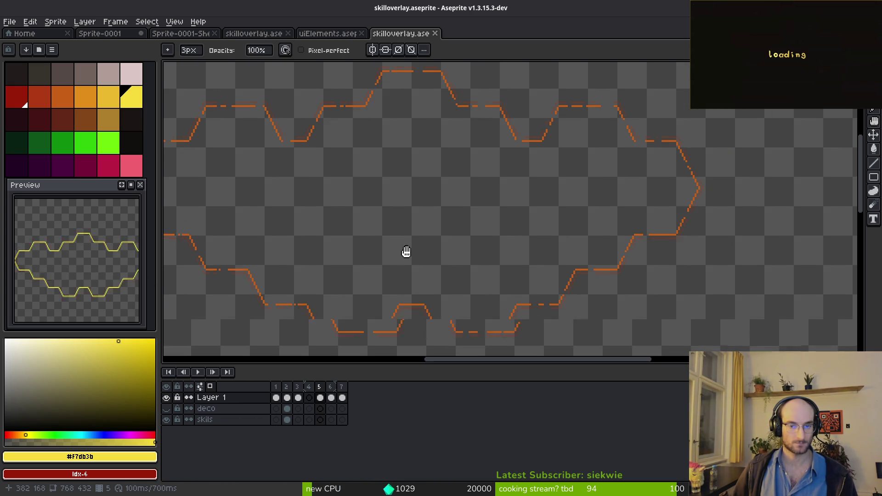
scroll(384, 257, down, 2)
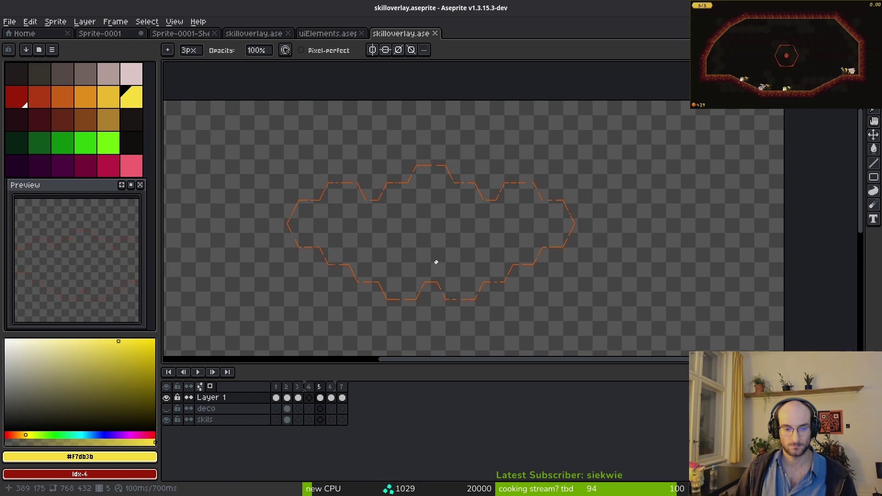
key(Return)
click(166, 420)
key(ctrl+s)
Delete the empty fourth frame, leaving six frames, and check the playback
key(v)
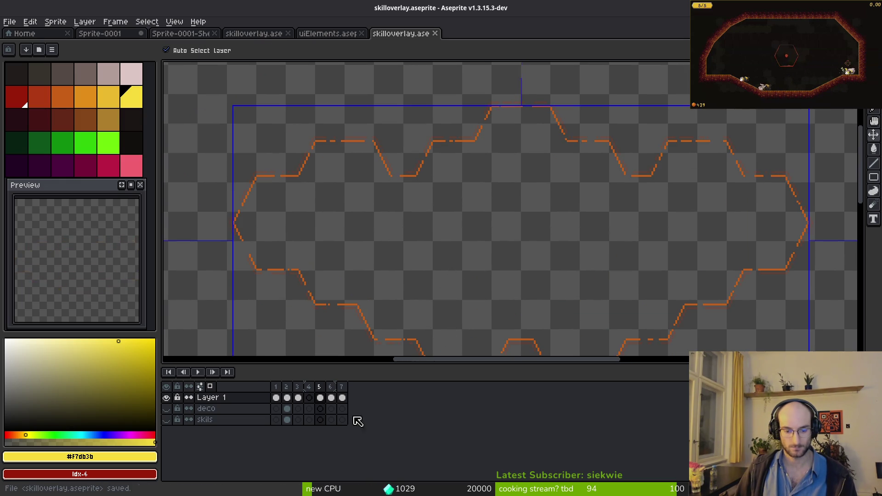
click(309, 386)
key(alt+BackSpace)
key(Return)
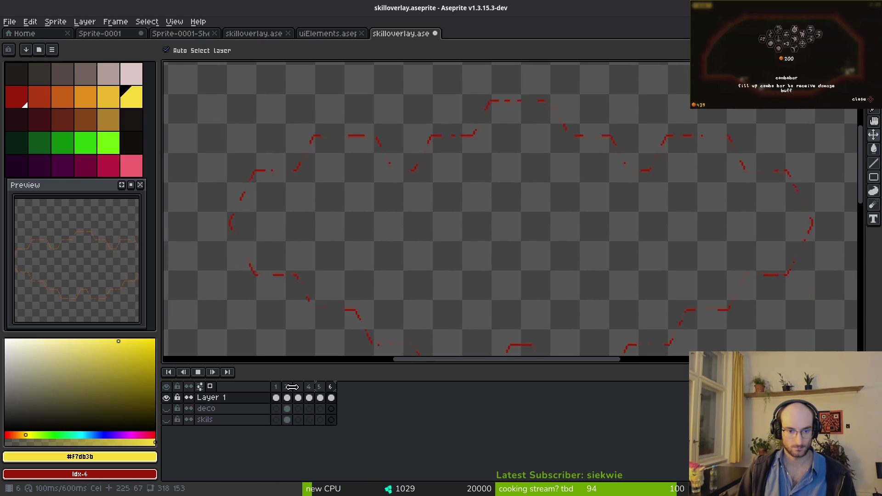
key(b)
key(Return)
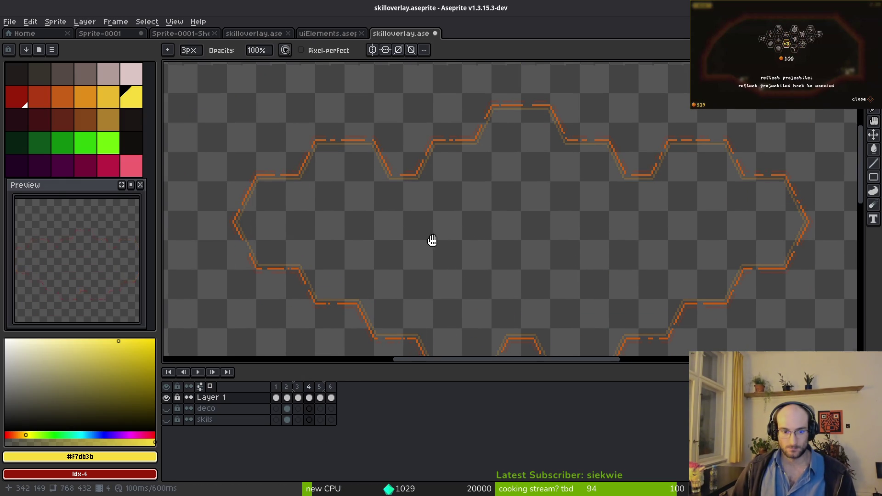
key(ctrl+e)
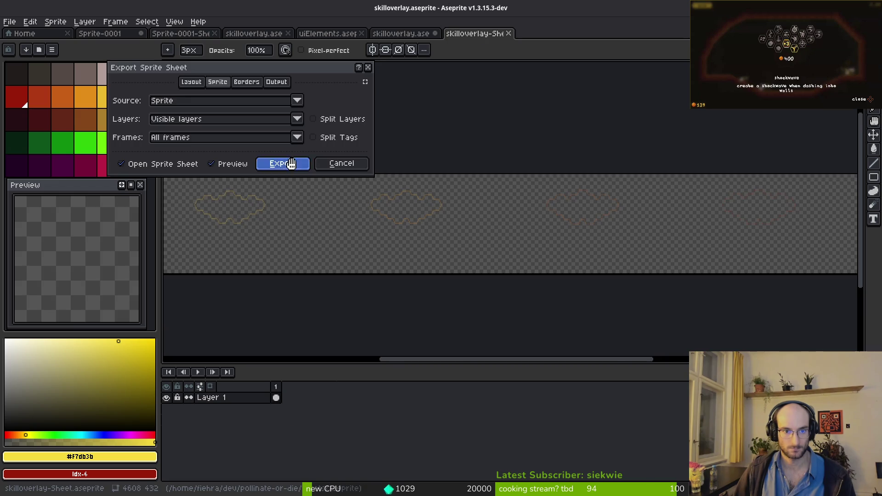
Generate the sprite sheet and browse to the assets/art/ui folder for its output file
key(Return)
key(ctrl+alt+shift+s)
click(217, 41)
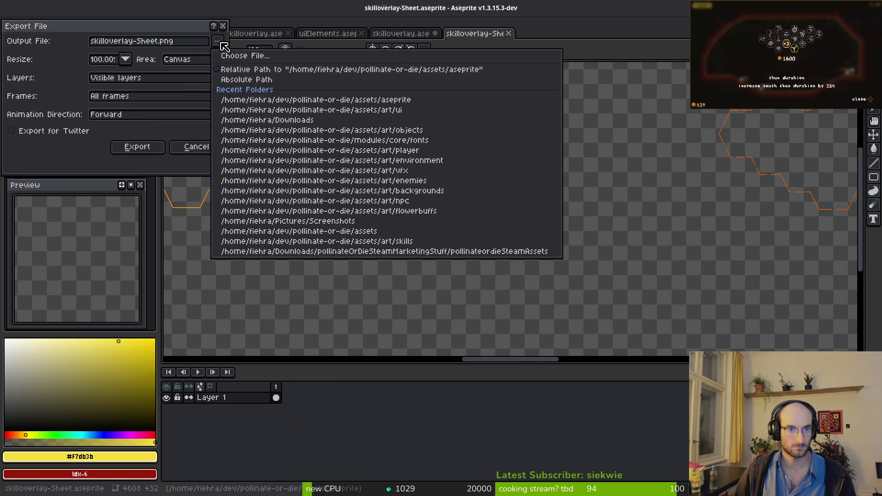
click(240, 55)
click(43, 41)
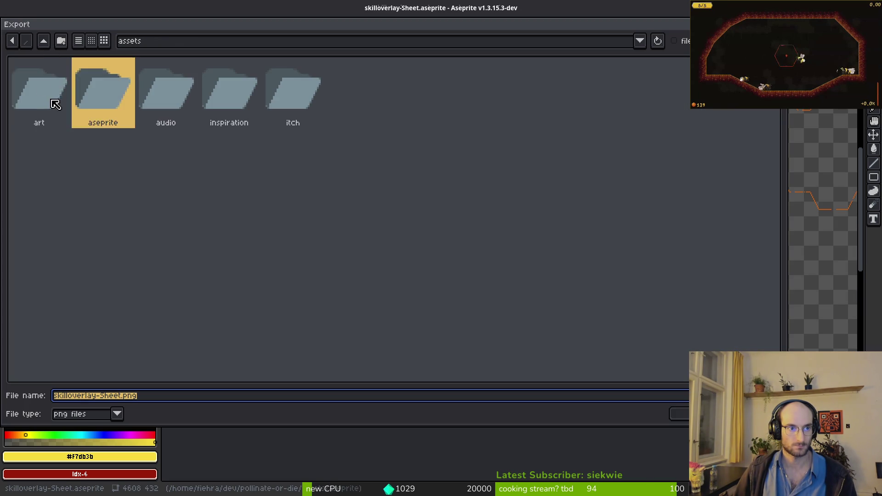
double_click(50, 92)
click(546, 76)
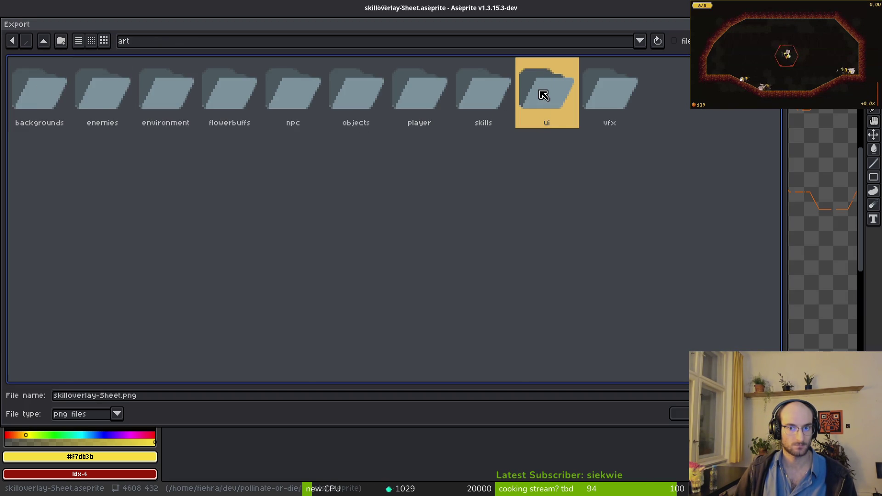
double_click(543, 95)
Overwrite the existing skilloverlay-Sheet.png in art/ui and export the sheet
scroll(538, 197, down, 1)
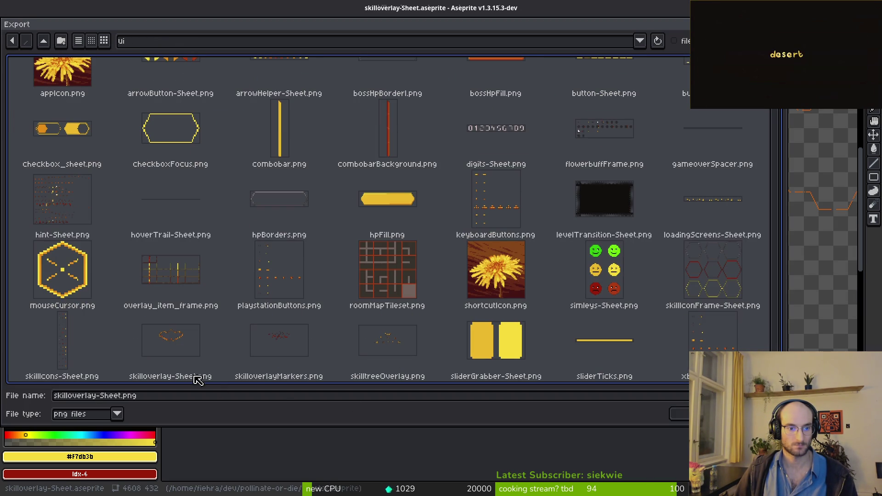
click(269, 353)
click(184, 344)
click(679, 414)
click(382, 277)
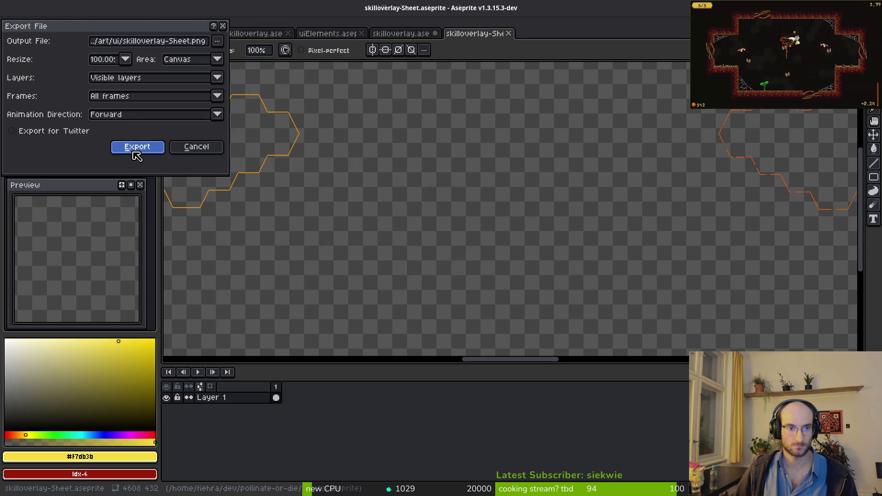
click(133, 148)
In Godot, change the TextureRect node's type to Sprite2D
key(alt+Tab)
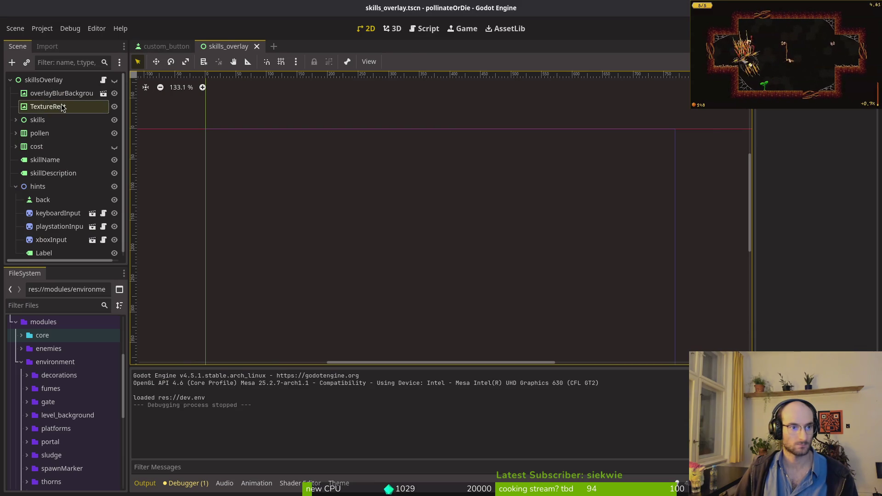
click(53, 105)
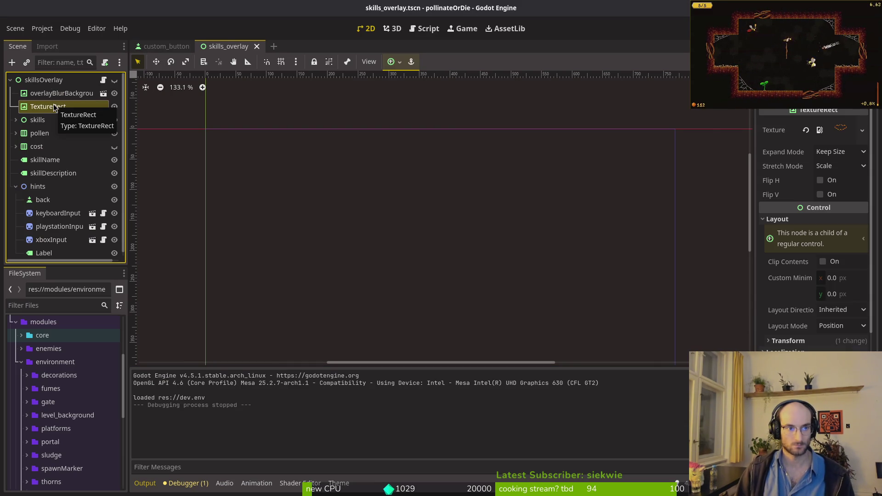
right_click(53, 106)
click(91, 243)
text(sp)
key(Return)
Add an AnimationPlayer child to TextureRect and create a new animation named 'active'
key(ctrl+a)
text(animation)
key(Return)
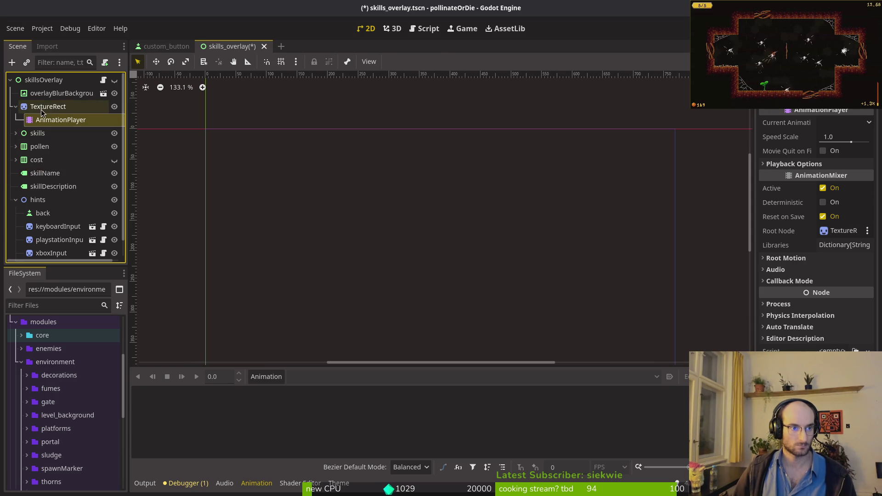
click(41, 109)
click(54, 120)
click(266, 376)
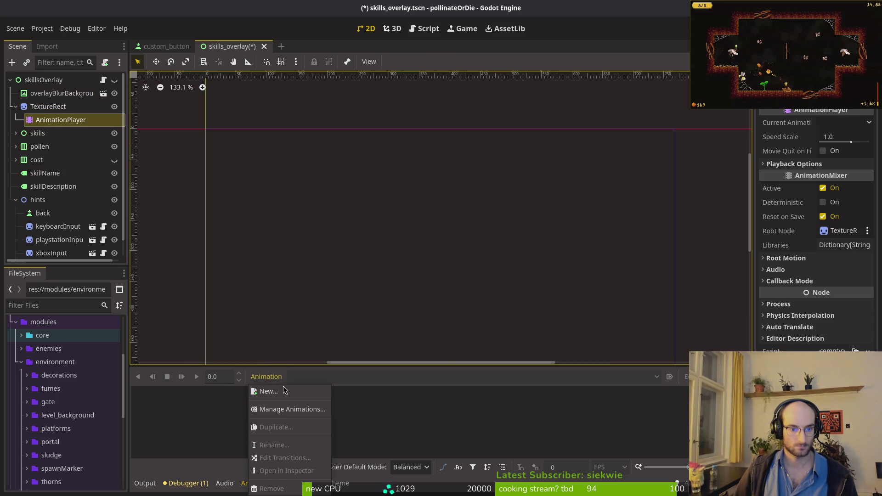
click(269, 391)
text(active)
key(Return)
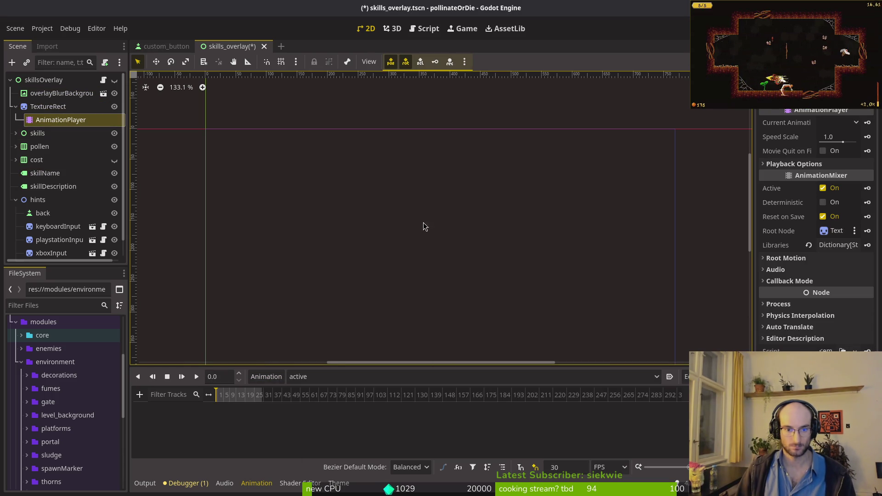
Set the timeline snap to 12 FPS, enable autoplay on 'active', and save the scene
double_click(573, 465)
text(12)
key(Return)
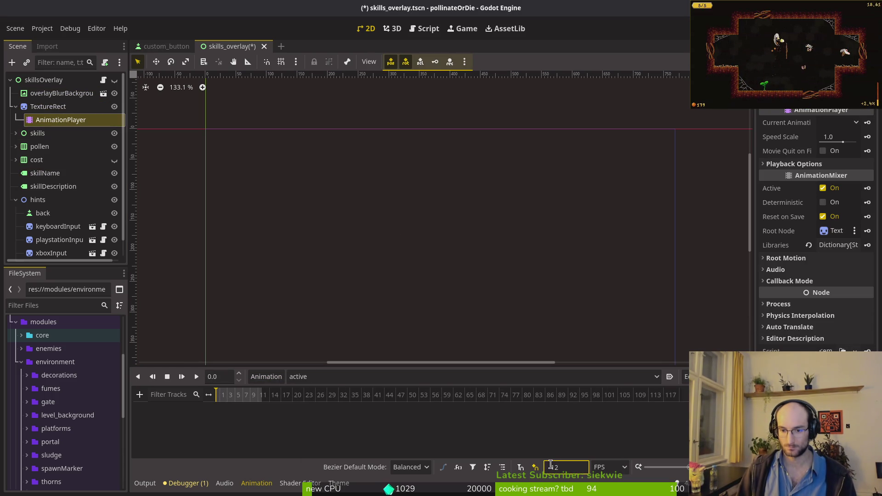
key(ctrl+s)
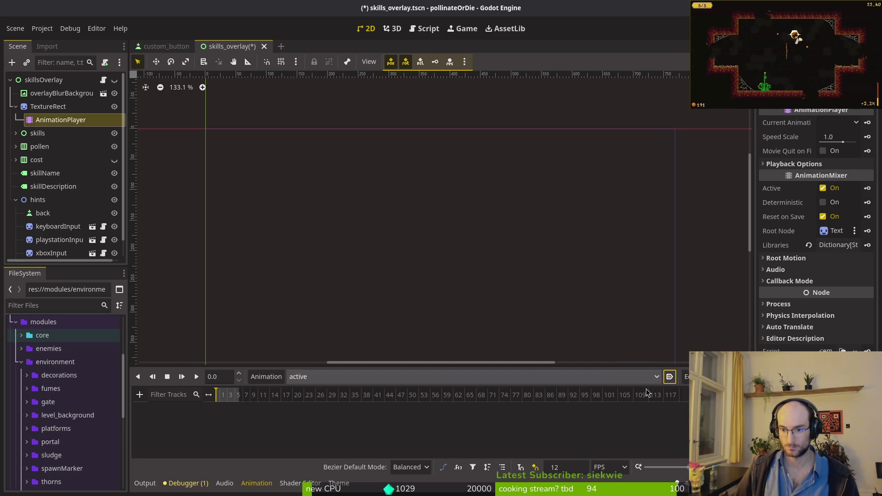
click(670, 377)
key(ctrl+s)
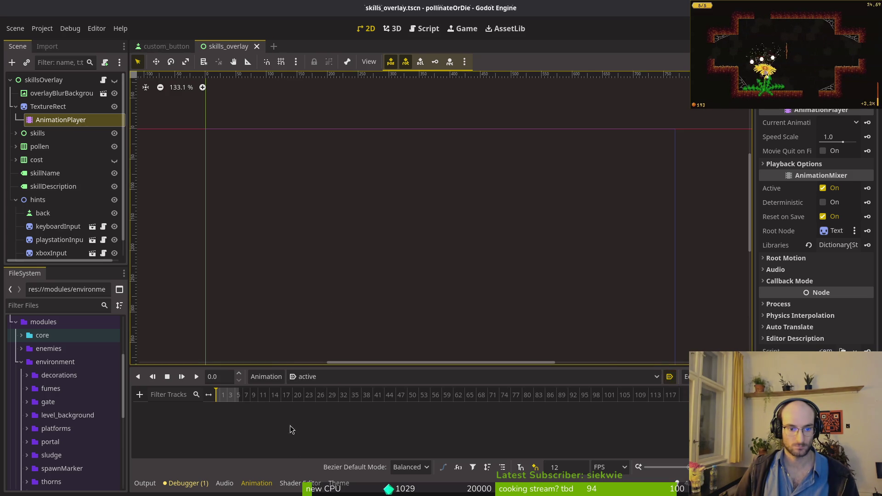
Quick-load skilloverlay-Sheet.png as the TextureRect sprite's texture and save
scroll(285, 407, up, 5)
click(48, 106)
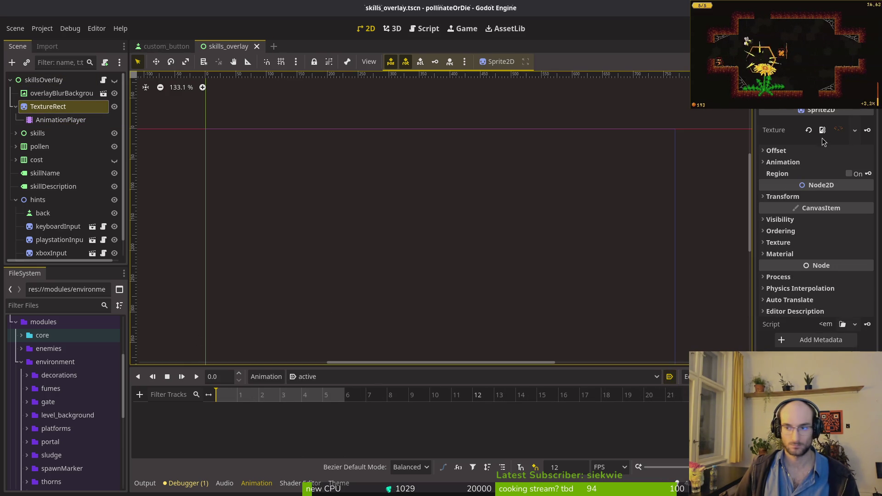
click(813, 131)
click(855, 122)
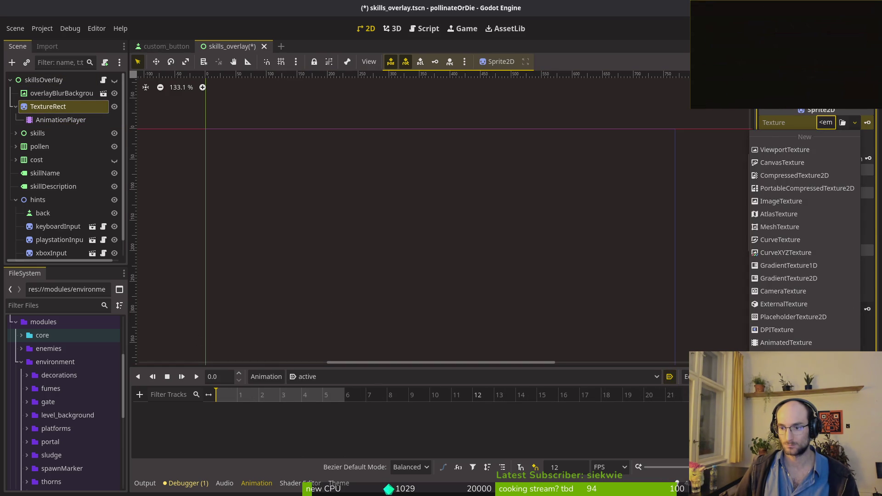
click(781, 350)
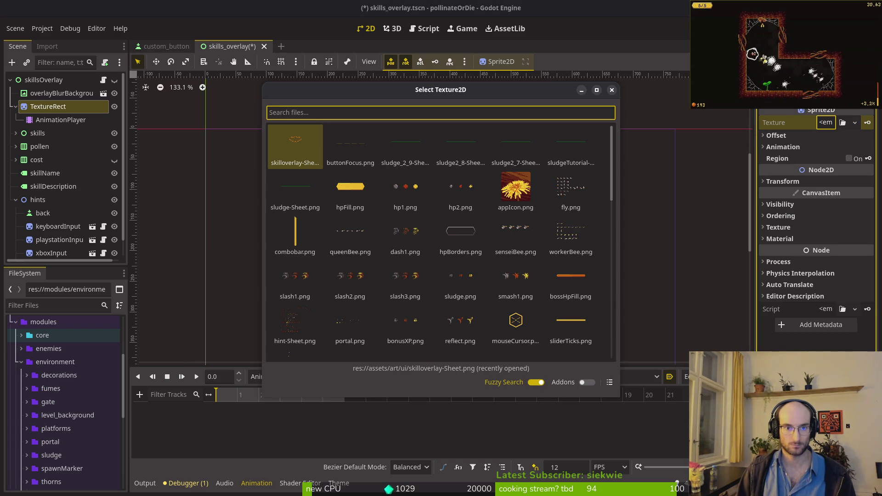
key(Return)
key(ctrl+s)
Set Hframes to 6, uncheck Centered, save, and run the game with F5
click(845, 161)
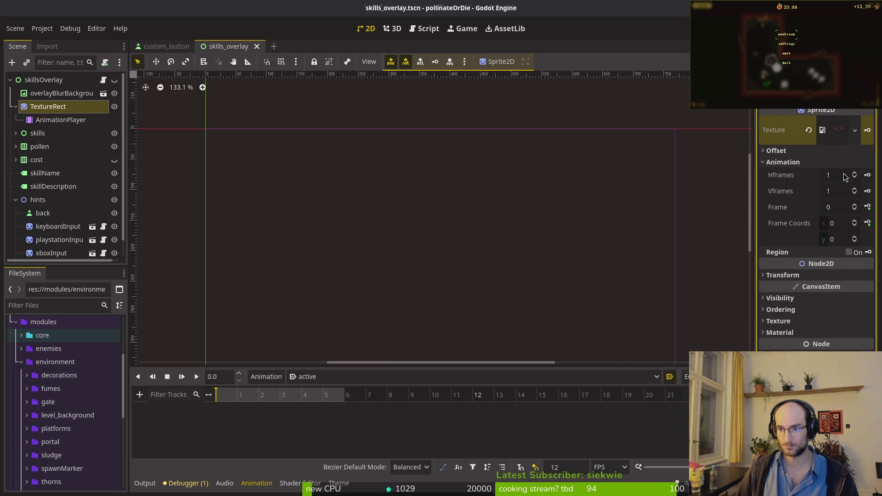
click(825, 178)
key(Return)
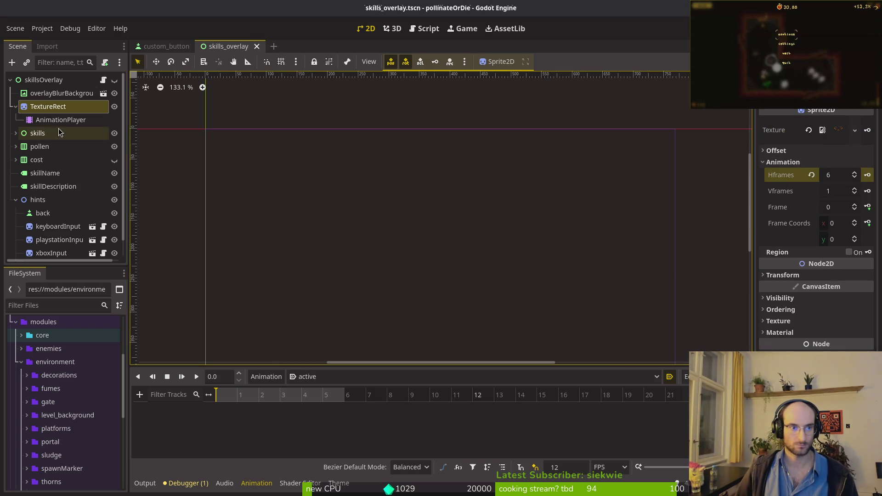
scroll(429, 214, down, 3)
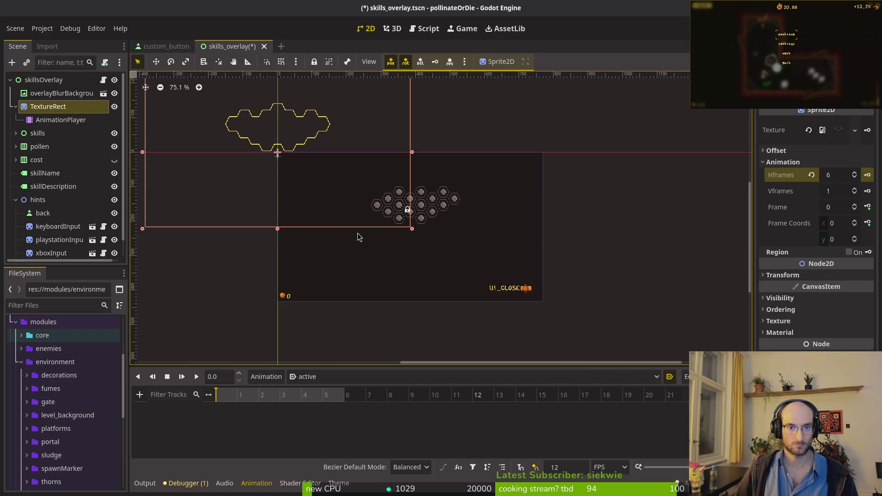
click(804, 152)
click(822, 163)
click(544, 220)
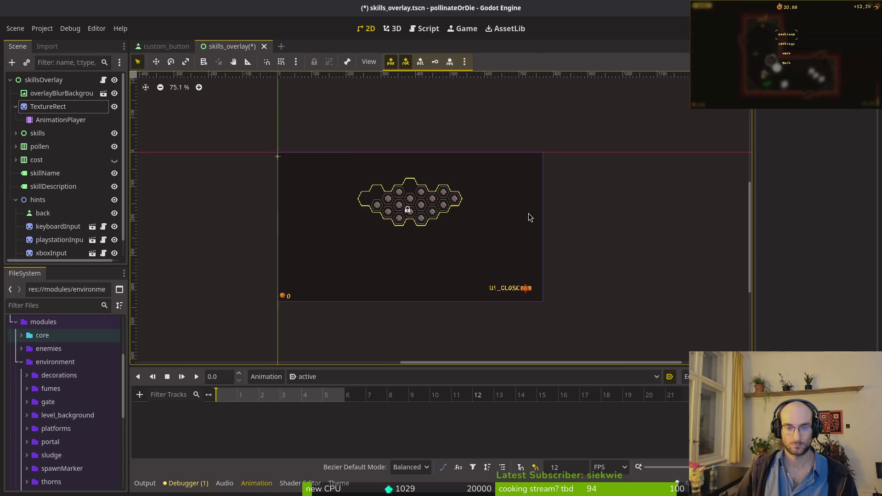
key(ctrl+s)
click(16, 106)
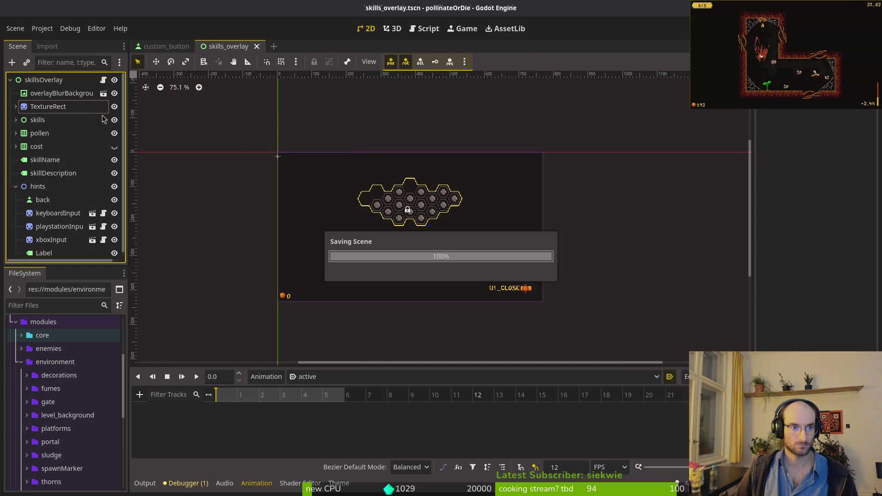
key(F5)
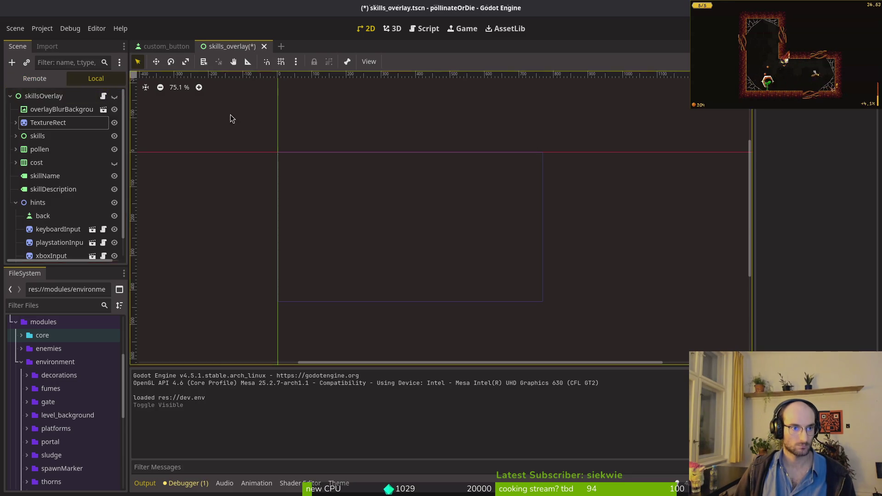
Open the upgrade skill overlay in the hive hub, then return to Godot and expand TextureRect
key(Return)
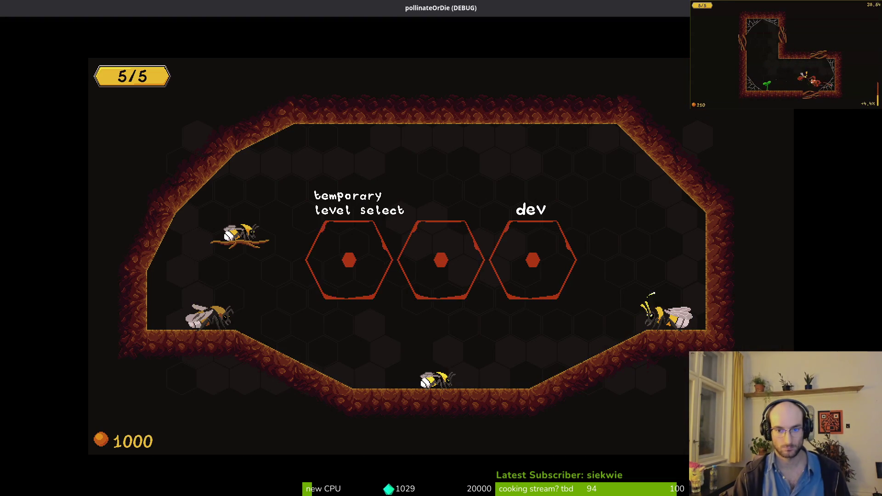
key(Tab)
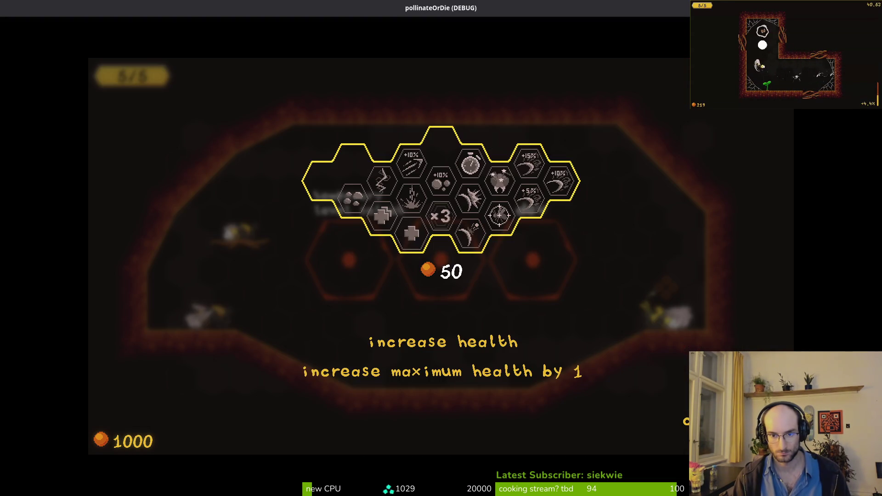
key(alt+Tab)
click(19, 123)
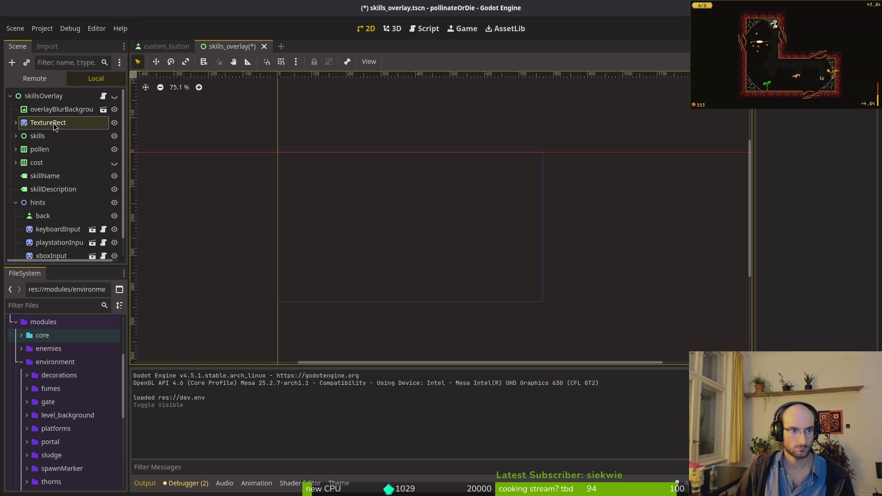
click(15, 122)
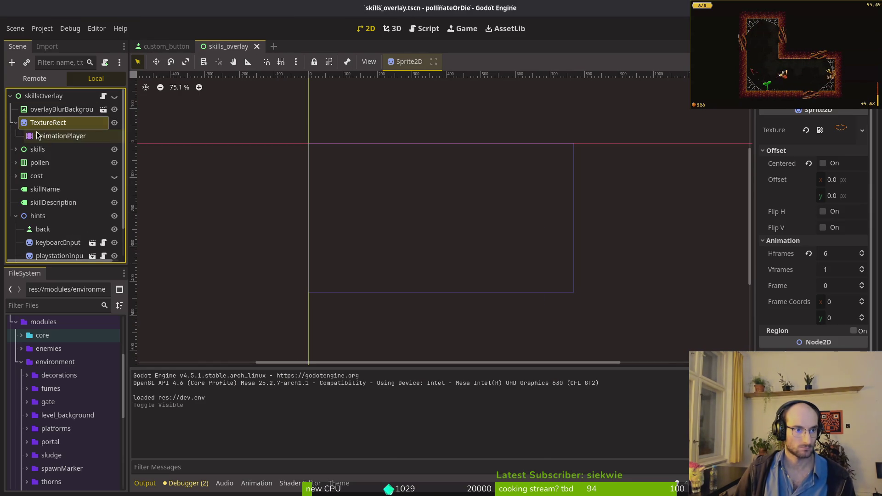
Key the sprite's Frame property for frames 0–5 on the active animation, save, and run with F5
click(48, 136)
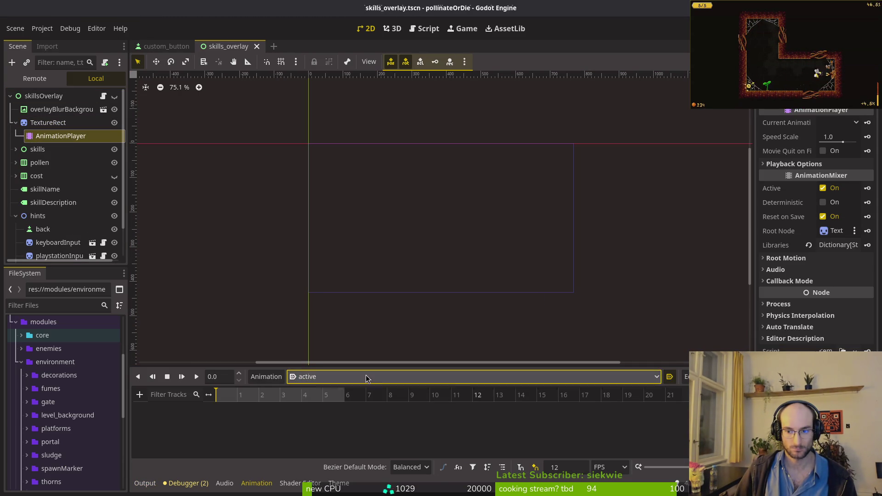
click(53, 123)
click(863, 285)
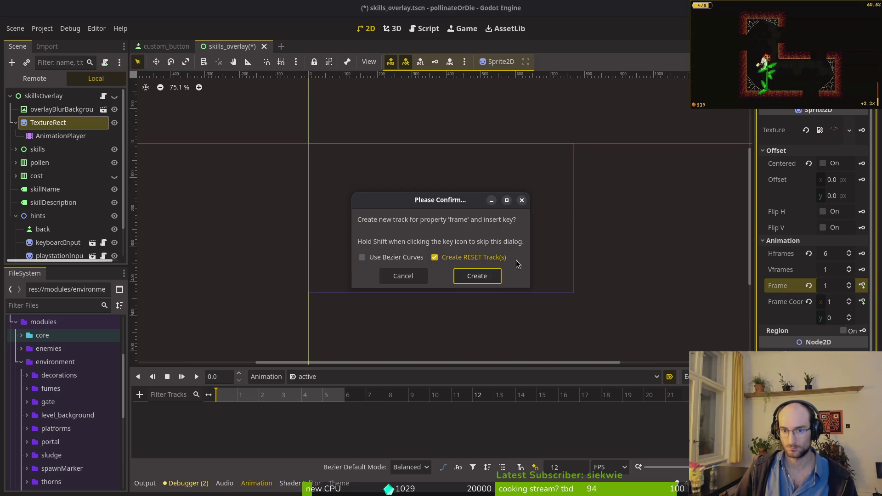
click(501, 278)
click(238, 396)
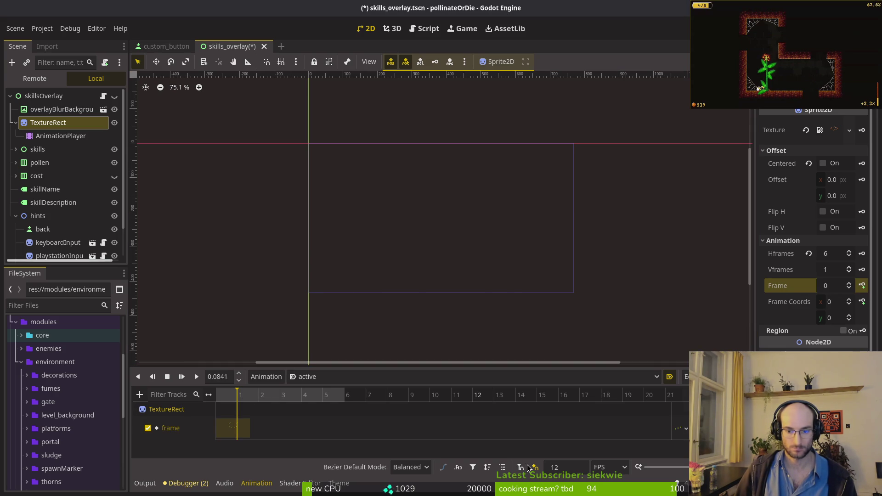
click(247, 398)
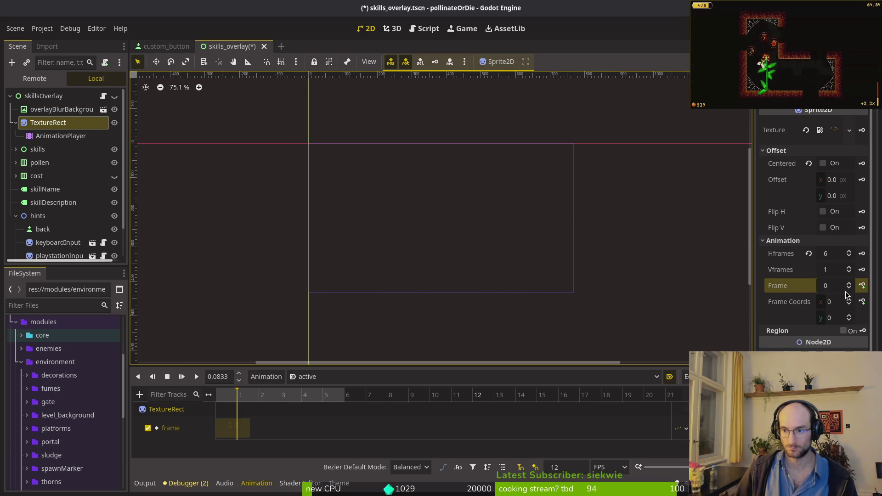
click(861, 286)
click(862, 286)
click(862, 285)
click(862, 285)
key(ctrl+s)
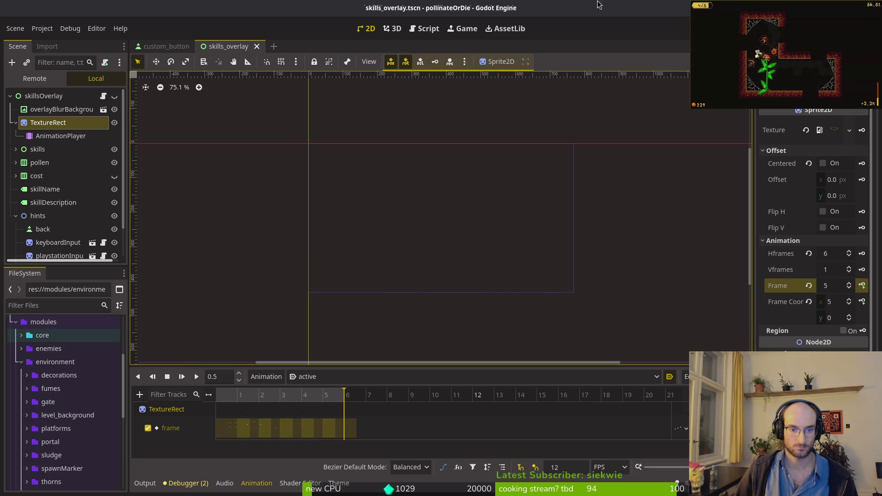
key(F5)
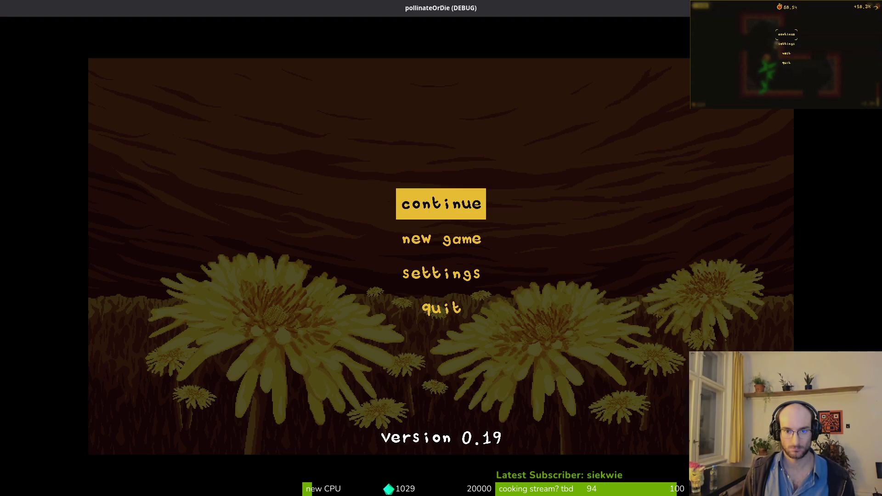
Continue into the hive hub, watch the upgrade overlay's border animate, then stop the game
key(Return)
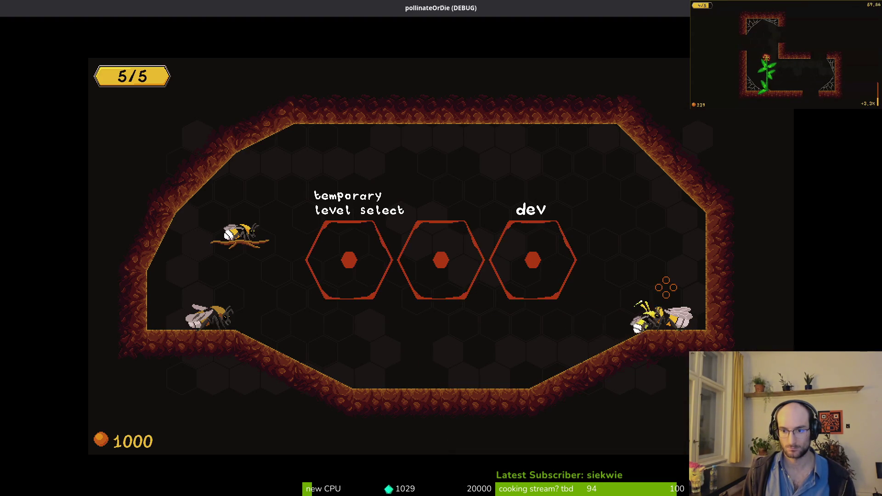
key(Tab)
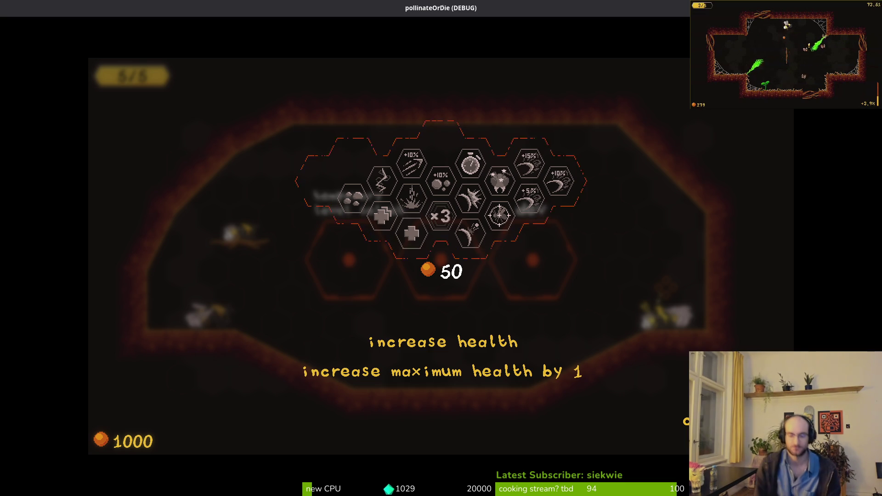
key(alt+Tab)
key(alt+Tab)
key(alt+Tab)
key(alt+Tab)
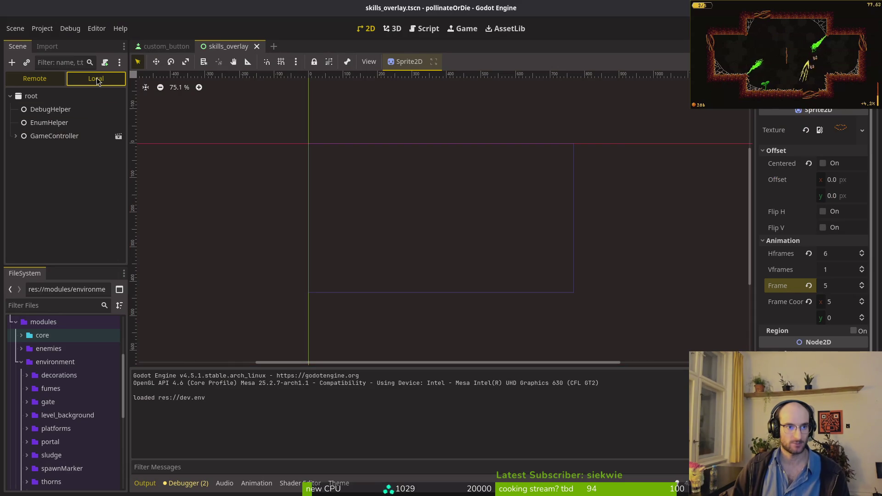
Turn off autoplay for the active animation, inspect the RESET animation, and save
click(97, 79)
click(670, 376)
key(ctrl+s)
scroll(332, 398, up, 3)
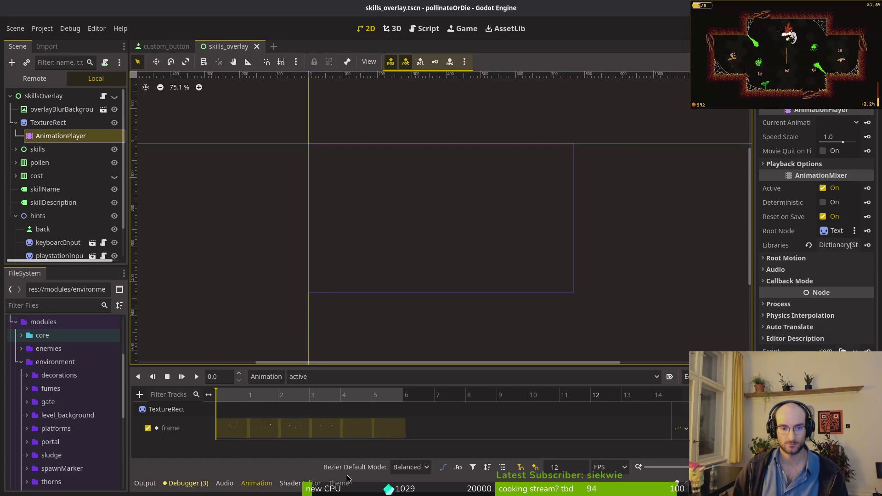
click(367, 377)
click(371, 390)
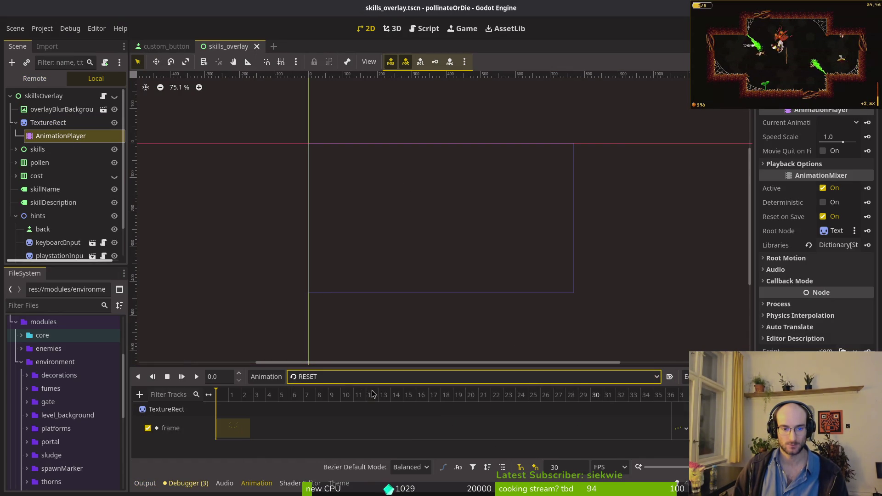
click(322, 377)
click(299, 403)
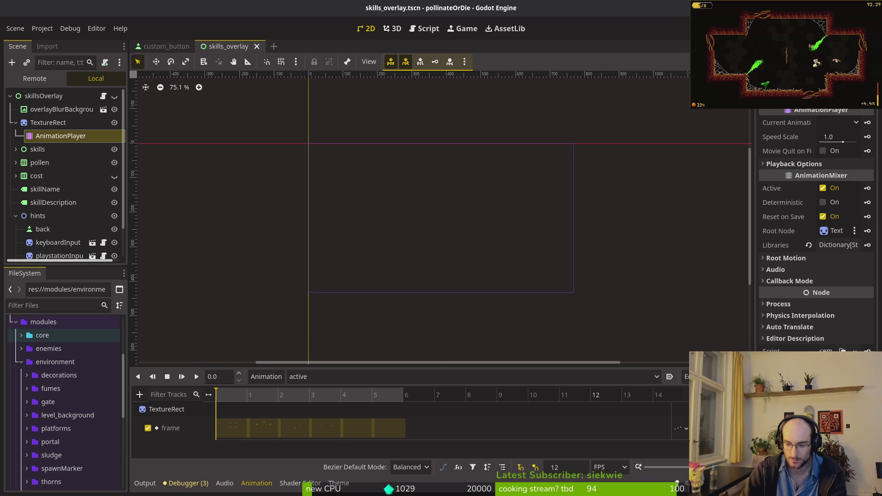
key(ctrl+s)
Duplicate the first frame key to frame 6 (0.5 s) so the loop returns to frame 0, and save
click(243, 436)
click(403, 395)
key(ctrl+d)
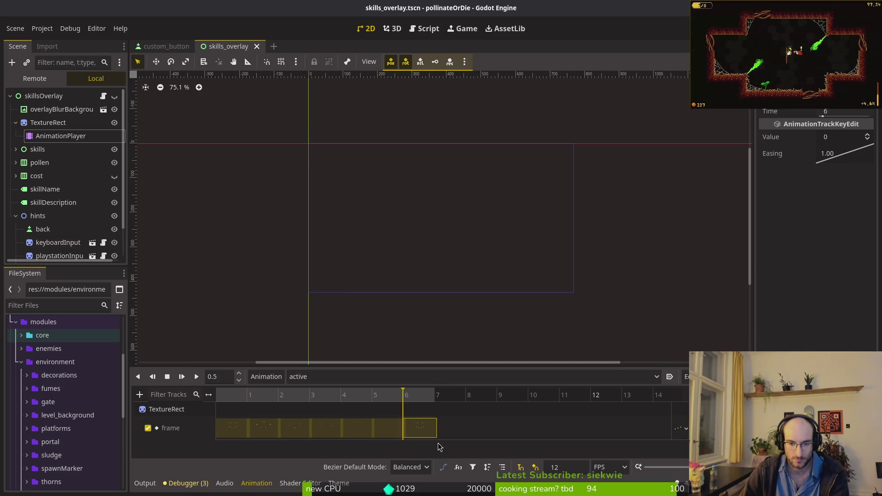
key(ctrl+s)
key(alt+Tab)
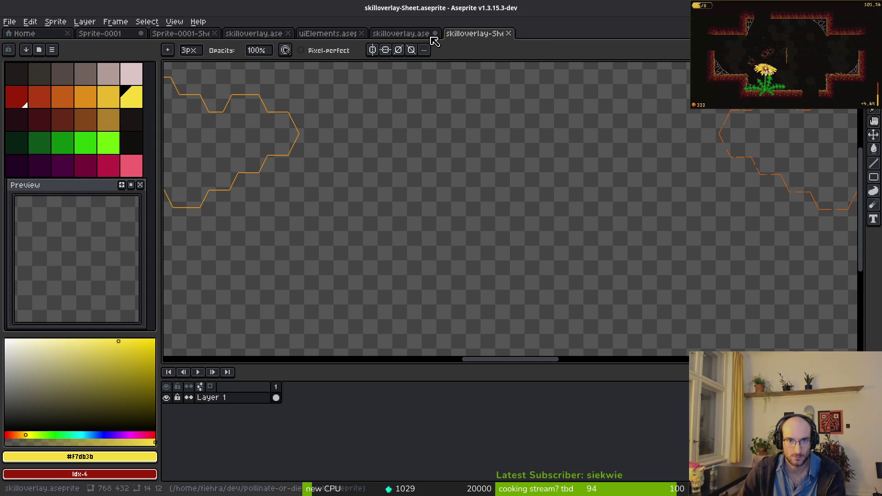
In skilloverlay.aseprite, select the whole yellow border line with the Magic Wand
click(419, 34)
ctrl+scroll(436, 192, up, 3)
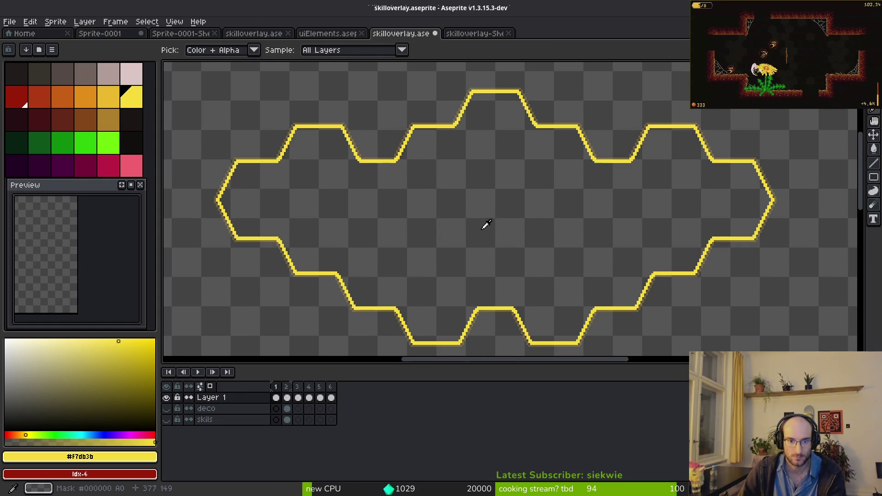
scroll(452, 235, down, 2)
scroll(451, 228, up, 2)
key(w)
click(361, 146)
Apply a solid #F7DB3B Outline effect around the selected yellow border
scroll(407, 187, down, 2)
scroll(414, 198, up, 2)
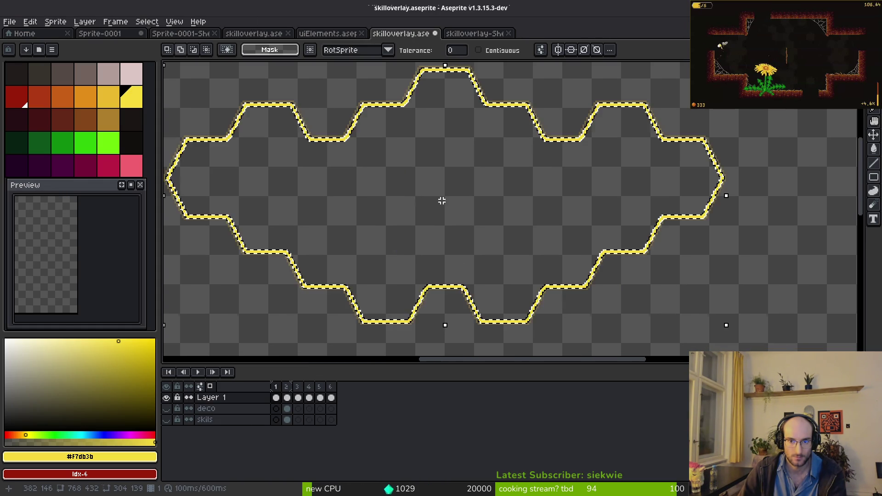
key(shift+o)
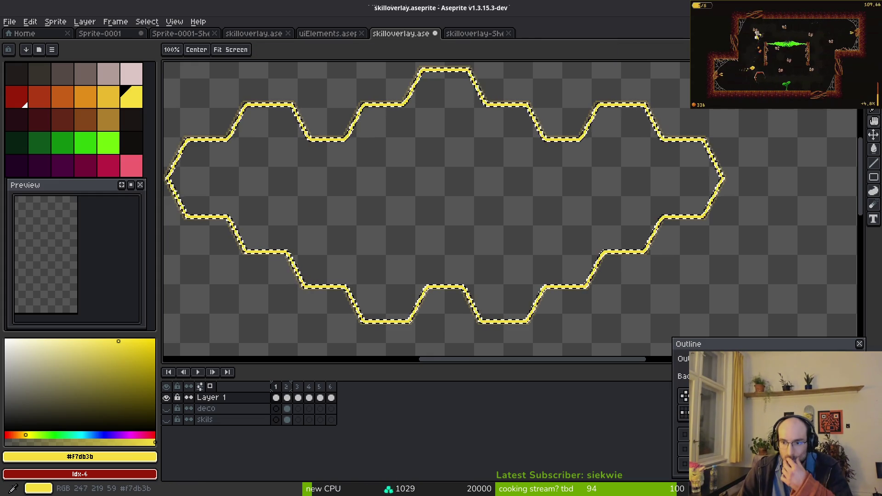
click(717, 359)
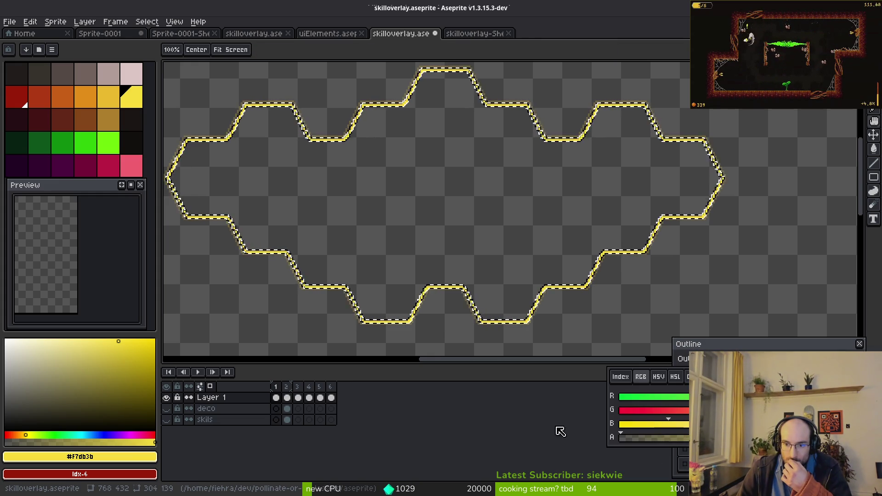
key(Escape)
scroll(556, 287, up, 3)
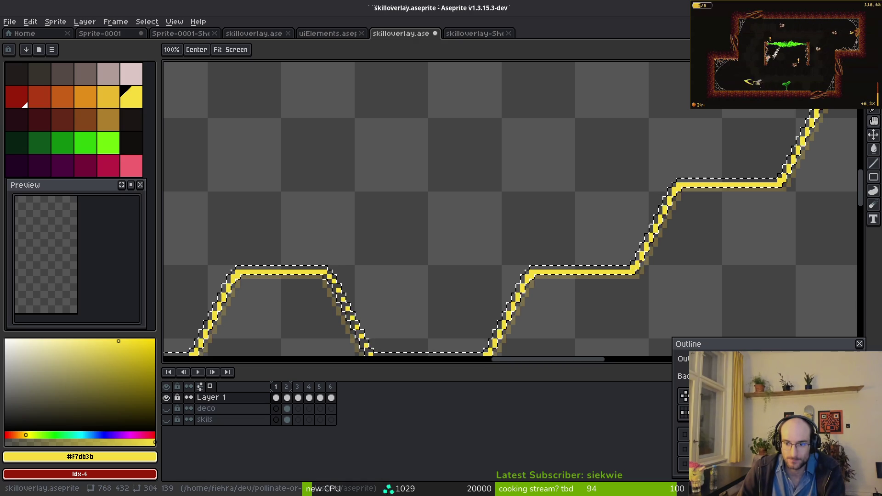
click(684, 450)
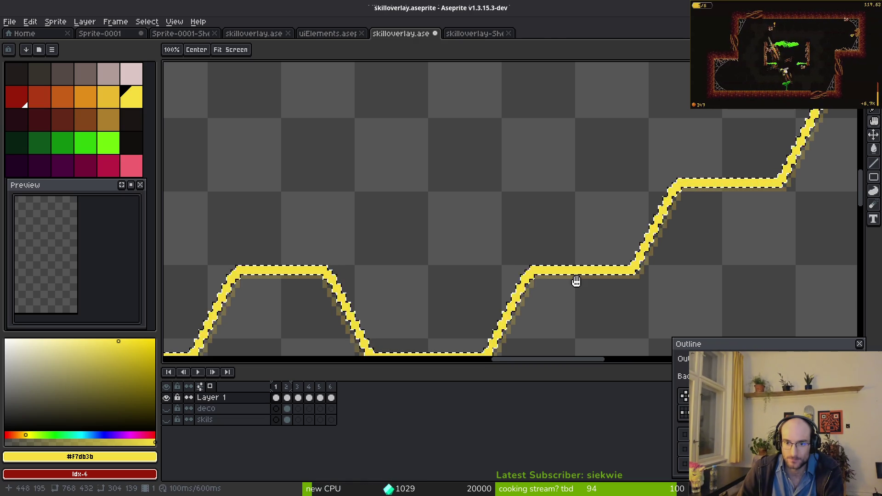
key(Return)
Select frame 1's cel on Layer 1, view the upper border edges, then go to frame 6
scroll(544, 244, down, 1)
scroll(544, 244, down, 3)
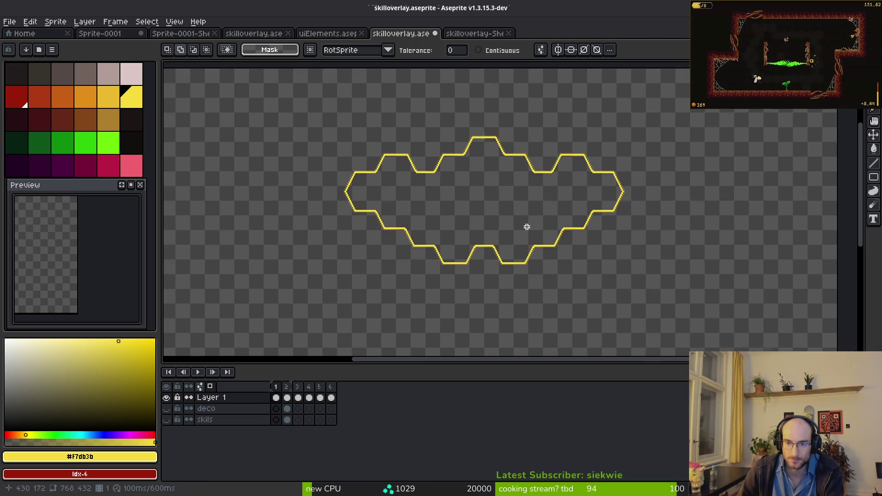
scroll(501, 271, up, 5)
click(276, 398)
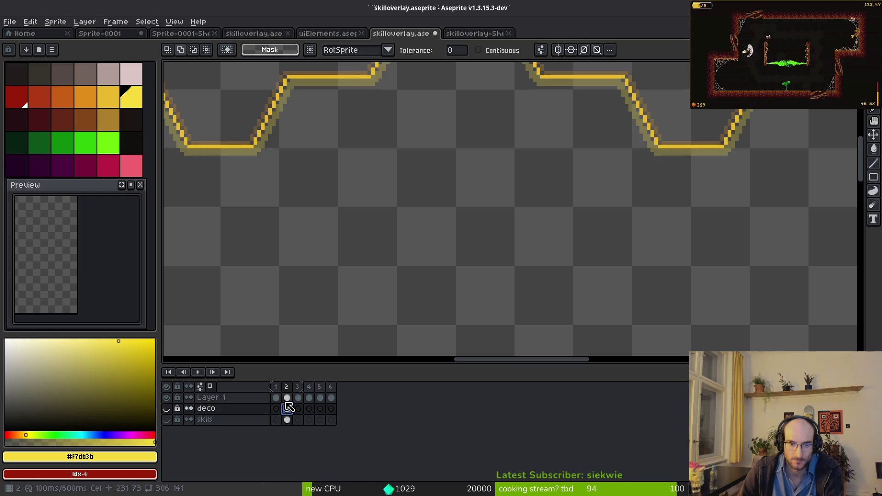
drag(364, 250, 419, 287)
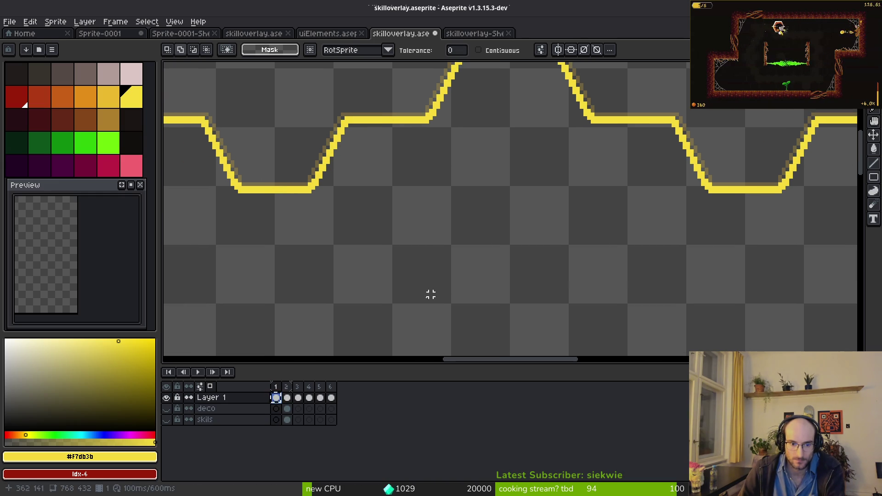
click(330, 387)
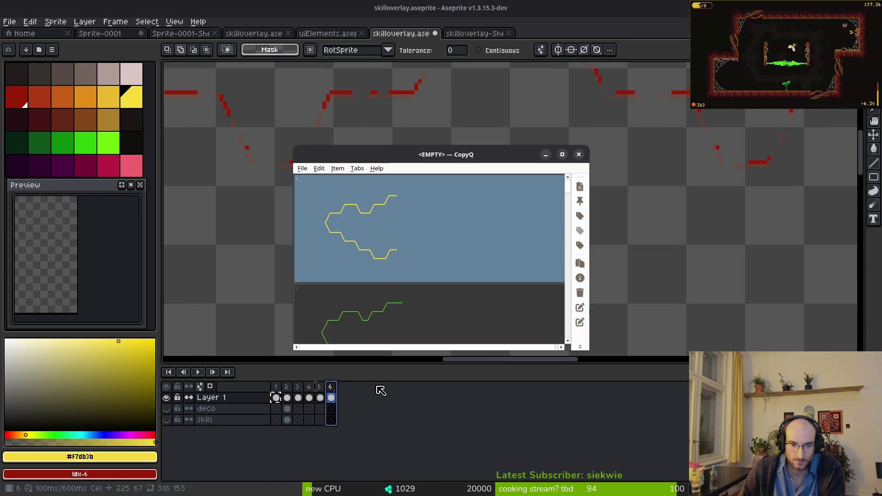
Add a new frame 7 and paste frame 1's yellow border into it
key(alt+n)
click(342, 397)
key(ctrl+b)
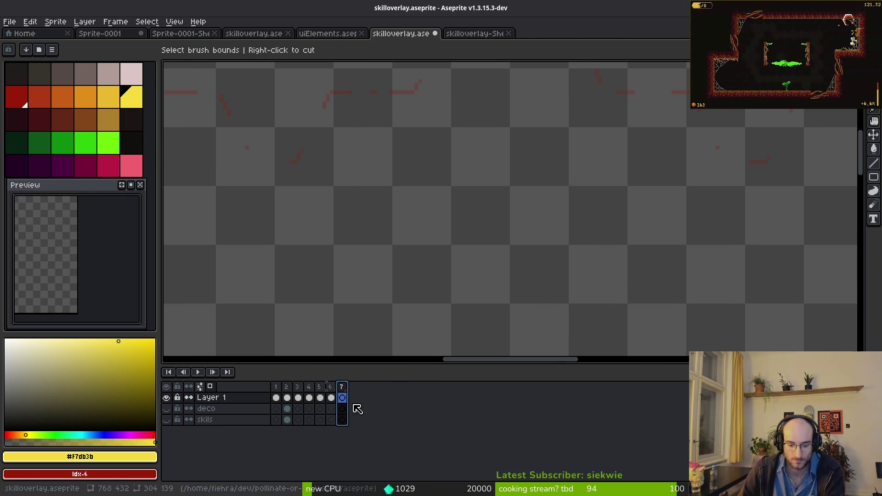
click(276, 398)
key(ctrl+c)
click(342, 398)
key(ctrl+v)
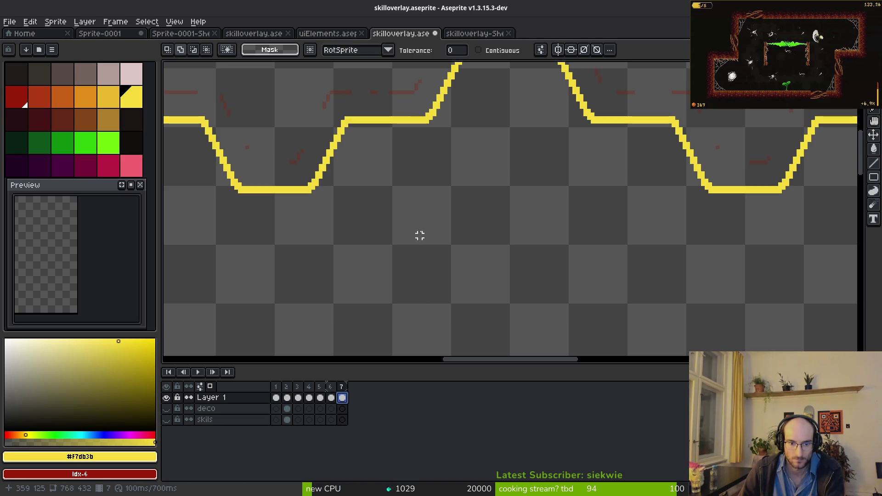
Flatten the top edge by erasing its raised upper row on both sides
scroll(427, 280, down, 3)
scroll(418, 236, up, 3)
scroll(498, 280, up, 3)
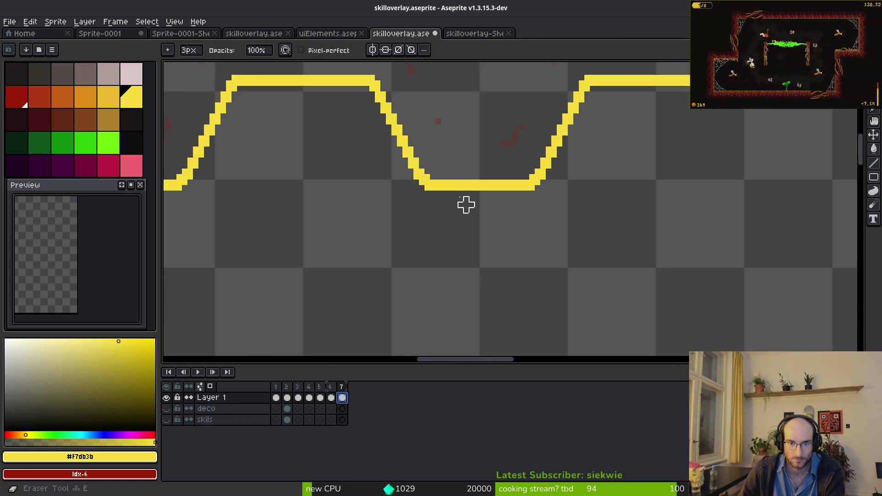
key(b)
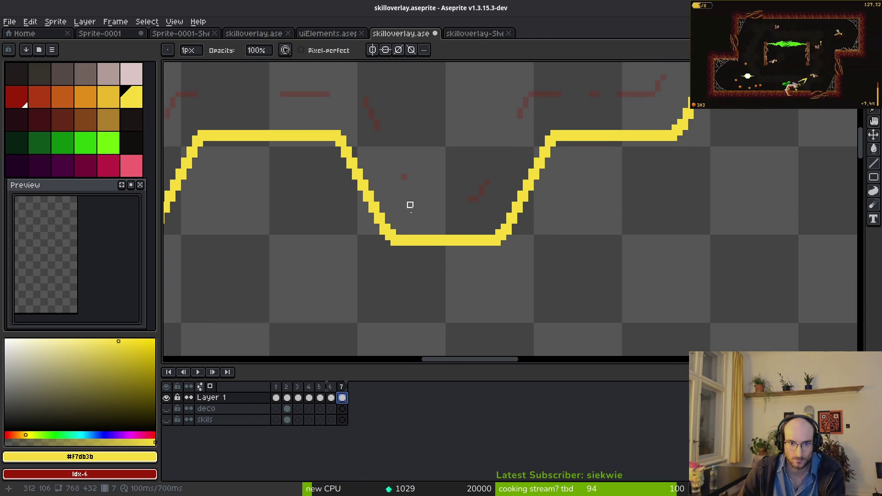
scroll(413, 230, up, 4)
scroll(459, 253, down, 4)
scroll(492, 221, up, 2)
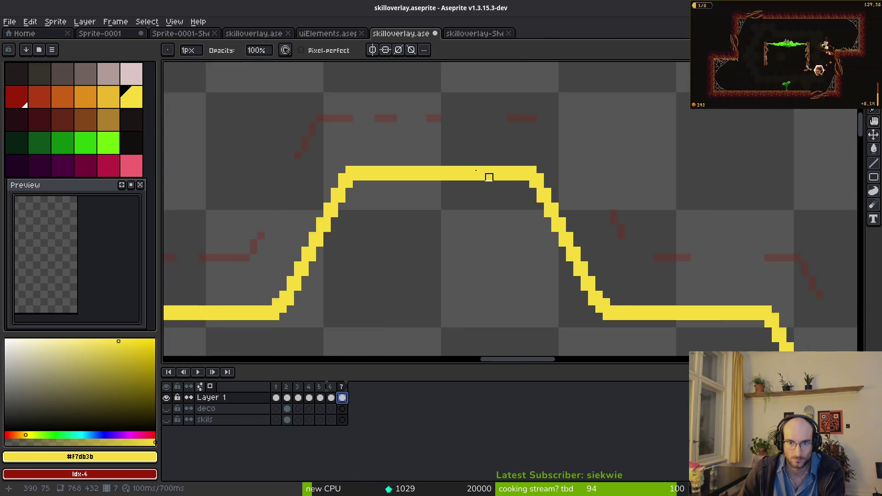
scroll(496, 200, up, 2)
drag(338, 159, 477, 159)
drag(717, 159, 528, 158)
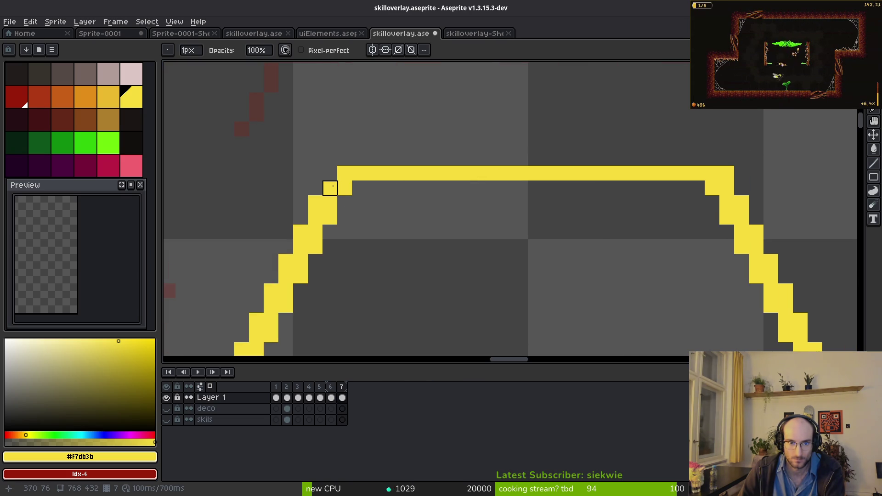
Try two smoothing pixels at the left corner step, undo them, then redo the row erase
click(330, 188)
click(344, 173)
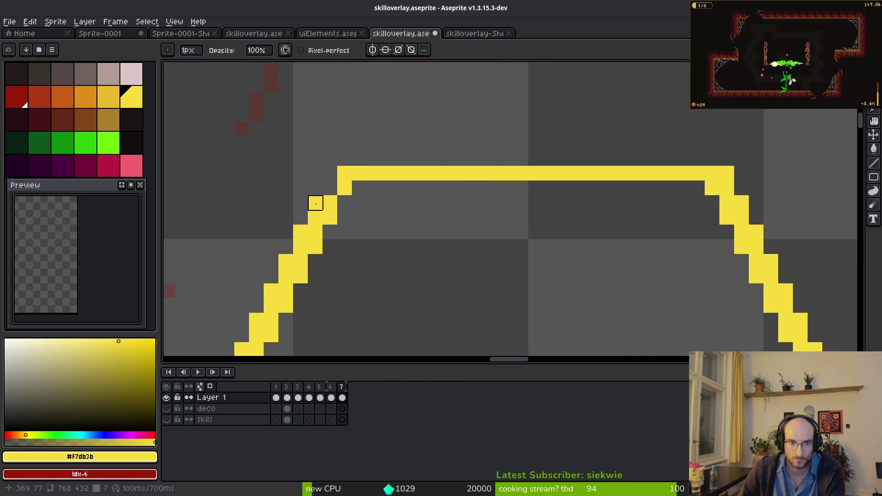
key(ctrl+z)
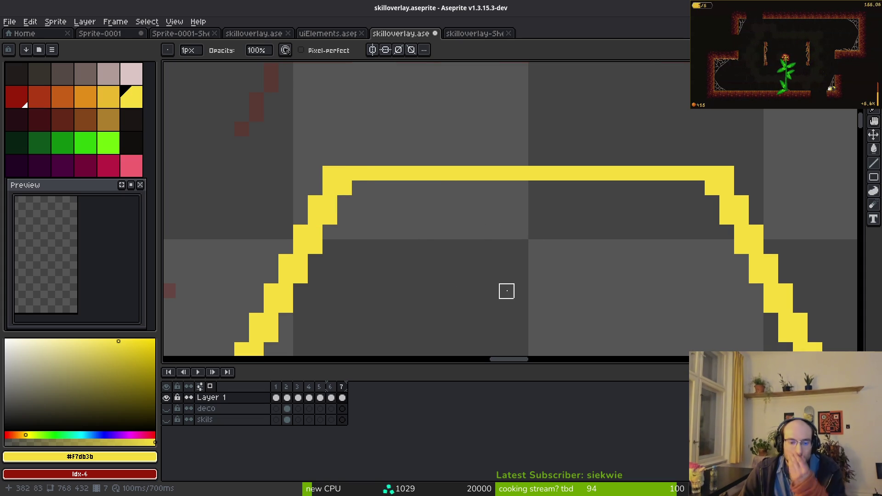
key(ctrl+y)
key(ctrl+y)
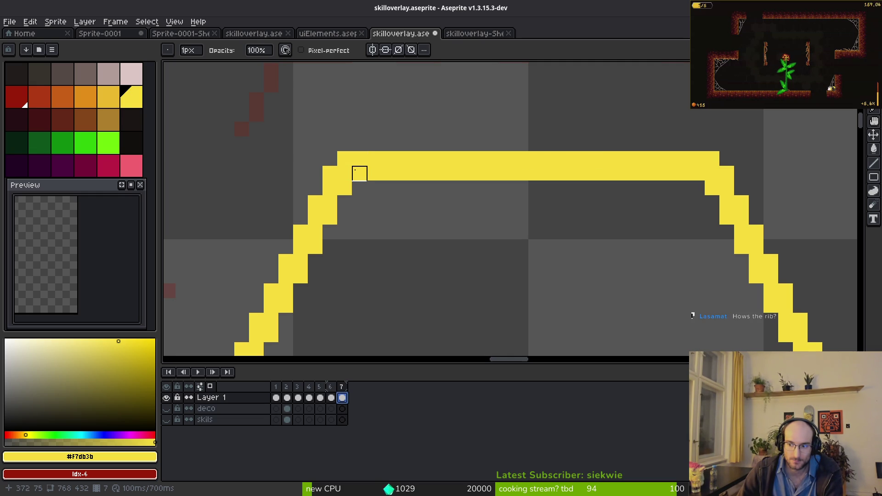
Erase the top bar's lower middle row and thin the upper-left diagonal, then restore the row
drag(491, 174, 624, 174)
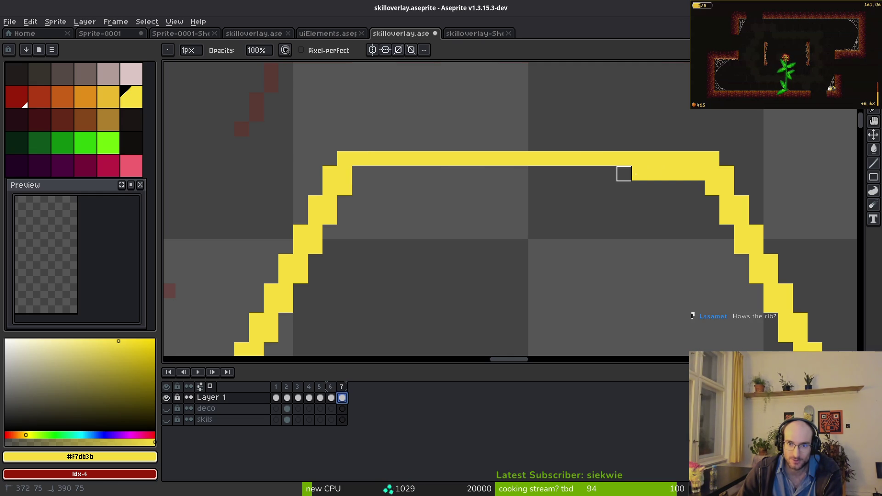
scroll(536, 188, left, 2)
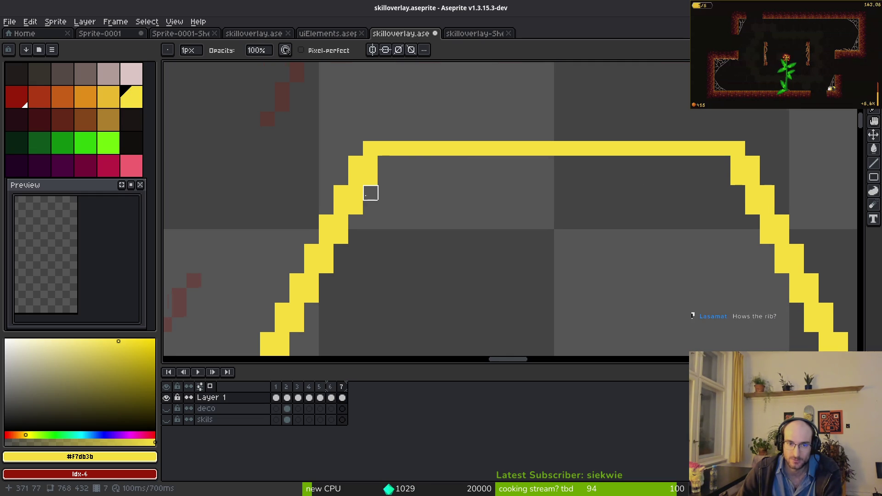
mouse_move(371, 164)
mouse_down()
mouse_move(370, 191)
mouse_move(325, 250)
mouse_move(327, 267)
mouse_up()
scroll(533, 144, left, 3)
scroll(534, 144, down, 2)
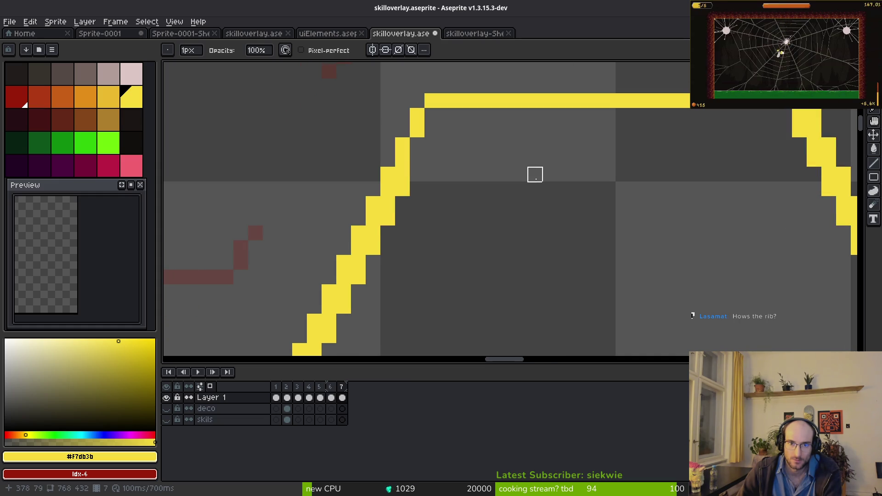
key(ctrl+z)
Trial-erase pixels along the top bar, upper-left diagonal and right corner
drag(401, 156, 397, 168)
drag(373, 215, 358, 237)
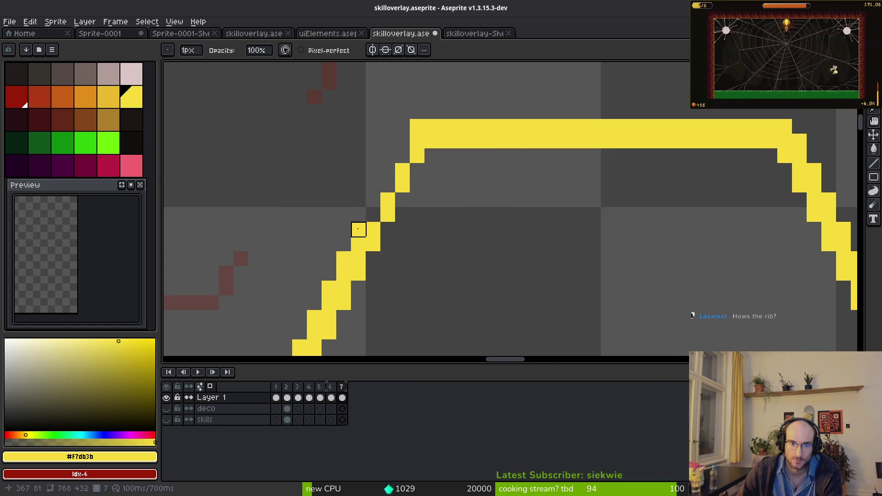
mouse_move(330, 302)
mouse_down()
mouse_move(329, 289)
mouse_move(315, 302)
mouse_up()
scroll(379, 158, right, 2)
click(380, 143)
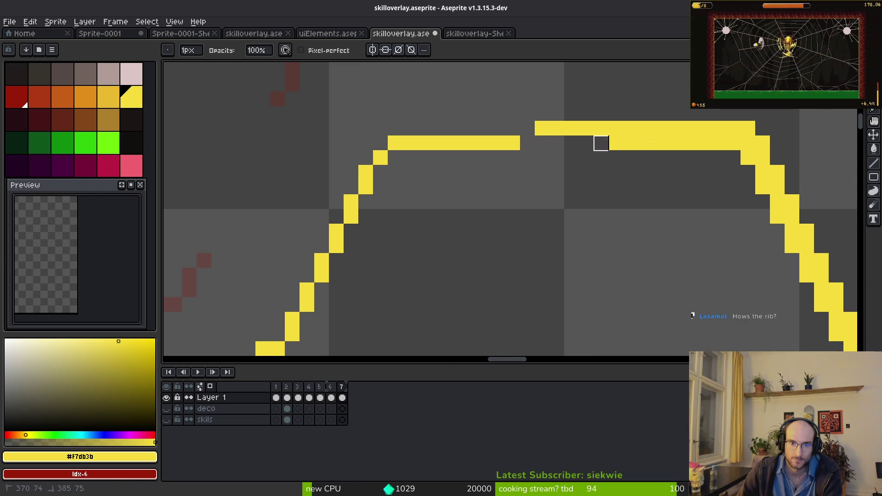
key(b)
mouse_move(395, 158)
mouse_down()
mouse_move(748, 158)
mouse_move(659, 142)
mouse_move(364, 128)
mouse_move(792, 128)
mouse_up()
key(e)
scroll(729, 187, down, 4)
drag(728, 187, 514, 179)
scroll(523, 177, up, 5)
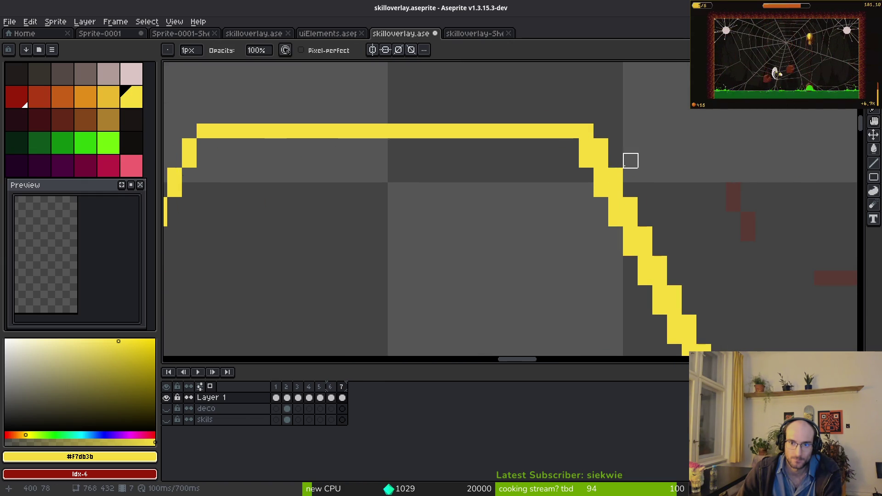
drag(597, 175, 612, 220)
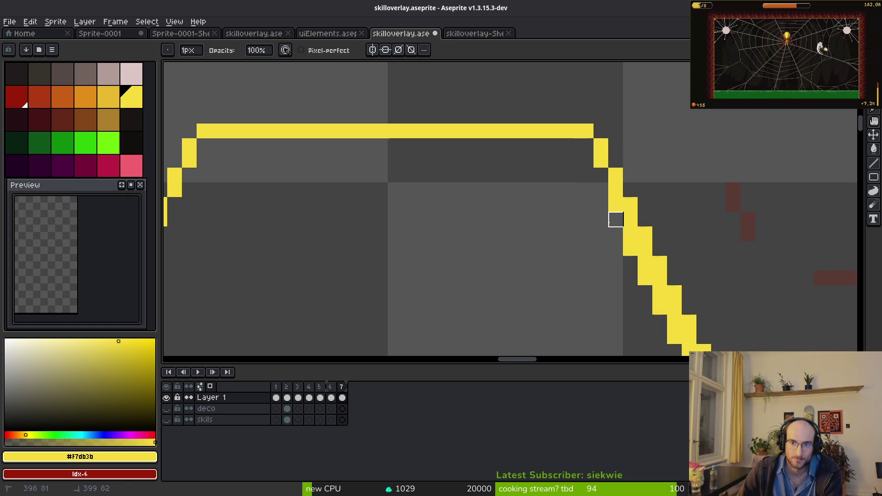
Undo the trial erasures, redo once to restore the yellow shape, and save skilloverlay.aseprite
key(ctrl+z)
key(ctrl+z)
key(ctrl+z)
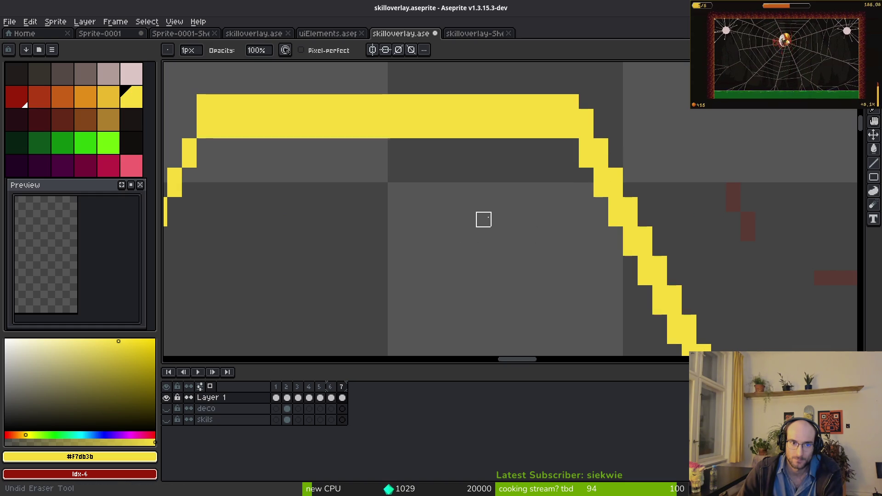
scroll(483, 219, left, 3)
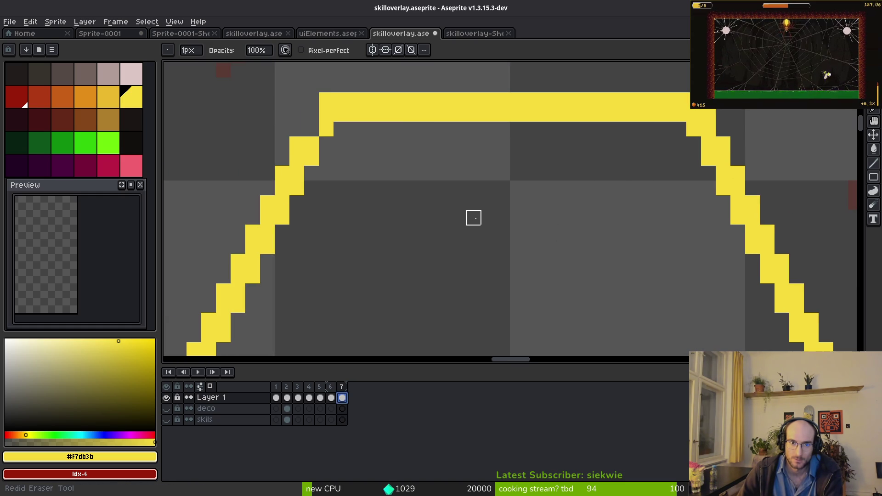
key(ctrl+z)
key(ctrl+z)
scroll(591, 246, right, 3)
key(ctrl+z)
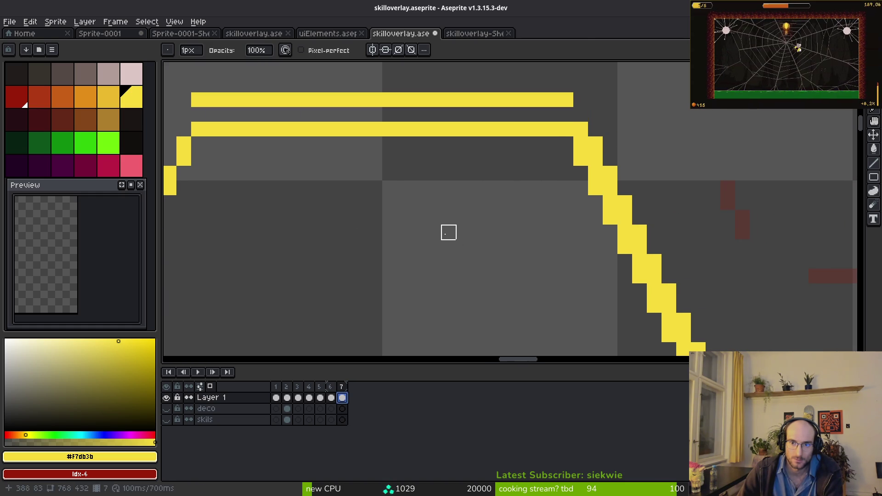
key(ctrl+z)
key(ctrl+z)
scroll(390, 246, left, 5)
key(ctrl+z)
key(ctrl+z)
key(ctrl+z)
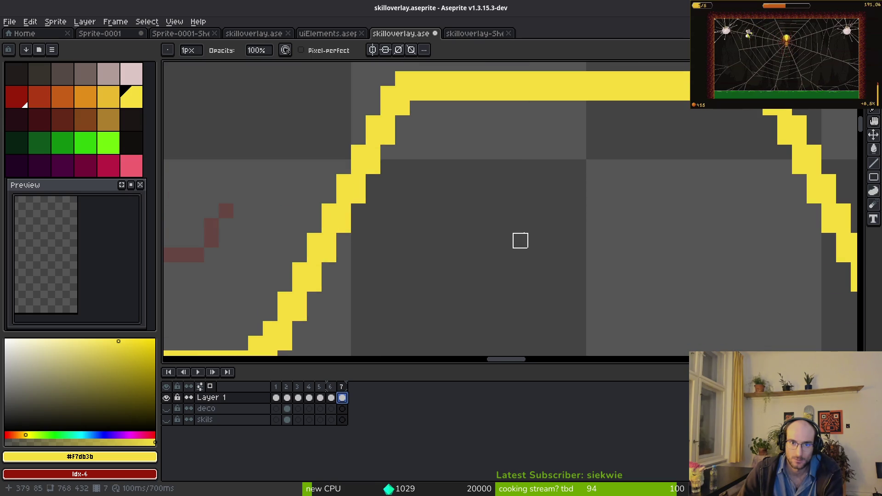
scroll(521, 240, down, 2)
key(ctrl+z)
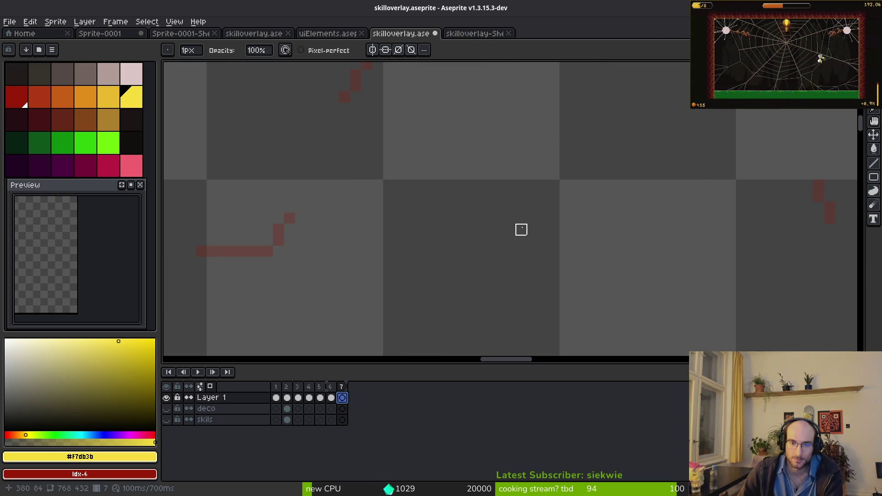
key(ctrl+y)
scroll(519, 230, down, 1)
key(ctrl+s)
scroll(523, 230, up, 1)
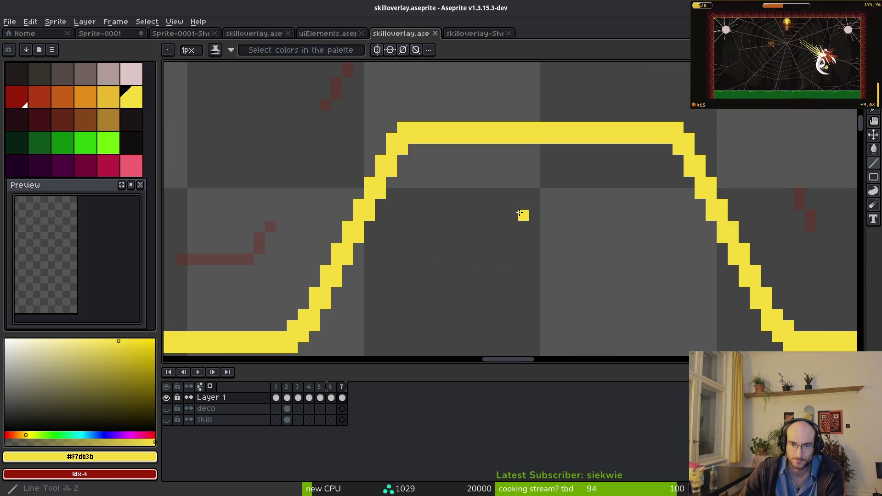
Set the drawing colour to black using the colour sliders
scroll(501, 198, up, 1)
drag(69, 414, 10, 309)
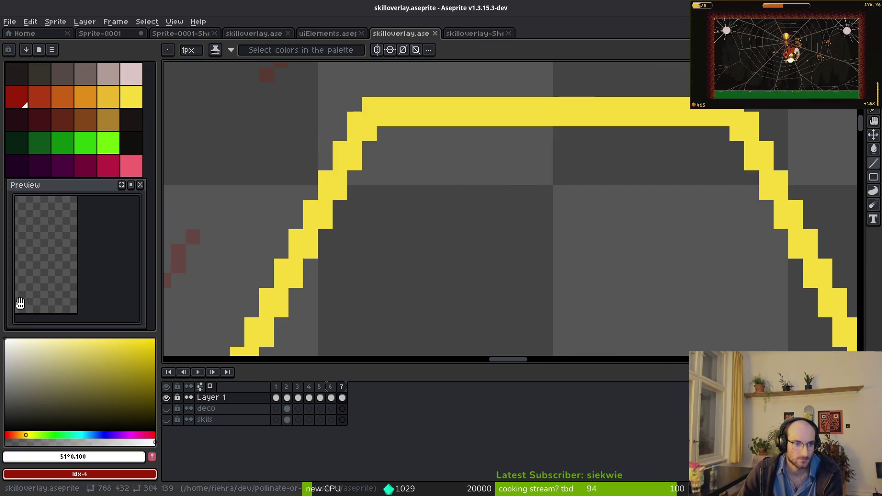
click(73, 456)
drag(91, 439, 64, 442)
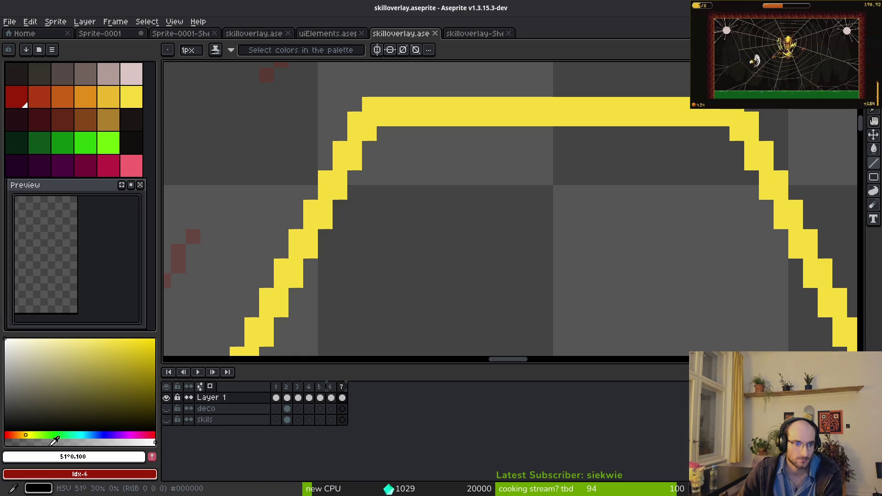
key(shift)
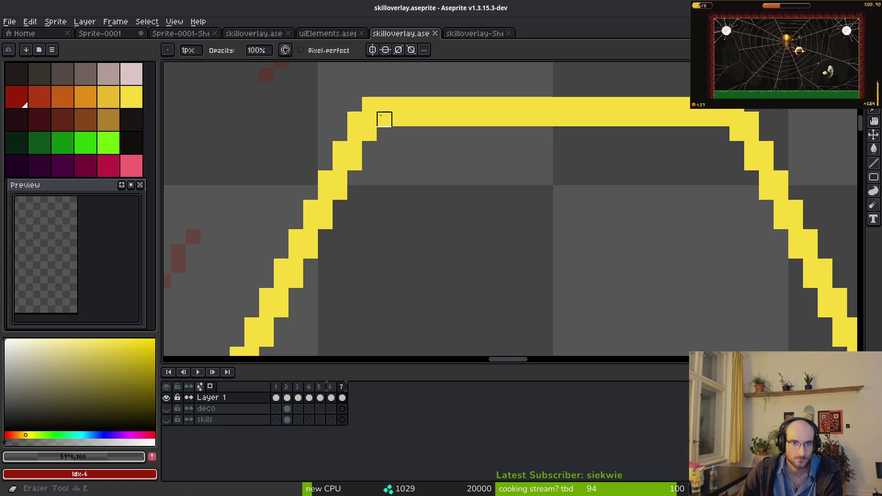
click(133, 457)
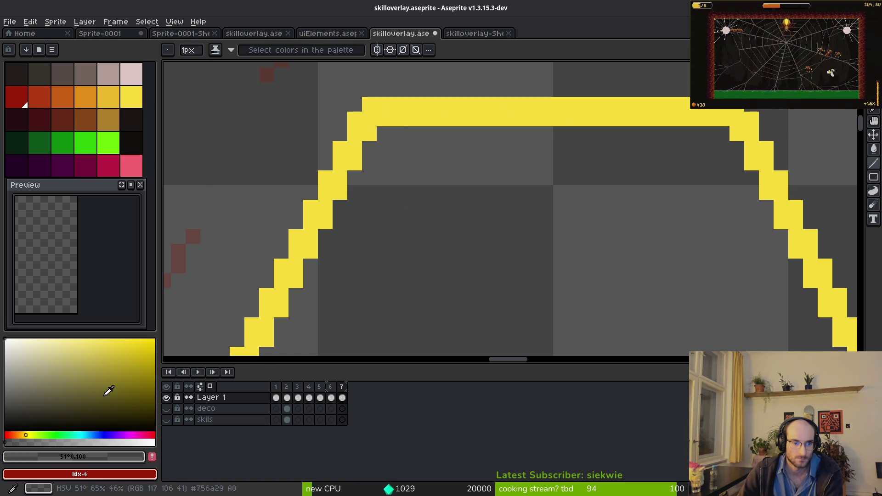
Erase the top row of the yellow bar after two undone attempts
key(b)
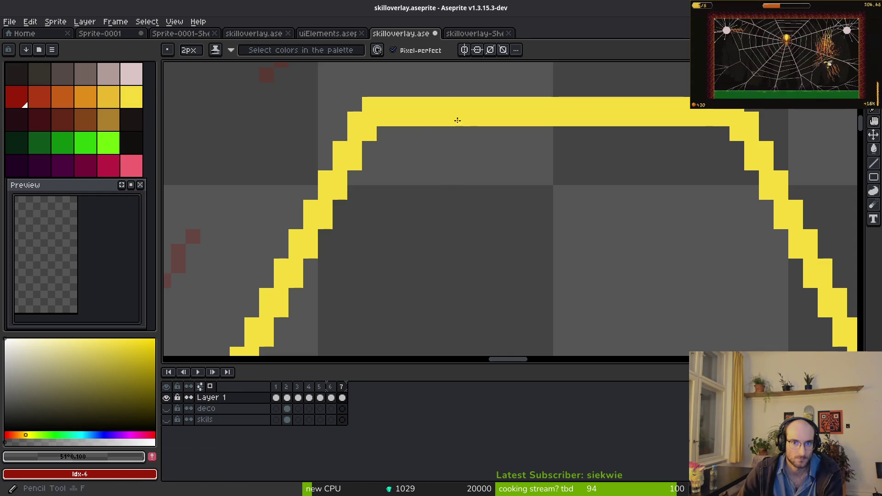
key(e)
drag(413, 118, 531, 119)
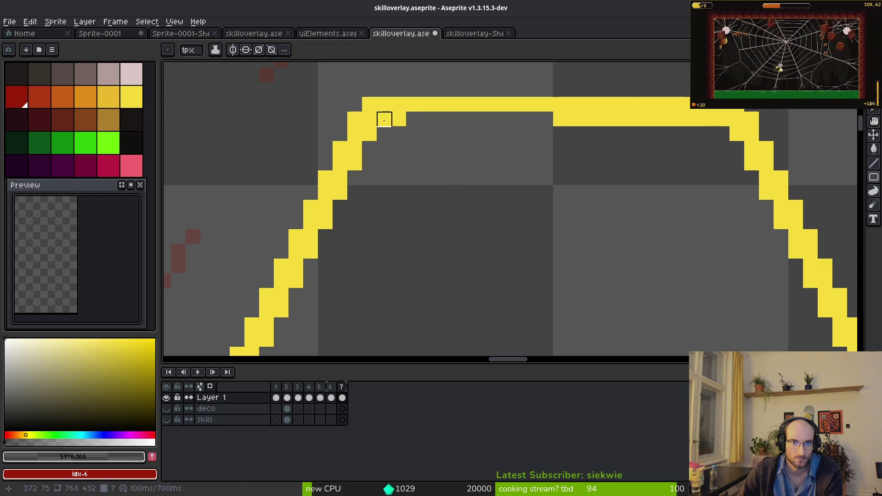
key(ctrl+z)
drag(369, 105, 809, 118)
key(ctrl+z)
drag(369, 105, 728, 104)
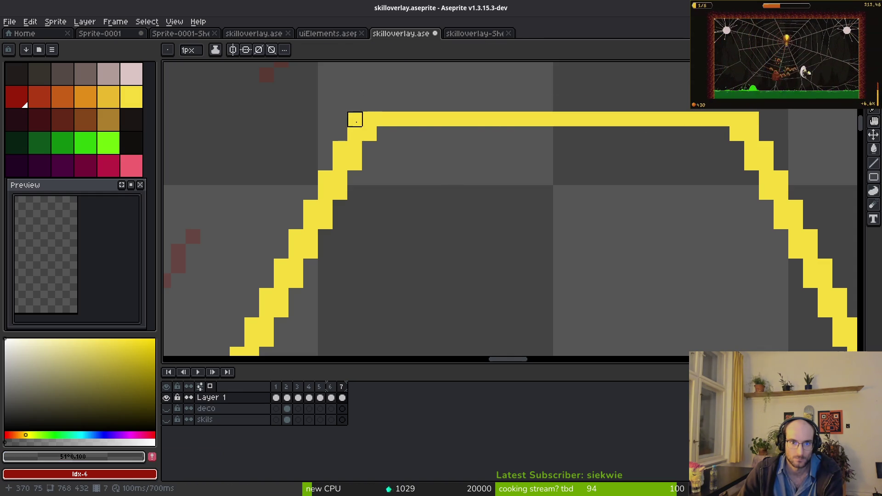
Repaint the upper-left staircase diagonal, shrink the brush to 1px, and trim two corner pixels
key(b)
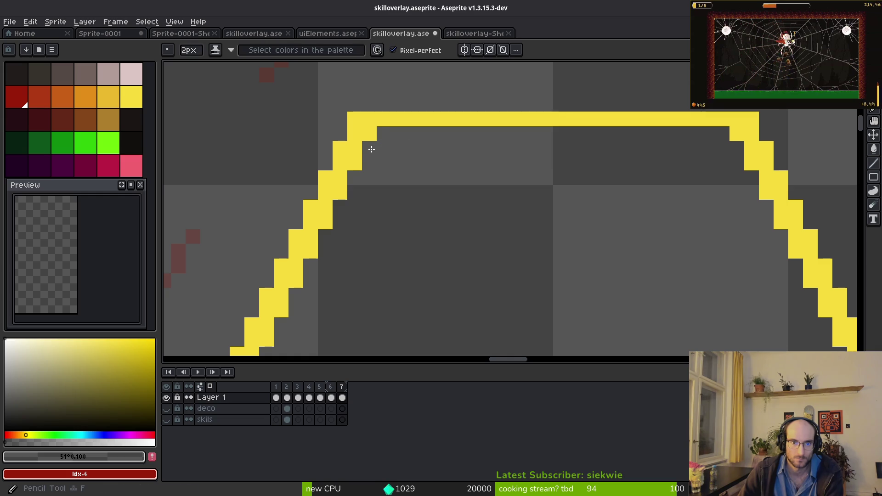
click(371, 151)
drag(371, 150, 344, 189)
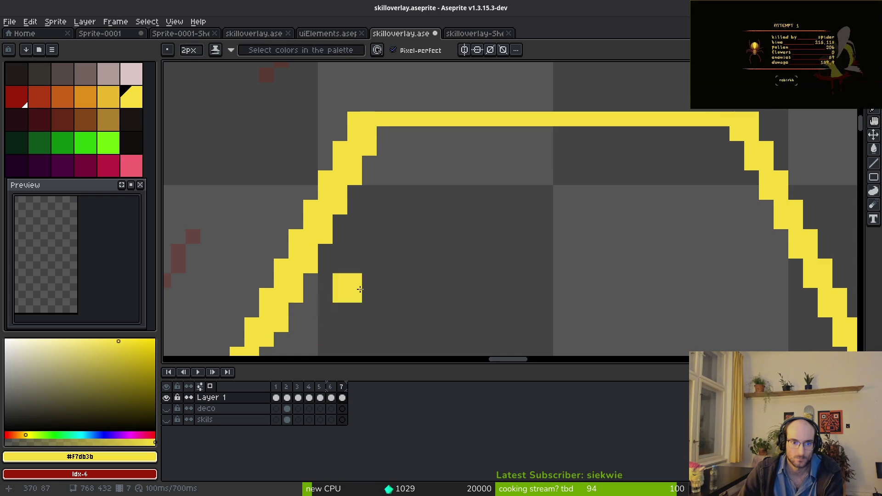
scroll(349, 266, down, 2)
scroll(349, 266, left, 1)
drag(365, 233, 329, 259)
key(minus)
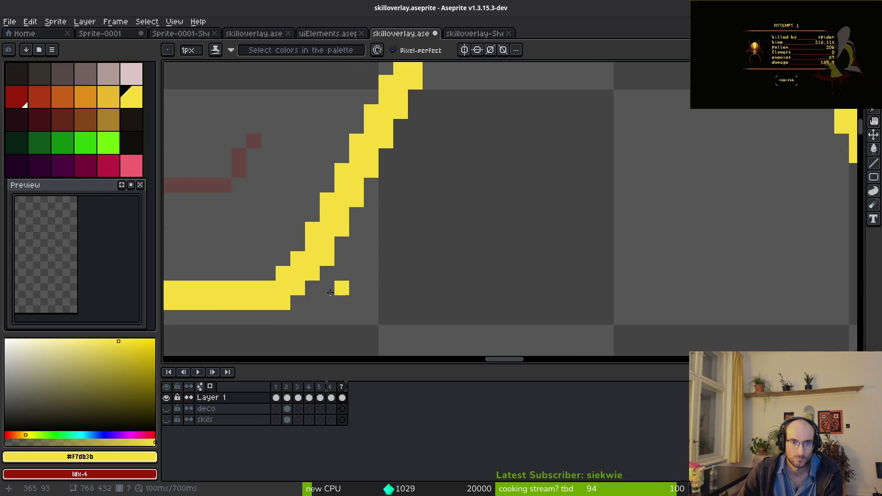
scroll(444, 261, down, 3)
scroll(429, 171, up, 4)
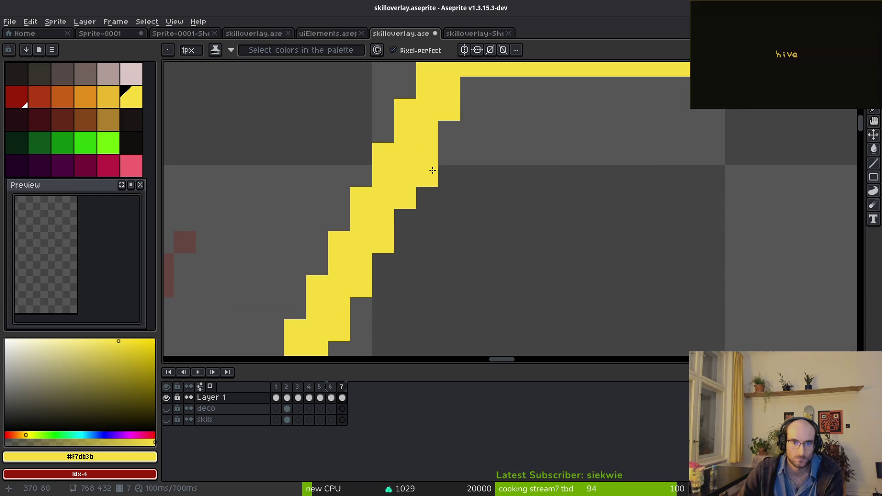
scroll(468, 216, up, 2)
drag(408, 197, 413, 160)
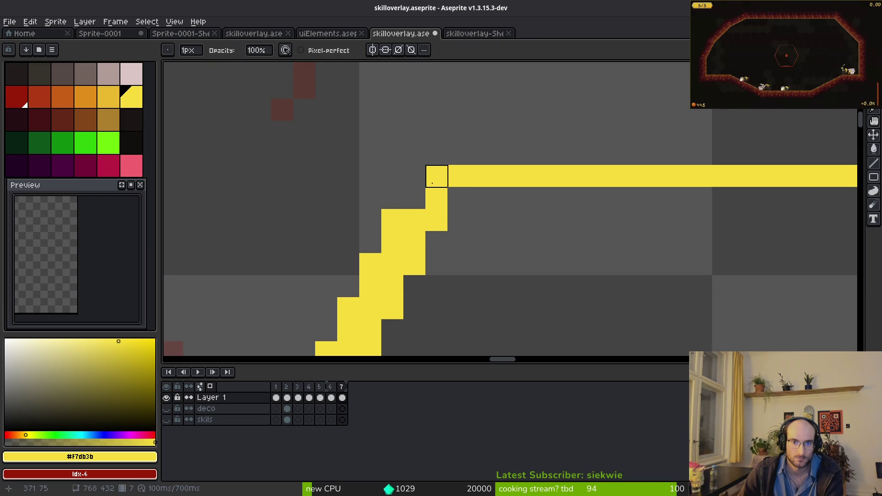
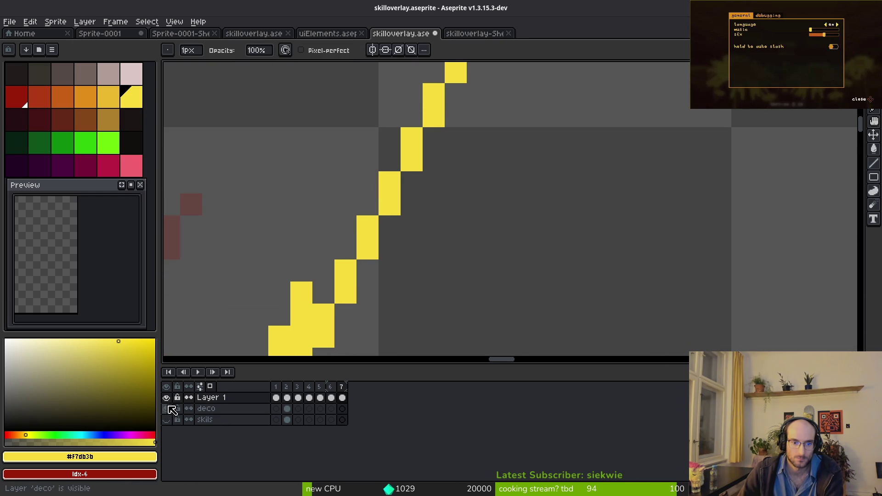
Move to frame 7 of skilloverlay, showing the skils layer and hiding the deco layer
click(289, 409)
click(287, 420)
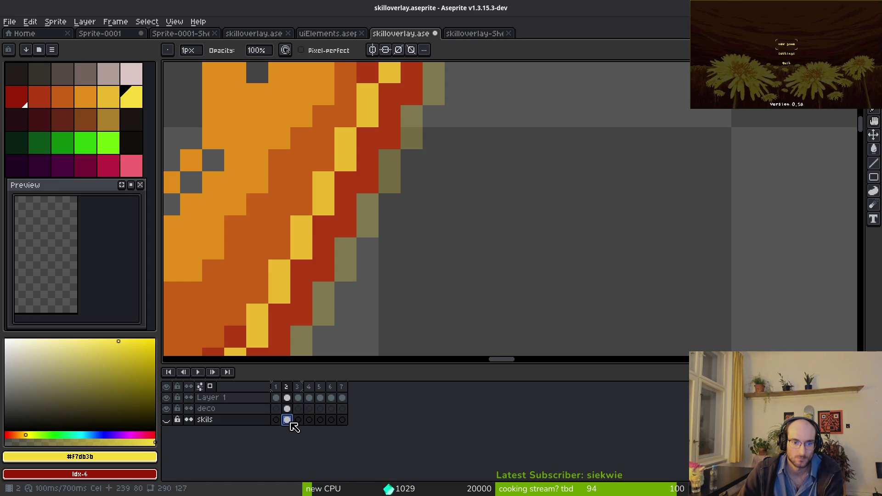
drag(279, 427, 342, 420)
click(166, 420)
click(167, 408)
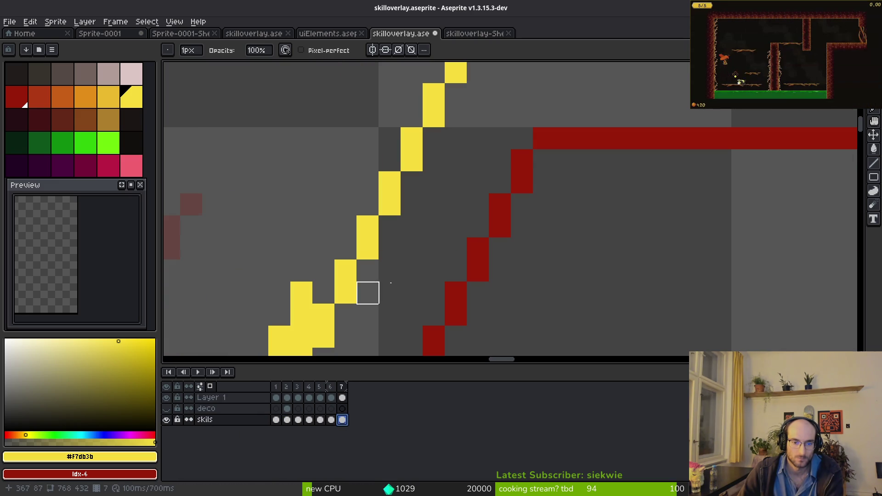
On Layer 1, erase extra pixels to thin the yellow staircase to one pixel
scroll(473, 248, down, 2)
scroll(419, 220, up, 2)
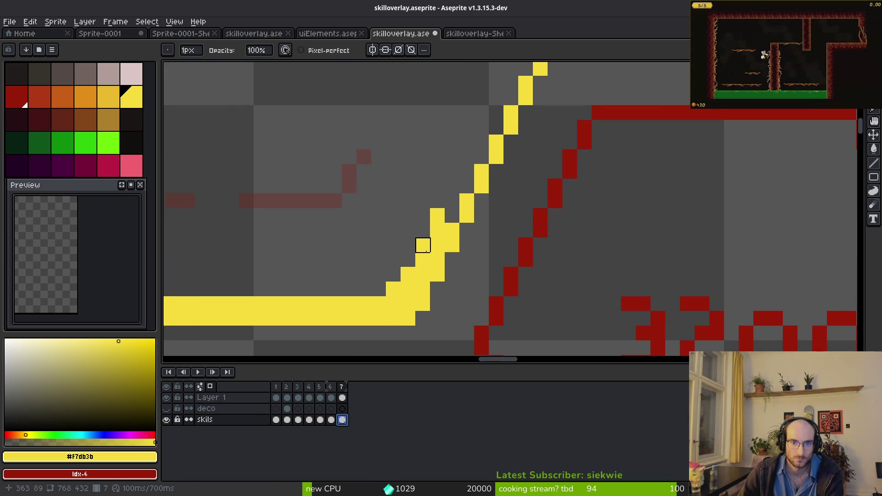
click(439, 242)
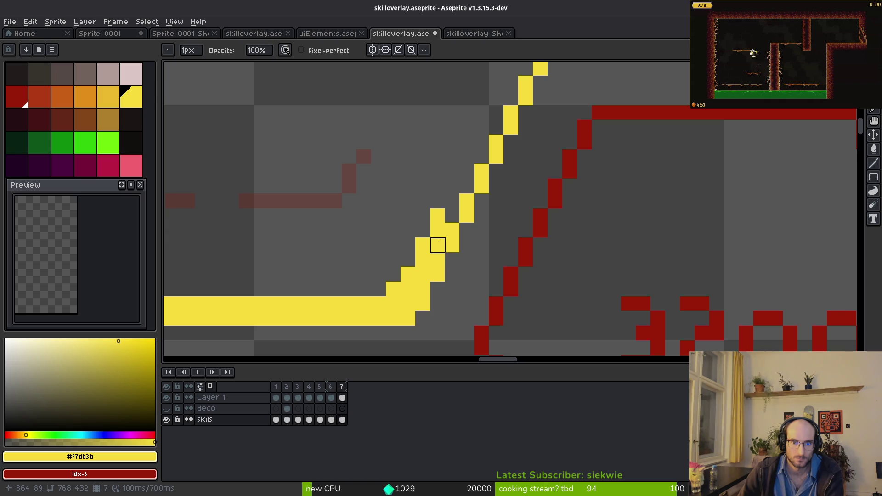
click(343, 398)
mouse_move(437, 247)
mouse_down()
mouse_move(437, 216)
mouse_move(408, 304)
mouse_move(408, 289)
mouse_up()
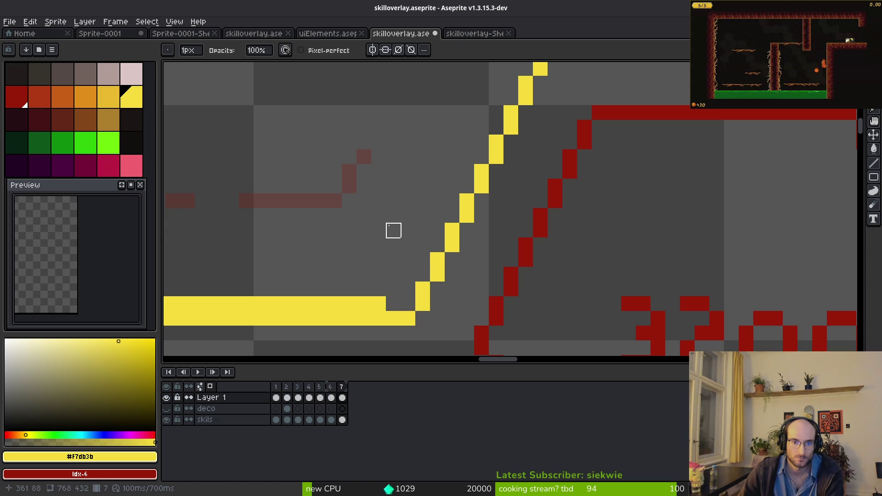
Erase the top row of the yellow horizontal line and fill the missing staircase corner pixel
scroll(393, 230, left, 5)
drag(547, 256, 211, 242)
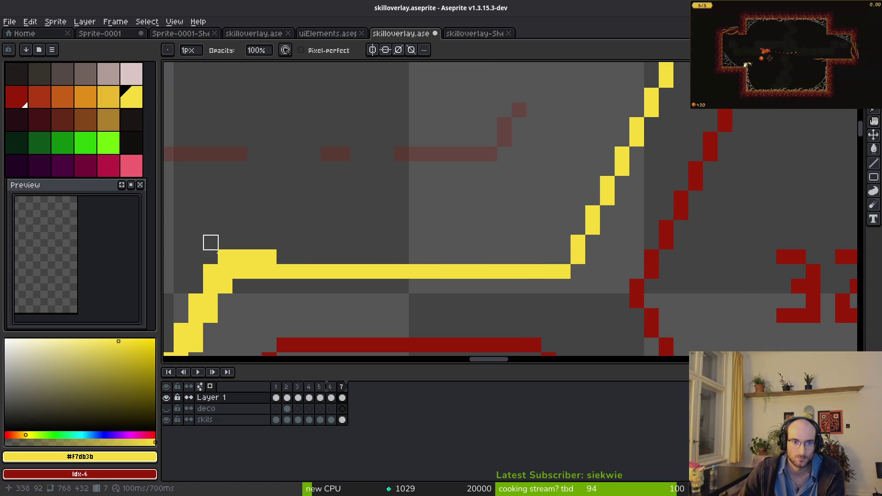
drag(283, 243, 239, 256)
scroll(524, 197, left, 5)
scroll(524, 196, down, 2)
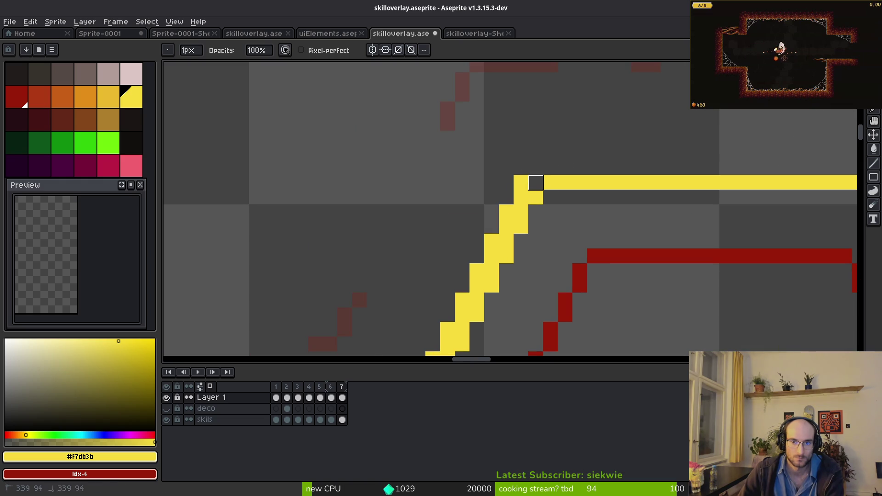
click(535, 183)
scroll(528, 229, right, 4)
scroll(527, 230, up, 2)
scroll(506, 244, down, 5)
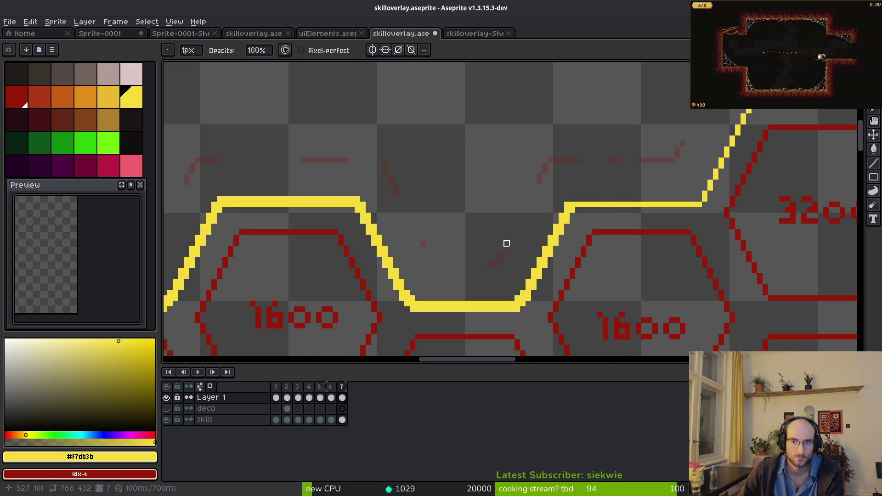
scroll(506, 191, up, 2)
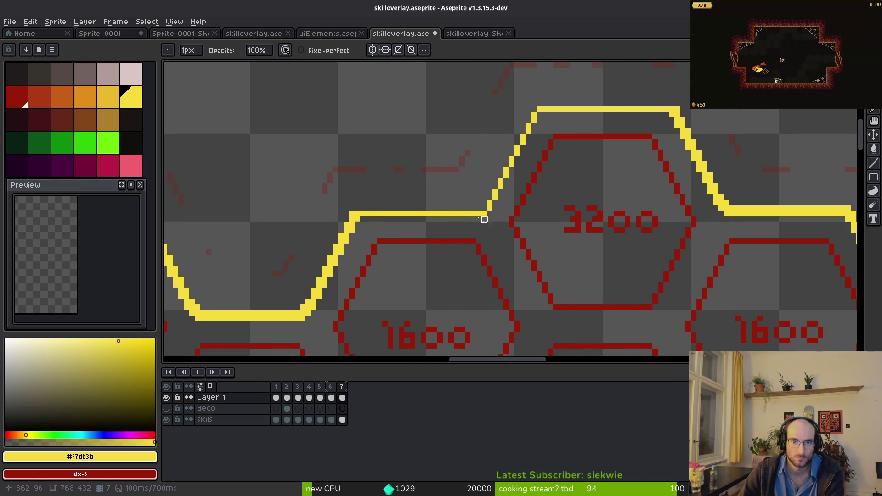
scroll(519, 195, right, 3)
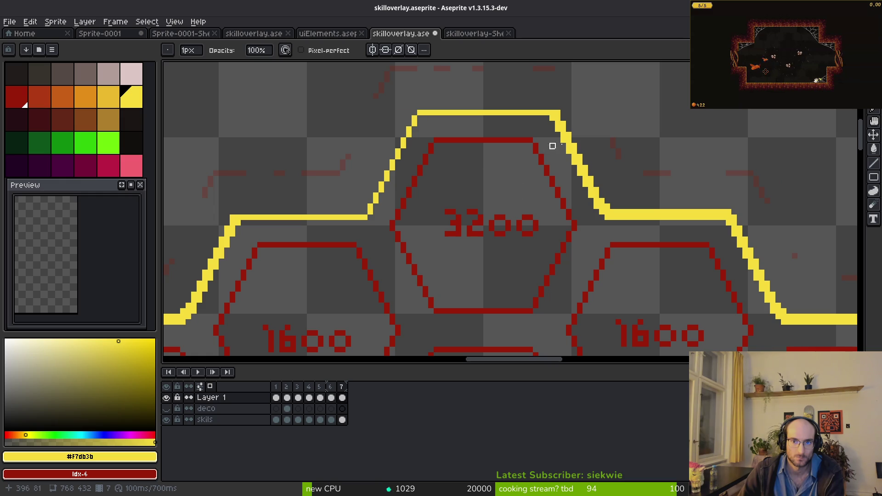
scroll(547, 146, up, 4)
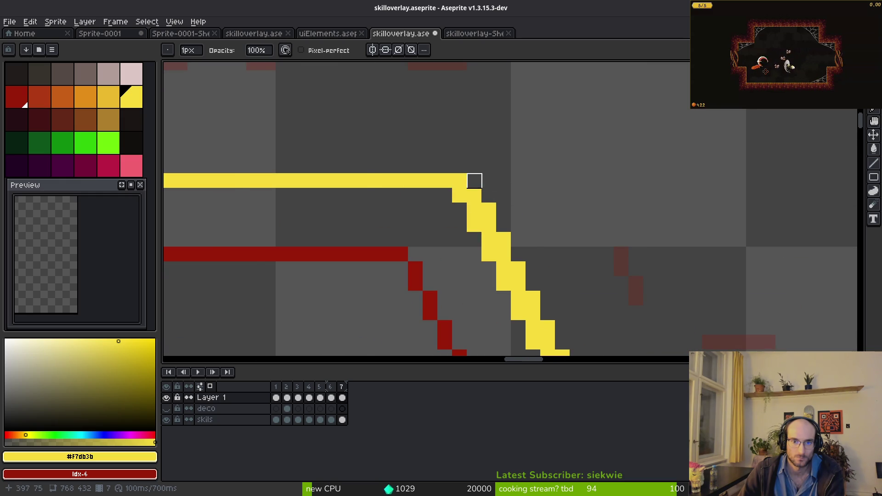
scroll(474, 180, down, 1)
Add a missing yellow pixel to the outline
key(f)
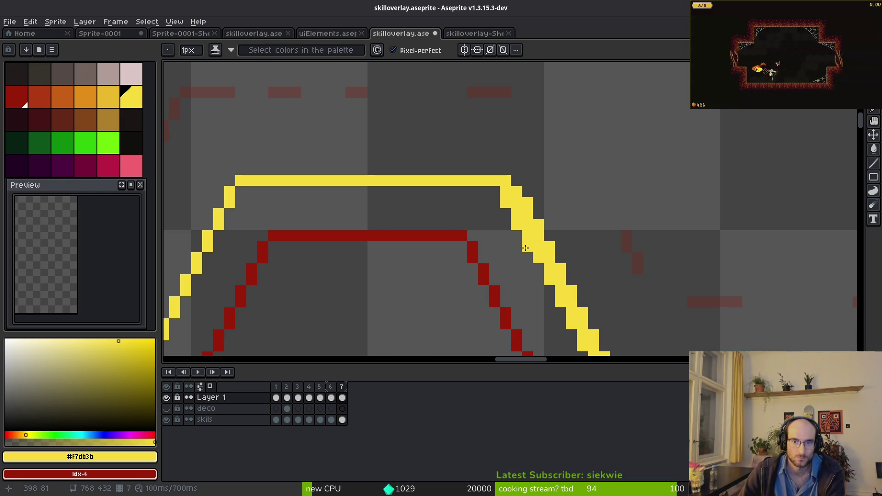
scroll(505, 207, down, 3)
scroll(506, 206, right, 3)
click(464, 145)
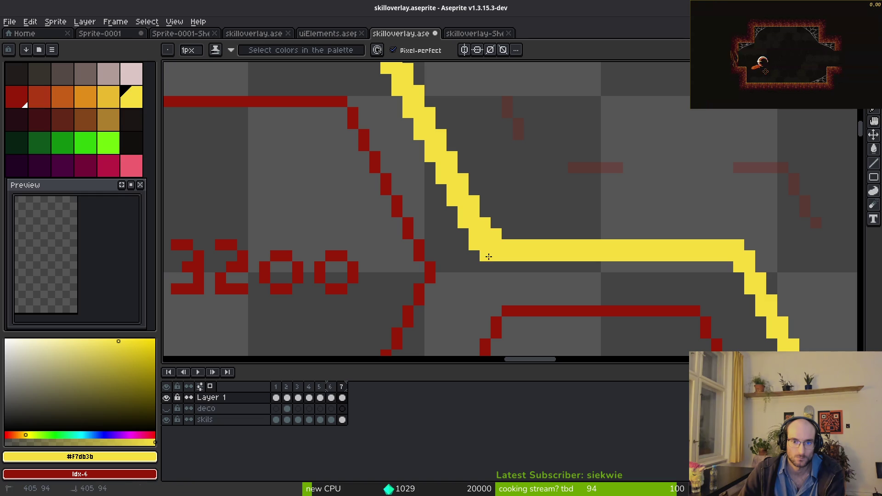
scroll(488, 256, up, 1)
Erase the stray pixel and the thick upper edge of the yellow diagonal
key(e)
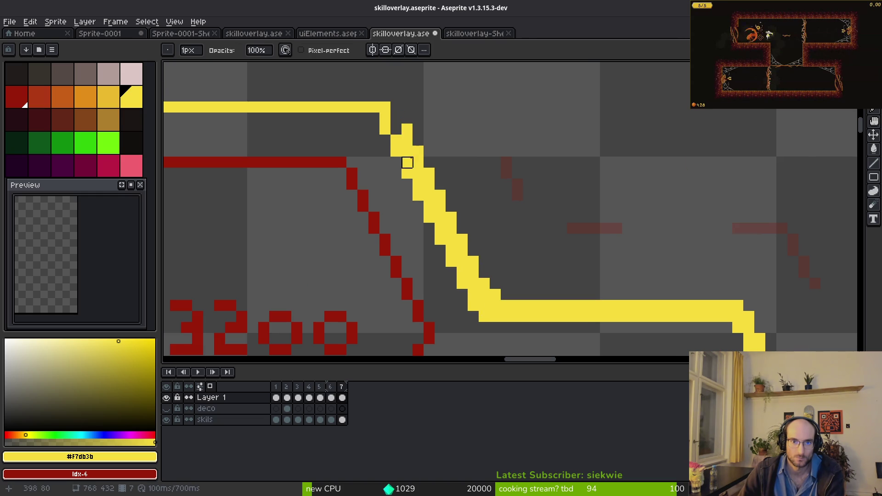
drag(407, 140, 407, 129)
scroll(407, 133, up, 1)
mouse_move(415, 184)
mouse_down()
mouse_move(394, 95)
mouse_move(414, 187)
mouse_move(439, 228)
mouse_move(437, 159)
mouse_up()
scroll(413, 161, right, 2)
scroll(414, 161, down, 1)
drag(347, 187, 412, 319)
scroll(392, 121, down, 2)
scroll(392, 121, right, 1)
Thin the yellow diagonal further, removing a lone stray pixel and the bar's top row
drag(347, 207, 850, 207)
click(348, 185)
scroll(347, 185, down, 3)
mouse_move(194, 137)
mouse_down()
mouse_move(509, 230)
mouse_move(427, 232)
mouse_up()
scroll(641, 129, up, 1)
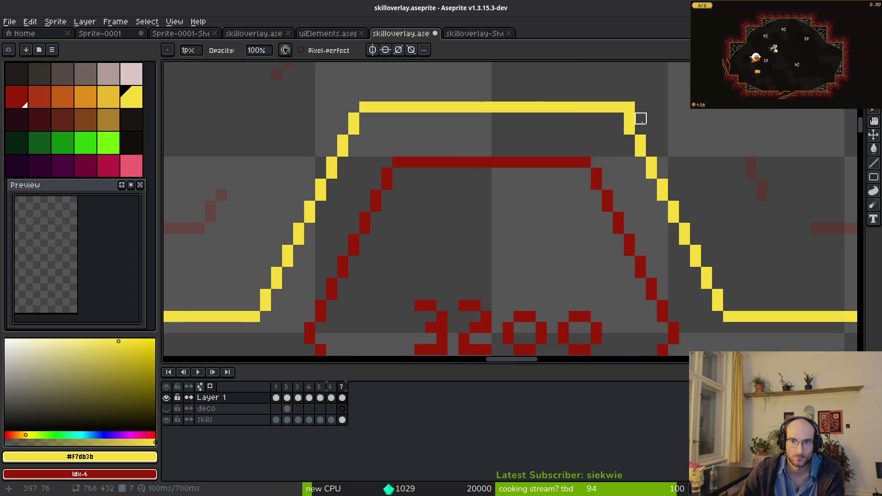
scroll(477, 201, down, 3)
key(m)
scroll(437, 227, down, 1)
scroll(436, 245, up, 2)
scroll(436, 246, down, 3)
scroll(535, 248, up, 1)
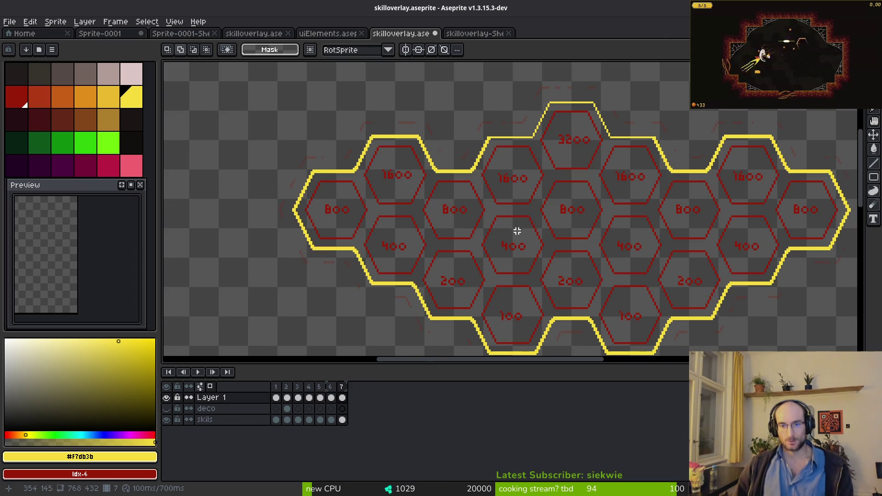
Fit the whole hex-grid sprite into the Preview panel
scroll(105, 299, down, 4)
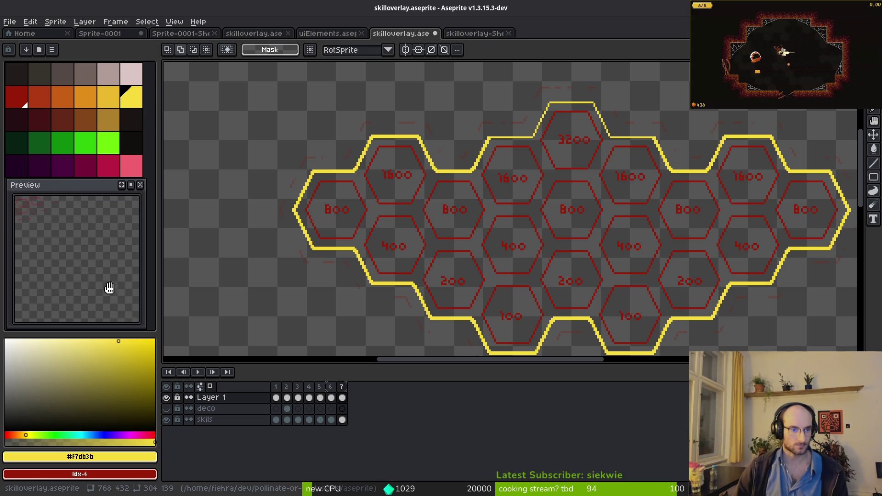
scroll(103, 271, up, 3)
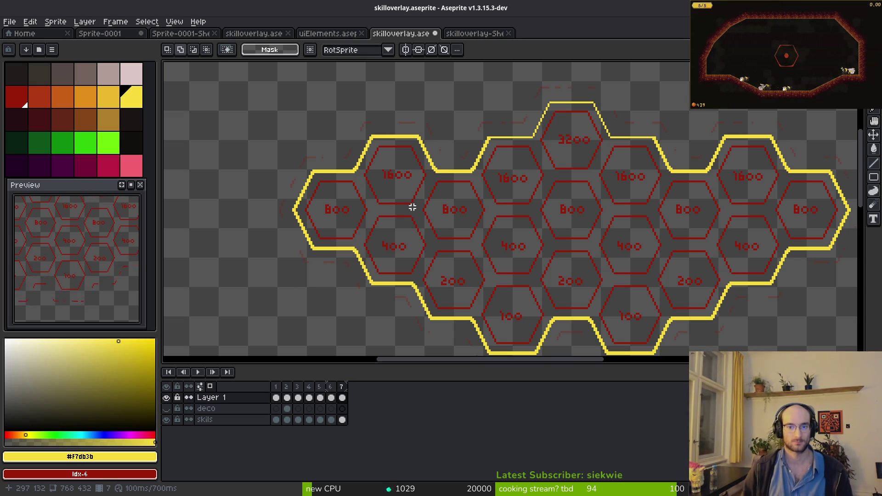
key(i)
scroll(528, 181, up, 2)
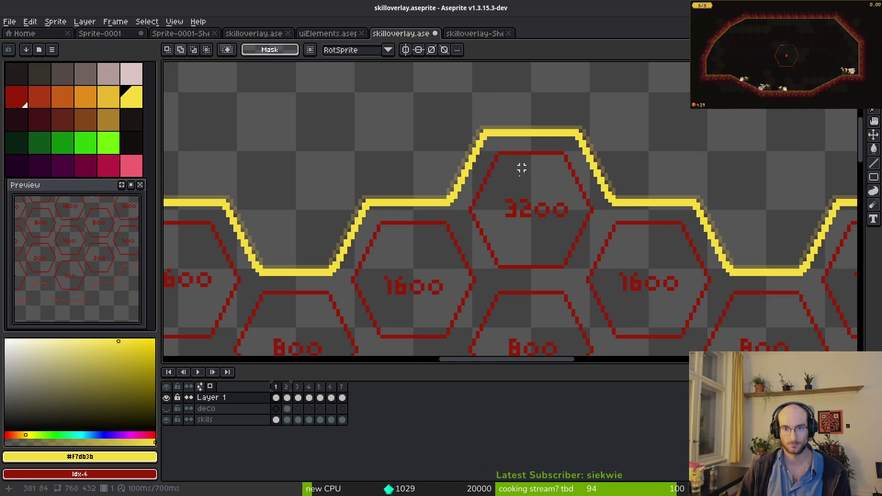
With the Rectangular Marquee, select the lower right part of the yellow outline
key(m)
scroll(506, 240, left, 5)
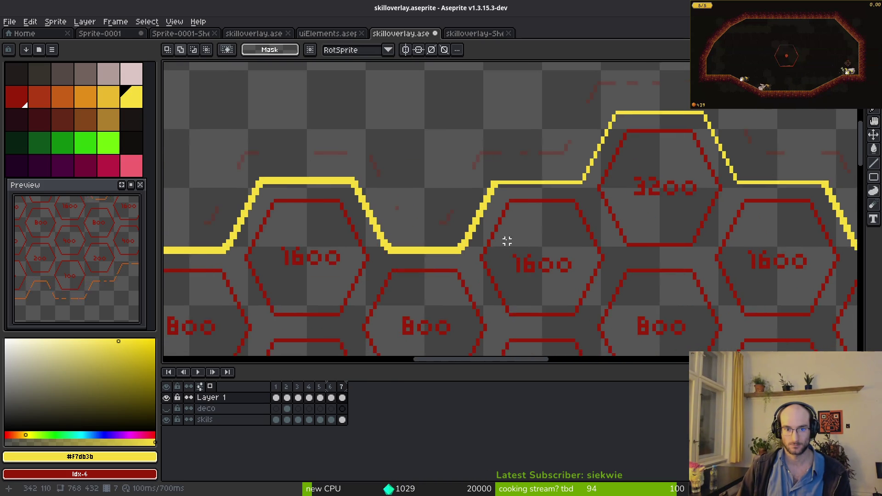
scroll(508, 197, up, 4)
scroll(518, 252, down, 1)
scroll(518, 253, down, 3)
mouse_move(491, 99)
mouse_down()
mouse_move(448, 179)
mouse_move(266, 330)
mouse_move(200, 291)
mouse_up()
Save skilloverlay.aseprite, then delete the lower part of the yellow outline
key(ctrl+d)
key(ctrl+s)
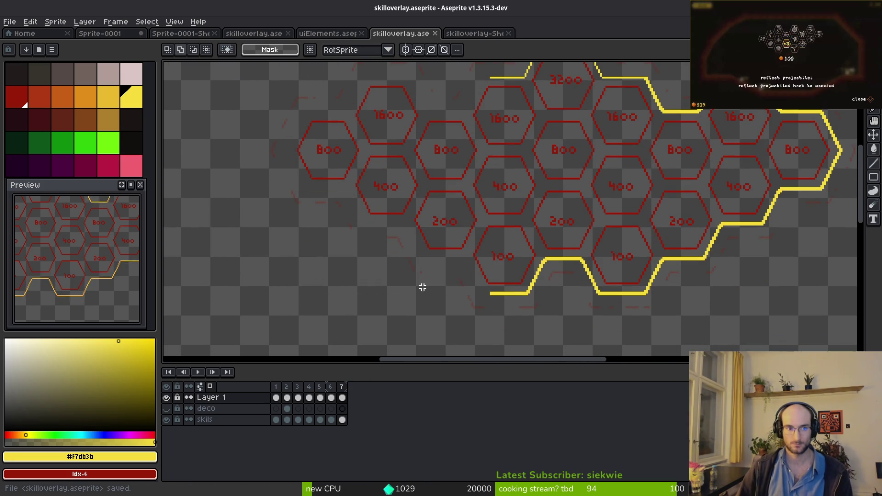
scroll(319, 277, right, 5)
drag(266, 160, 758, 356)
key(Delete)
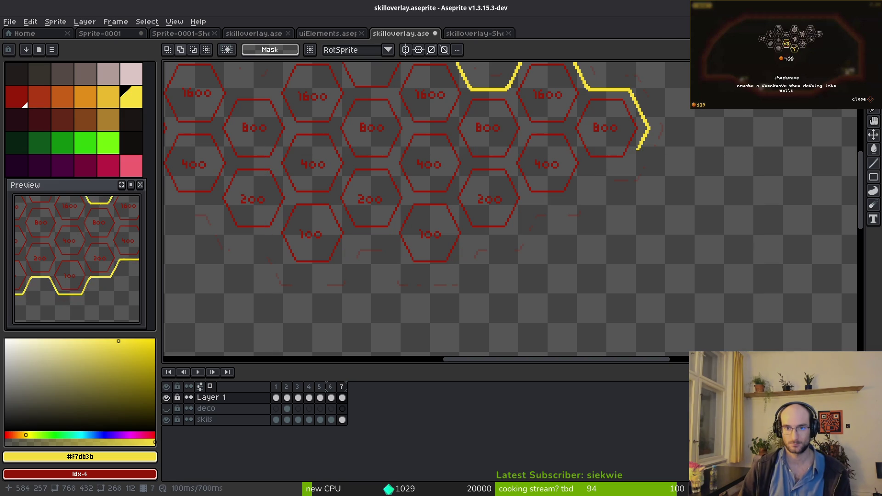
Delete the yellow line on the right side
scroll(487, 240, down, 1)
scroll(487, 240, up, 3)
scroll(487, 240, down, 1)
drag(350, 115, 808, 342)
key(Delete)
Copy a section of the yellow line and place it down and to the left
scroll(490, 216, left, 10)
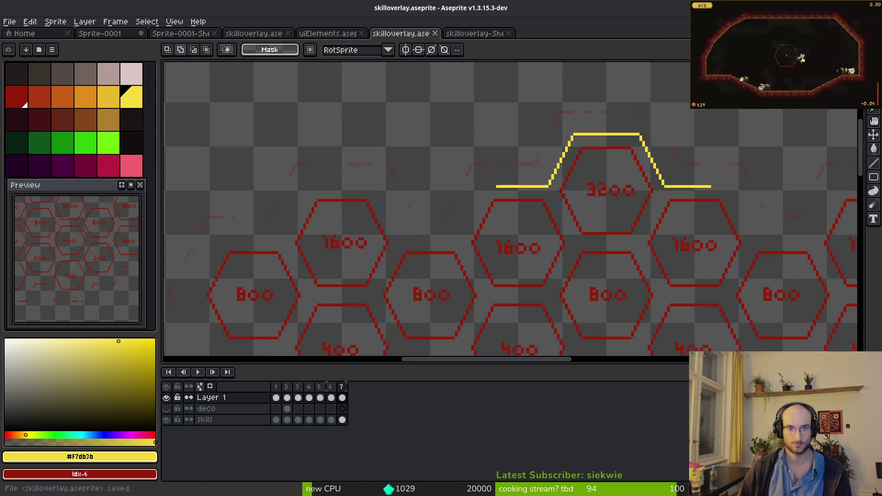
scroll(545, 148, up, 1)
drag(515, 89, 626, 213)
mouse_move(568, 171)
mouse_down()
mouse_move(453, 227)
mouse_move(461, 236)
mouse_move(455, 237)
mouse_up()
scroll(466, 210, up, 3)
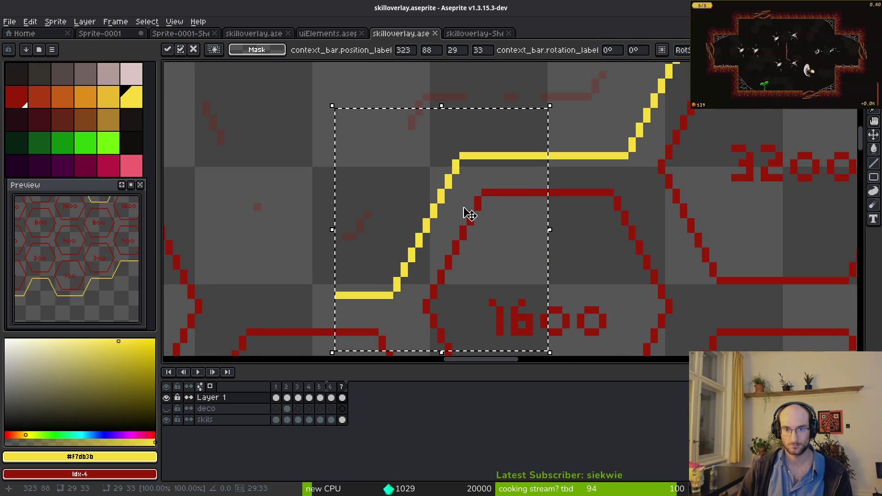
key(b)
scroll(473, 248, down, 2)
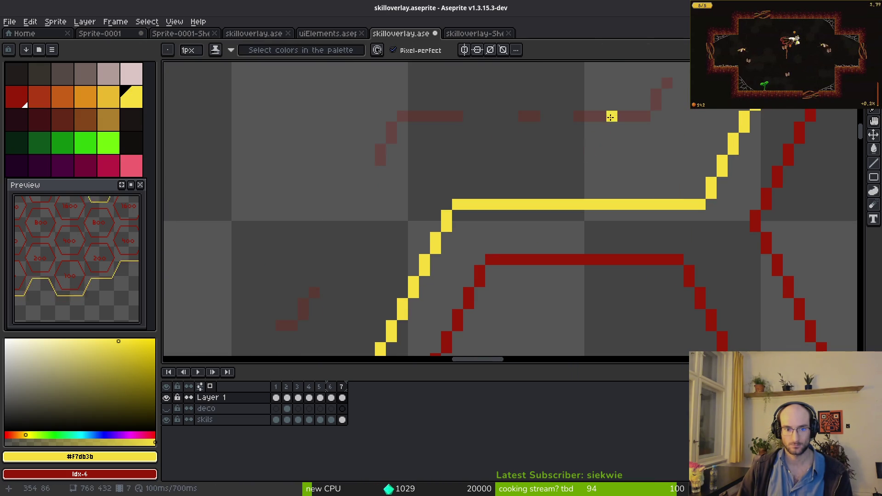
scroll(538, 245, down, 2)
Flip the dip section of the yellow line horizontally and nudge it two pixels left
key(m)
drag(403, 103, 588, 281)
key(shift+h)
key(Left)
key(Left)
key(Left)
key(Left)
key(Left)
key(Left)
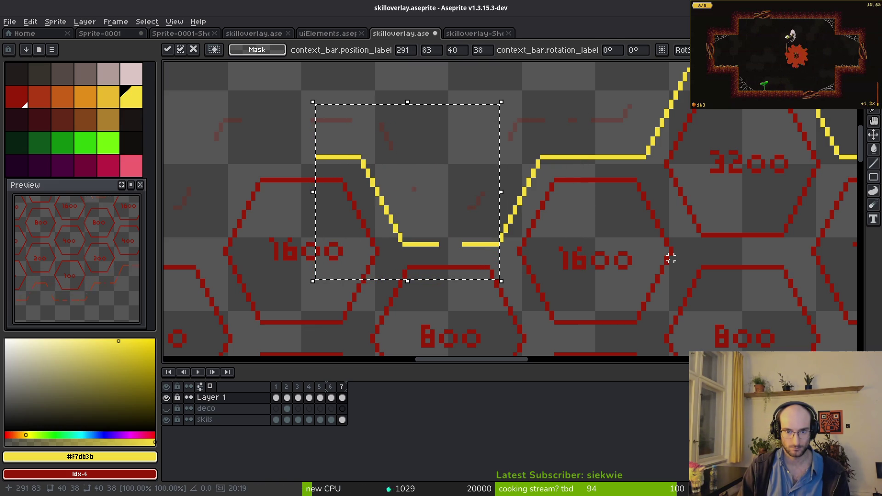
key(Left)
key(b)
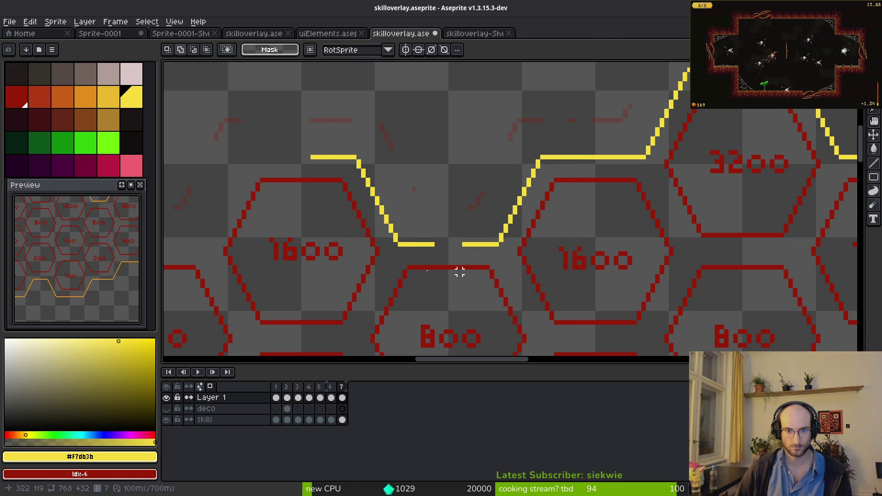
Fill the gap in the yellow line, adding a bottom row and a corner pixel
scroll(532, 260, up, 4)
drag(434, 202, 508, 201)
scroll(644, 252, down, 3)
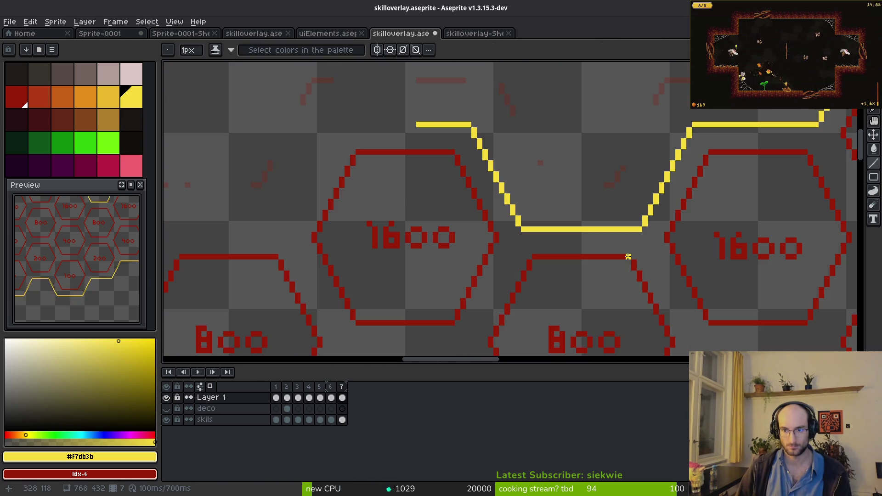
scroll(626, 230, up, 4)
mouse_move(641, 245)
mouse_down()
mouse_move(363, 246)
mouse_move(613, 219)
mouse_up()
click(349, 232)
Lower the dip's bottom yellow run one pixel, erasing the leftover run and redrawing straight rows
key(e)
drag(514, 218, 453, 219)
scroll(459, 218, down, 4)
scroll(583, 281, up, 4)
key(l)
mouse_move(329, 223)
mouse_down()
mouse_move(623, 223)
mouse_move(373, 238)
mouse_up()
key(e)
scroll(506, 281, down, 2)
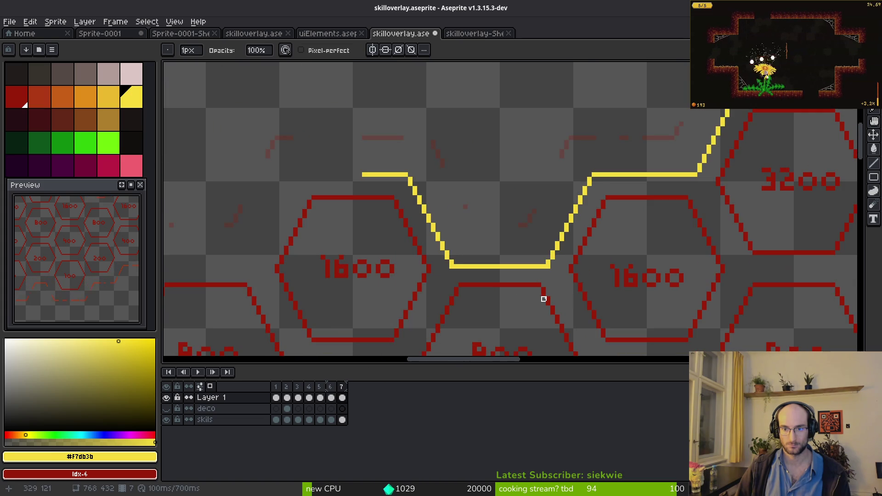
scroll(557, 280, up, 2)
drag(237, 236, 525, 236)
Select the left end of the yellow outline
key(m)
scroll(433, 249, down, 4)
drag(362, 78, 459, 190)
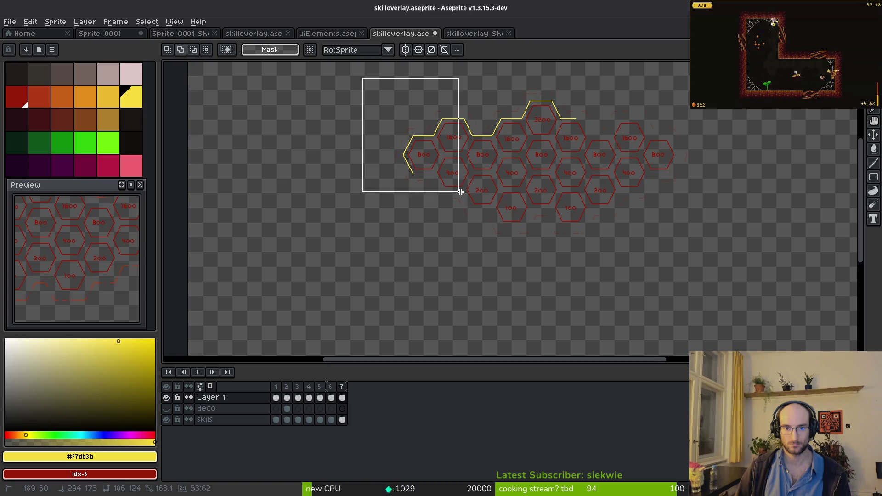
Flip the selected yellow line section vertically and move it down about 8 pixels
key(shift+v)
key(Down)
key(Down)
key(Down)
scroll(434, 179, up, 3)
drag(438, 226, 442, 253)
key(Return)
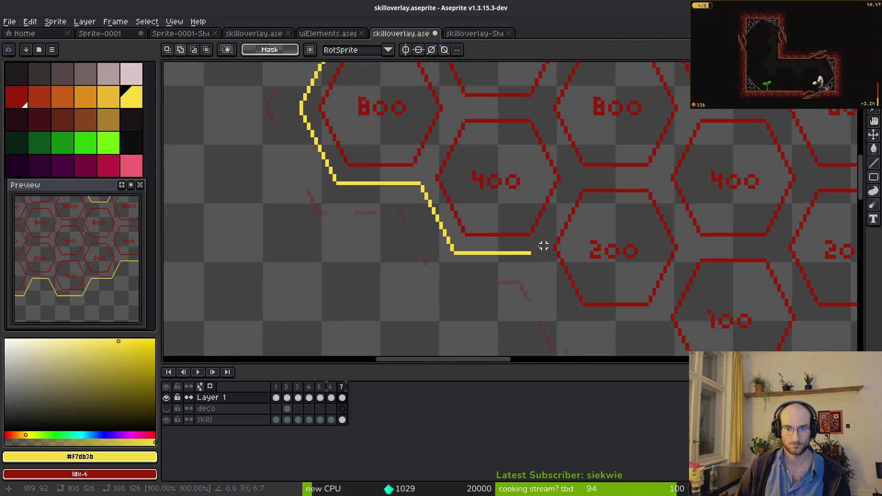
scroll(544, 246, down, 2)
Move another outline section right and down to continue the yellow line
mouse_move(343, 144)
mouse_down()
mouse_move(395, 208)
mouse_move(486, 273)
mouse_up()
click(358, 186)
drag(358, 186, 445, 240)
scroll(404, 191, up, 2)
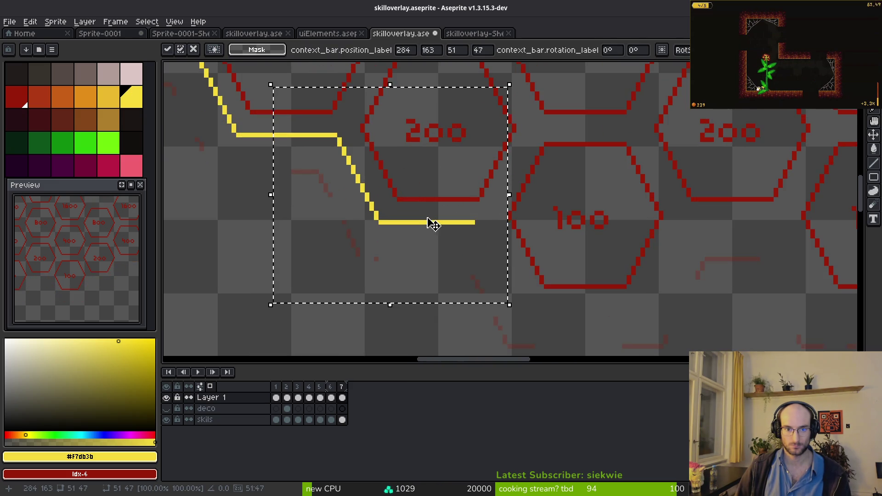
scroll(433, 224, right, 2)
scroll(414, 211, down, 1)
Paste a copy of a yellow line piece, shift it down-right and one pixel over, then place it
drag(321, 163, 419, 258)
click(261, 158)
key(ctrl+v)
drag(372, 232, 518, 320)
scroll(495, 277, up, 2)
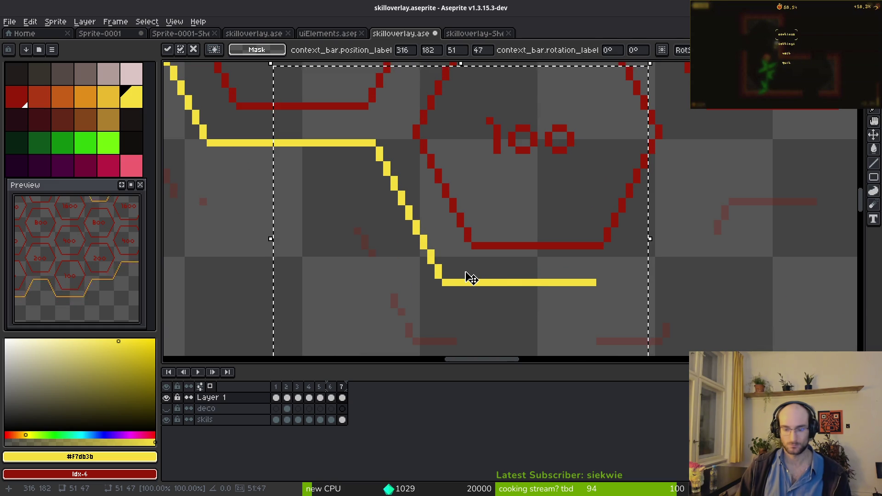
drag(472, 279, 469, 278)
scroll(476, 276, down, 3)
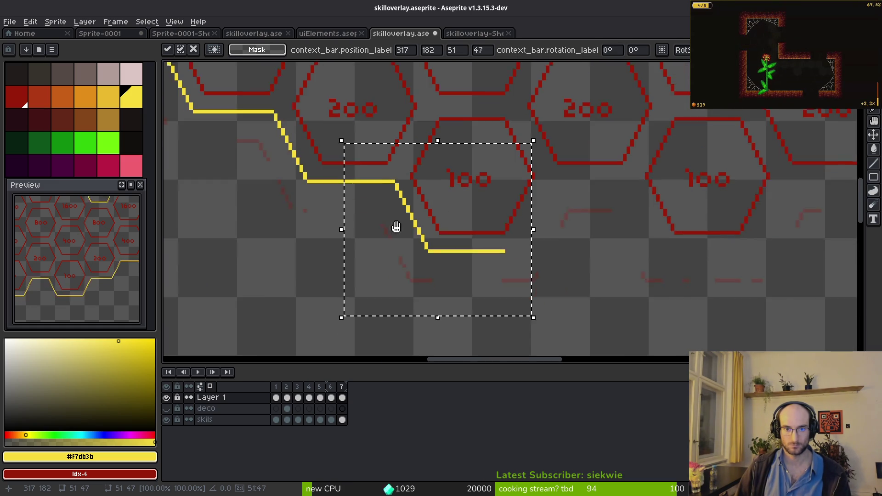
key(ctrl+d)
scroll(408, 222, down, 2)
scroll(360, 178, up, 6)
scroll(449, 215, down, 3)
scroll(467, 269, up, 4)
Switch between pencil and rectangular marquee and select the lower stretch of yellow line
key(b)
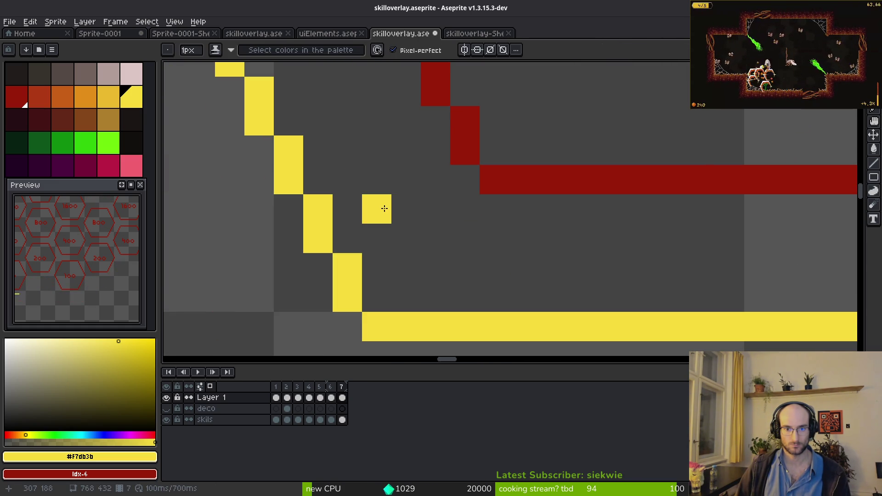
scroll(381, 198, down, 6)
key(m)
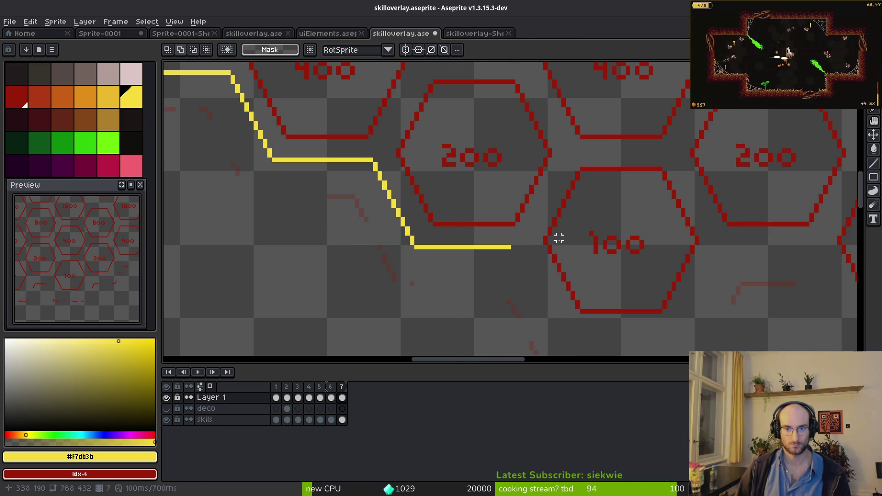
key(ctrl+shift+d)
key(b)
key(m)
key(ctrl+d)
mouse_move(447, 161)
mouse_down()
mouse_move(567, 278)
mouse_move(667, 344)
mouse_up()
key(ctrl+d)
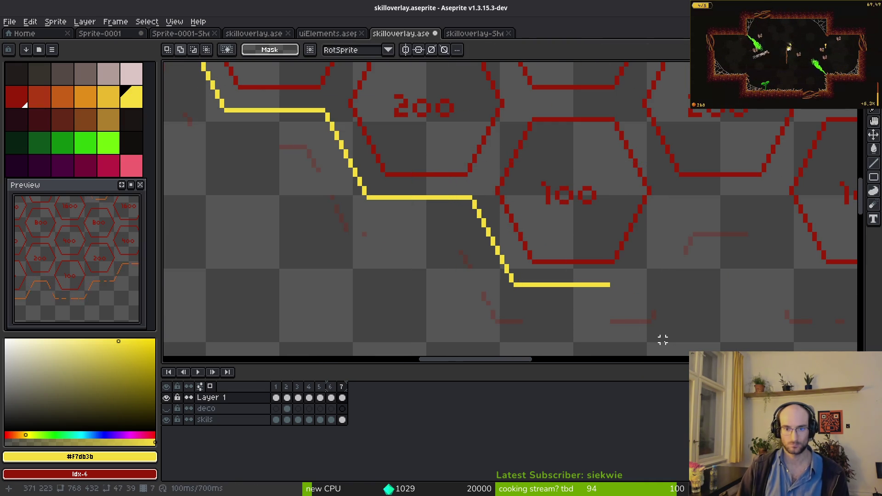
scroll(661, 339, down, 2)
Select the stepped stretch of yellow line and transform it
drag(336, 130, 579, 316)
key(ctrl+shift+p)
scroll(260, 112, up, 3)
key(b)
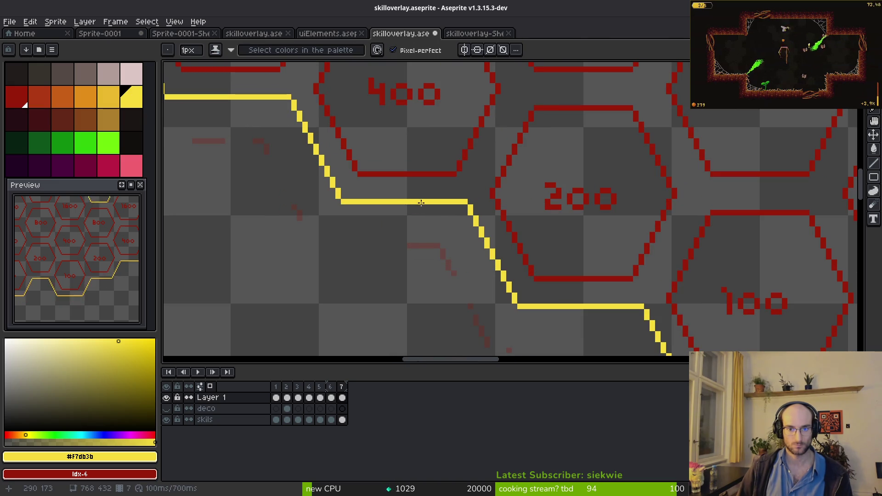
scroll(524, 230, down, 4)
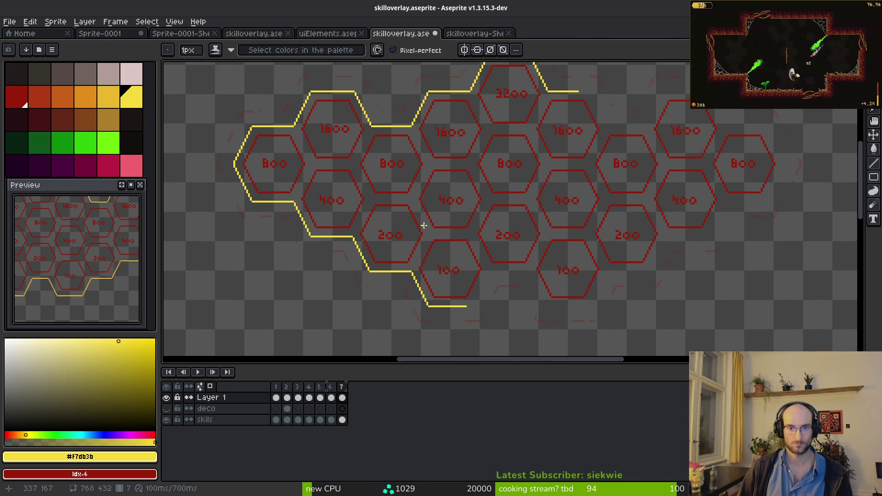
key(m)
Move a line piece over the hexes down-right, shift it a few pixels left, and place it
drag(313, 65, 458, 158)
mouse_move(378, 121)
mouse_down()
mouse_move(502, 282)
mouse_move(507, 301)
mouse_up()
scroll(506, 300, up, 4)
key(Left)
key(Left)
key(Left)
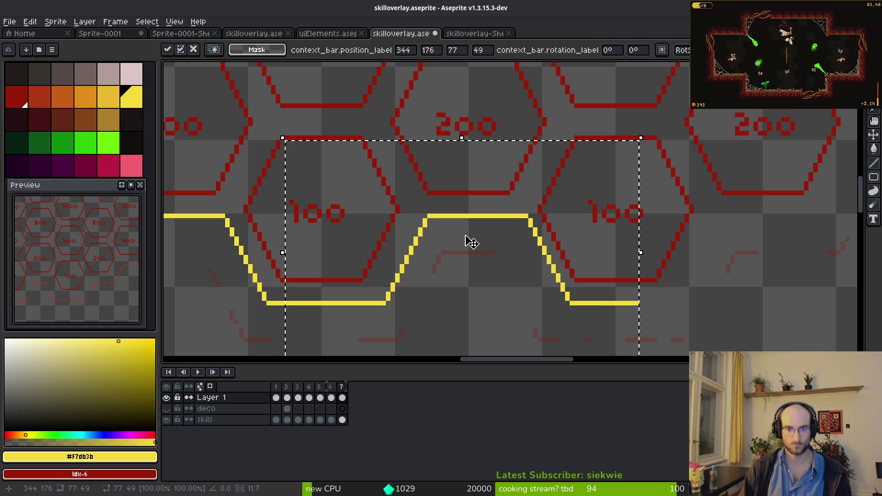
key(ctrl+d)
scroll(466, 234, down, 2)
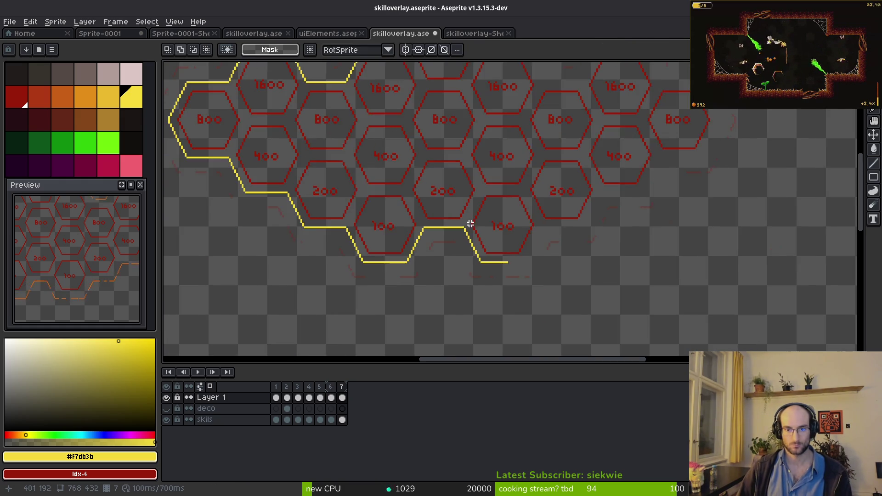
scroll(484, 233, down, 2)
scroll(353, 211, down, 1)
Move the left outline portion right, nudge it up and left to close the loop, and save
drag(229, 89, 403, 285)
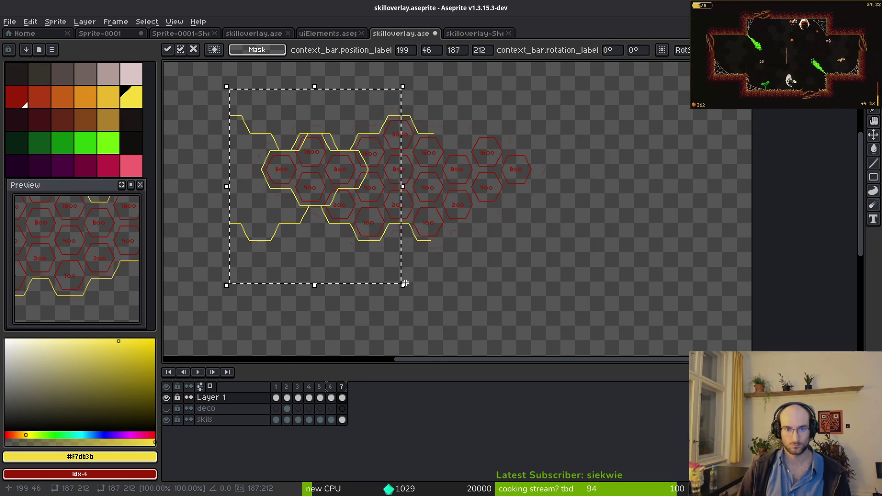
drag(246, 217, 424, 221)
scroll(438, 225, up, 3)
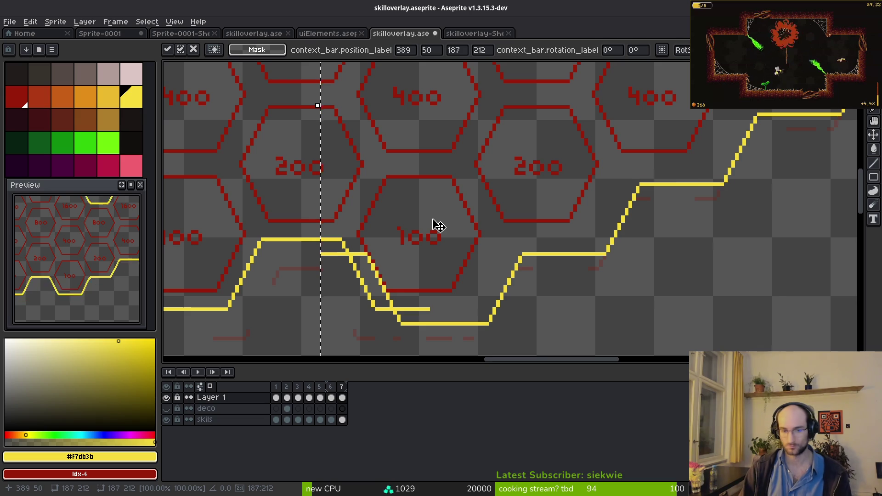
key(Up)
key(Up)
key(Up)
key(Left)
key(Left)
key(Left)
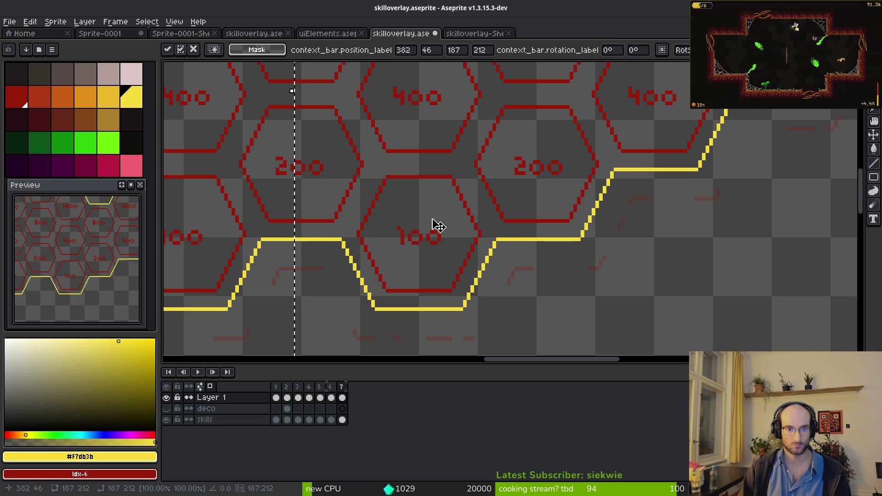
key(ctrl+d)
scroll(434, 216, down, 3)
key(ctrl+s)
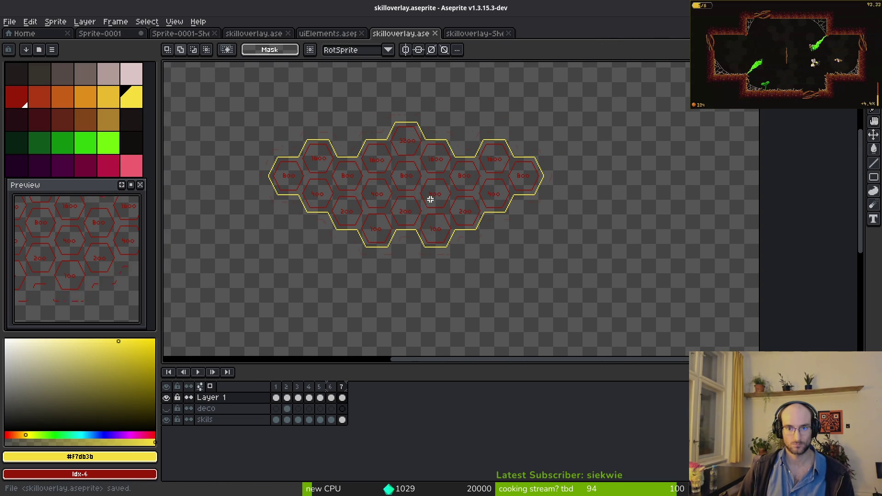
Save skilloverlay.aseprite and bring up the Export Sprite Sheet settings
scroll(430, 198, up, 3)
scroll(395, 239, down, 3)
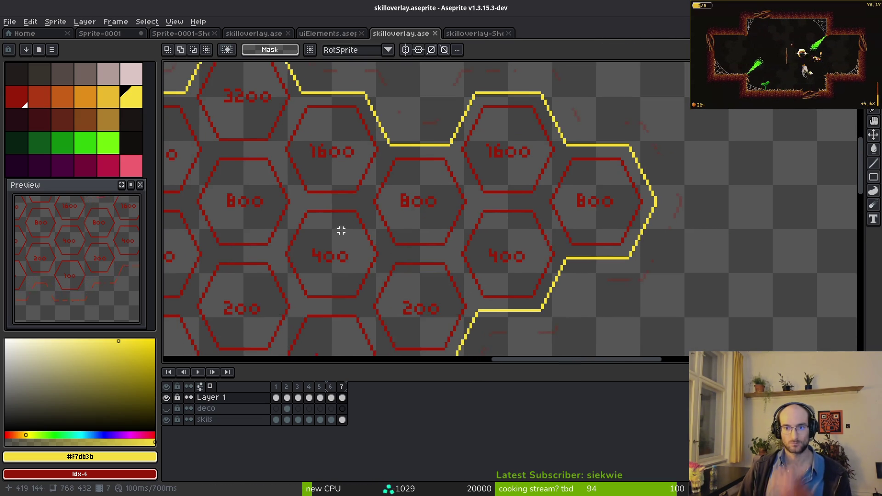
scroll(500, 254, up, 1)
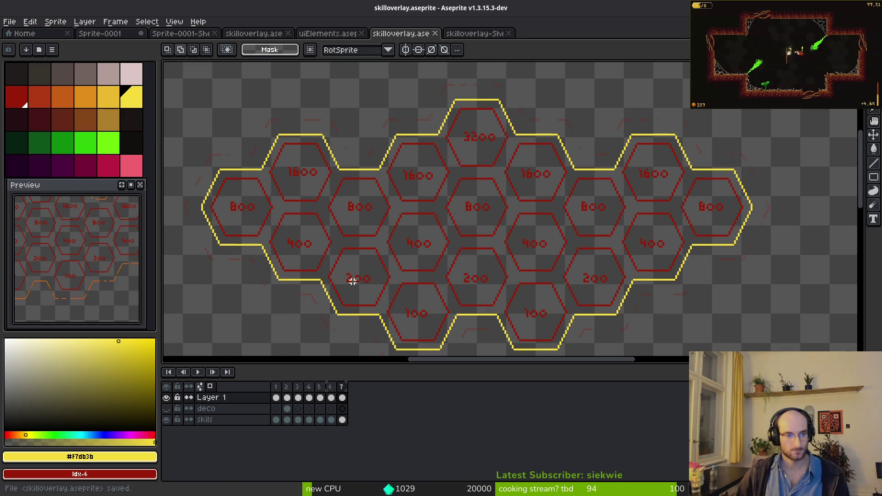
scroll(67, 281, down, 3)
key(ctrl+s)
scroll(474, 260, down, 1)
scroll(506, 216, up, 1)
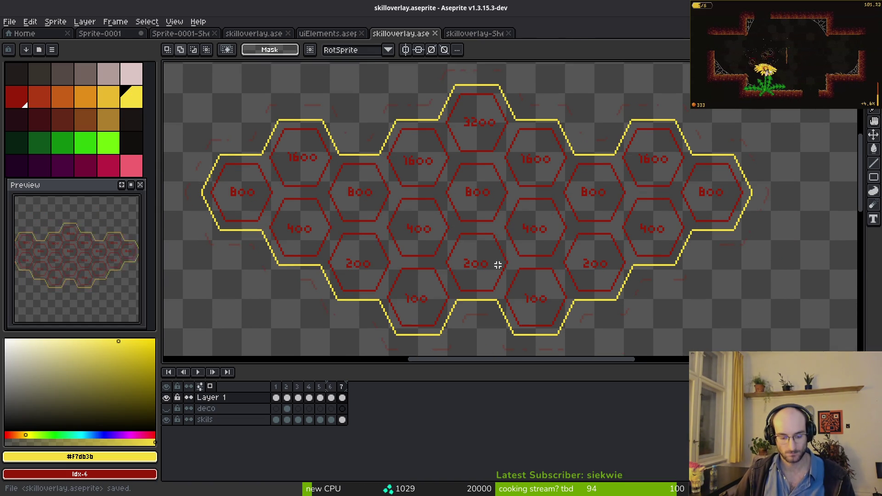
key(ctrl+e)
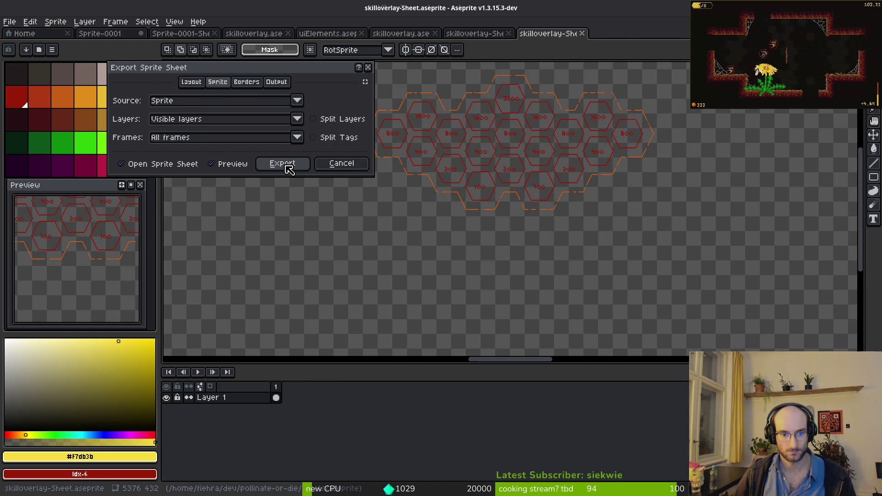
Discard a first generated sheet, hide the skils layer, and regenerate the sheet from visible layers
click(286, 167)
key(ctrl+w)
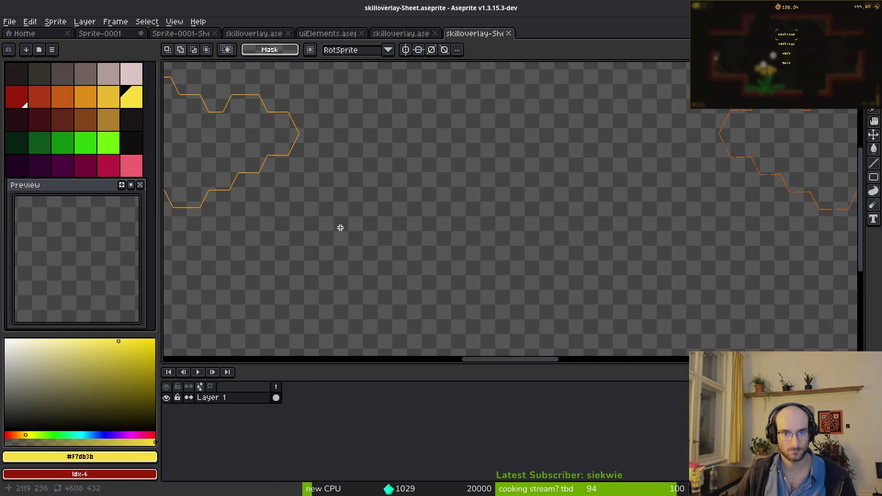
key(ctrl+w)
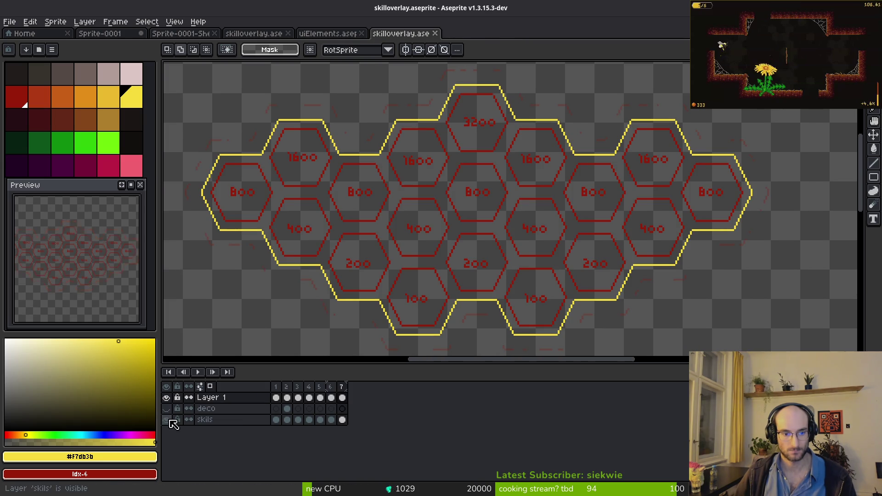
click(166, 419)
key(ctrl+e)
click(288, 168)
key(ctrl+shift+e)
Save the sheet as art/ui/skilloverlay-Sheet.png, overwriting the existing image
click(217, 41)
click(246, 68)
click(44, 41)
click(51, 119)
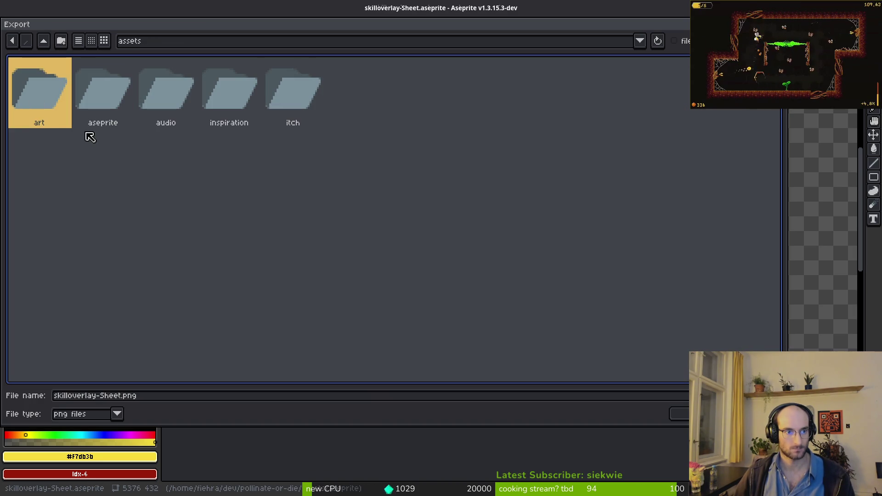
double_click(35, 76)
double_click(522, 98)
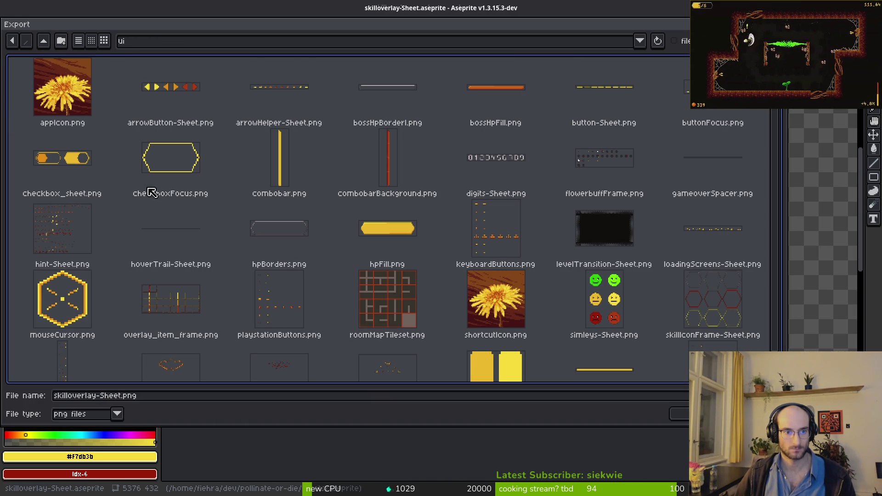
scroll(462, 241, down, 1)
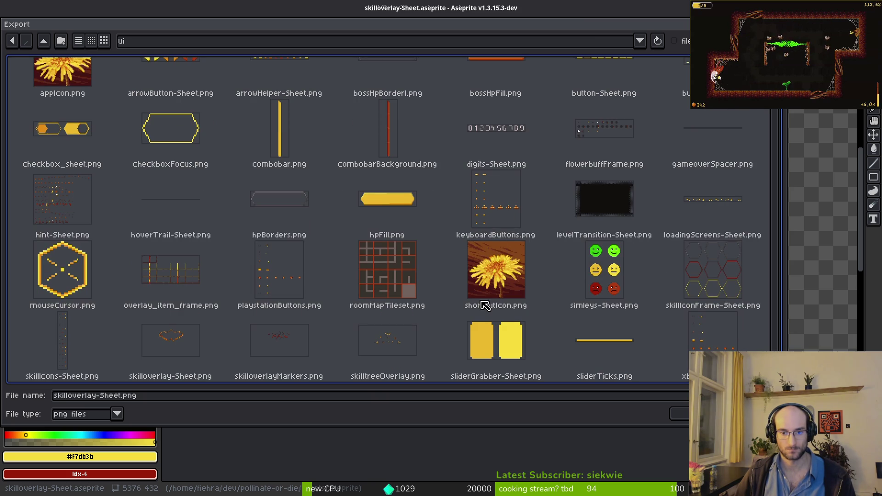
click(185, 345)
key(Return)
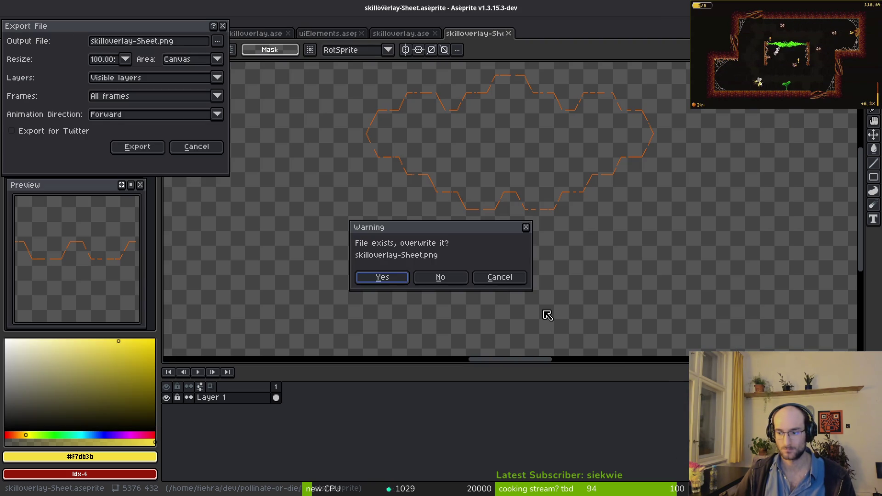
key(Return)
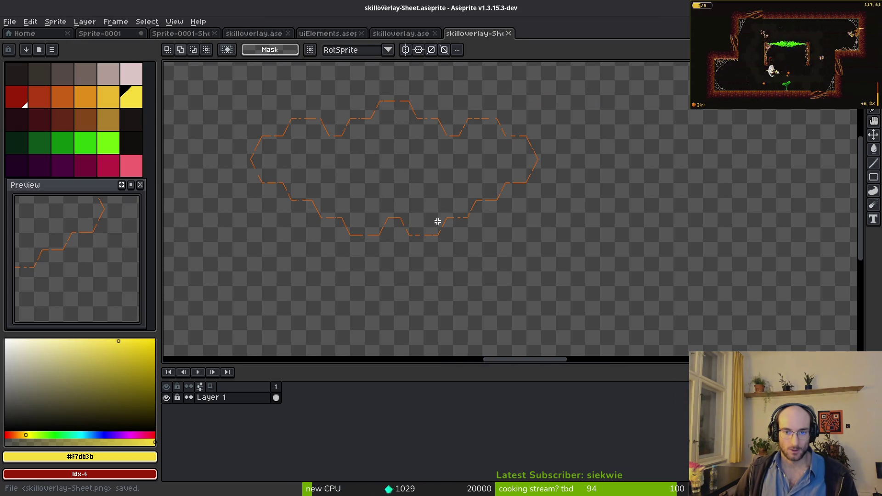
Close all open documents without saving the untitled sprite, then reopen skilloverlay.aseprite from recent files
key(ctrl+w)
click(435, 34)
click(361, 34)
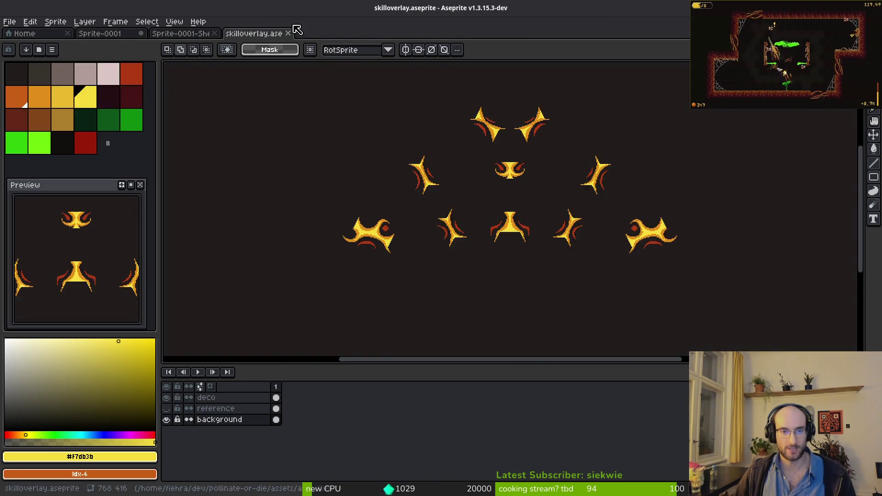
click(288, 33)
click(215, 33)
click(141, 34)
click(440, 277)
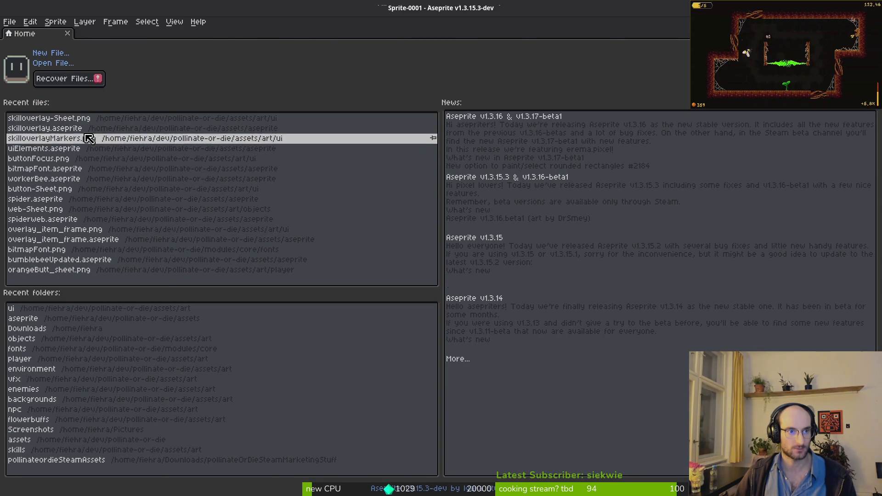
key(ctrl+shift+t)
key(ctrl+w)
click(464, 277)
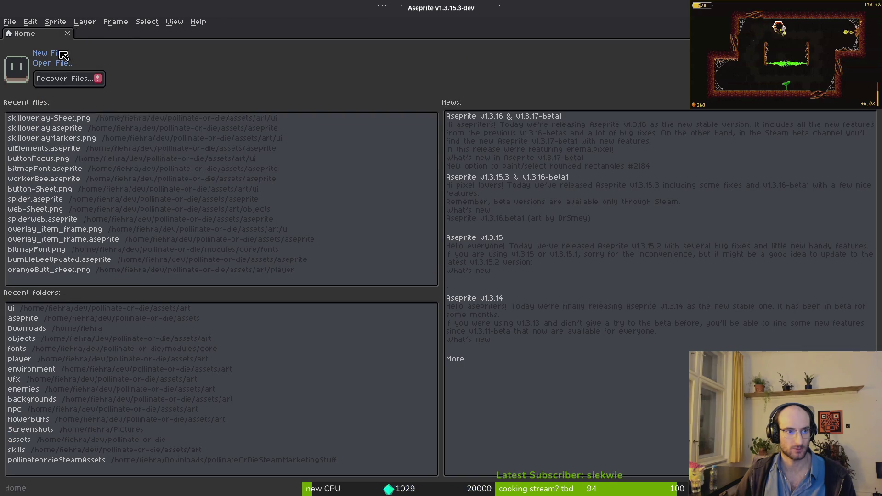
click(39, 130)
scroll(555, 190, down, 1)
Switch to Godot and run the game to test the overlay, then stop it
key(i)
key(alt+Tab)
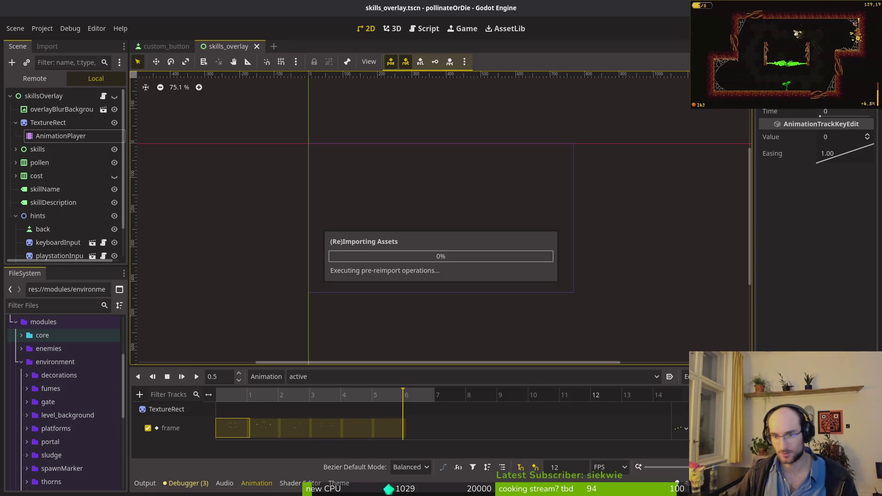
key(F5)
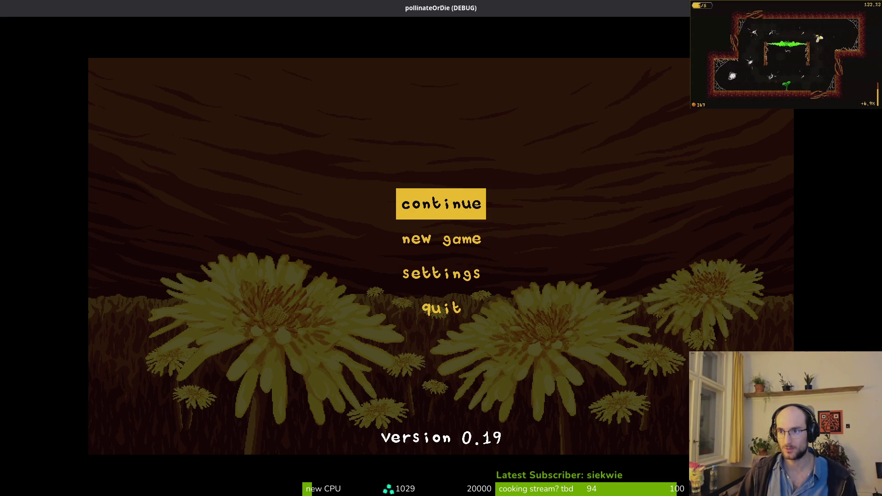
key(F8)
Set the sprite's Hframes to 7 and key the Frame property on the animation track
click(61, 120)
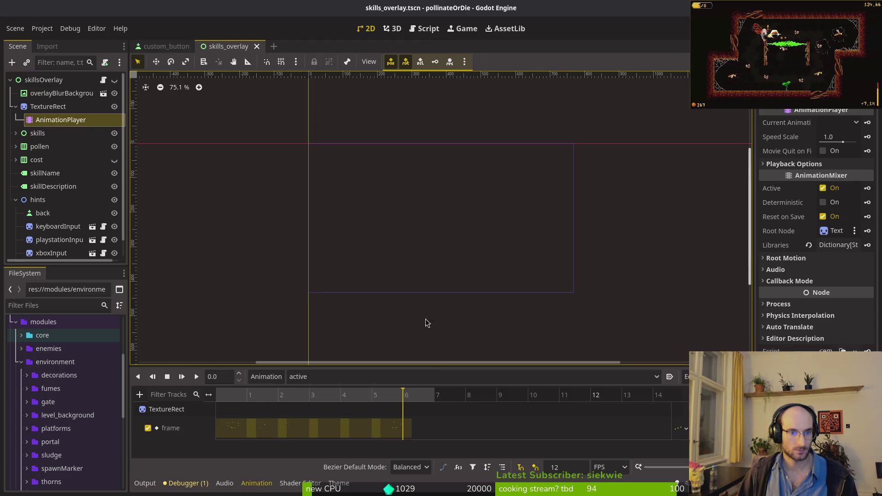
click(387, 430)
click(233, 430)
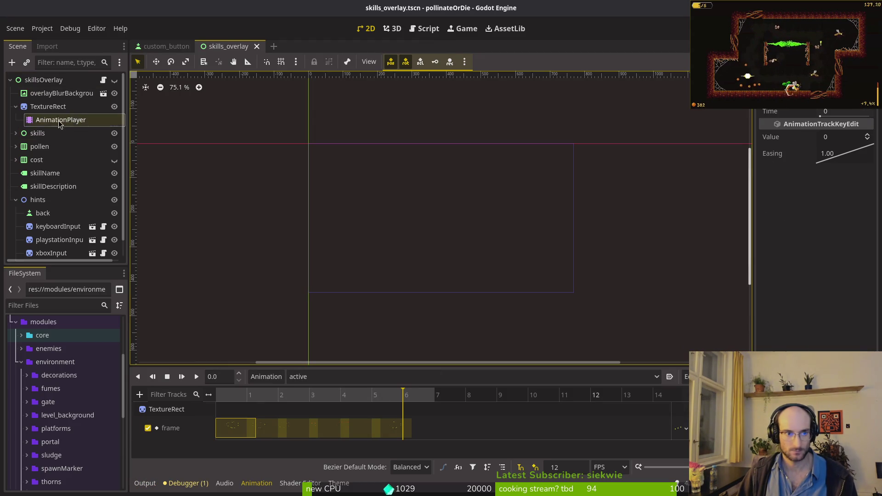
click(48, 106)
click(819, 254)
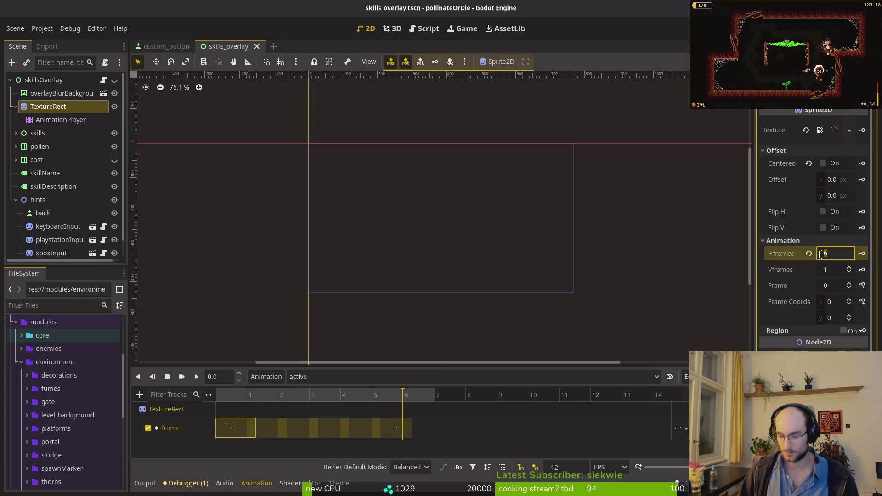
text(7)
key(Return)
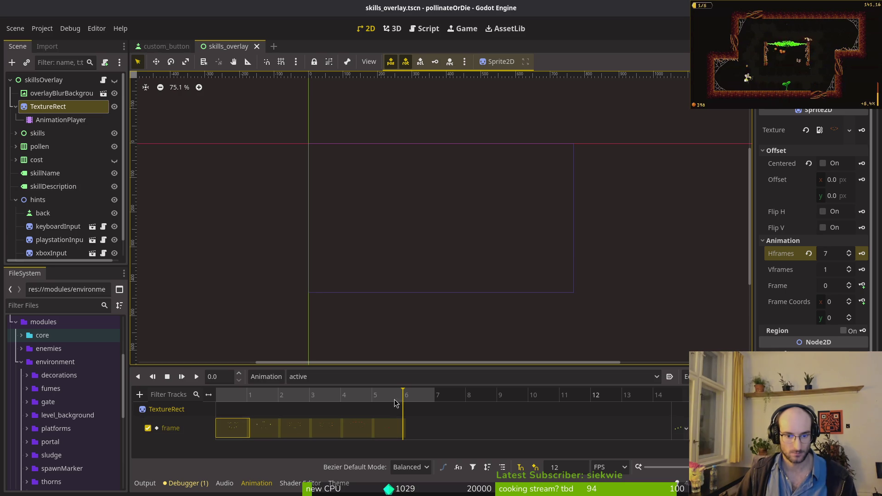
drag(850, 288, 852, 286)
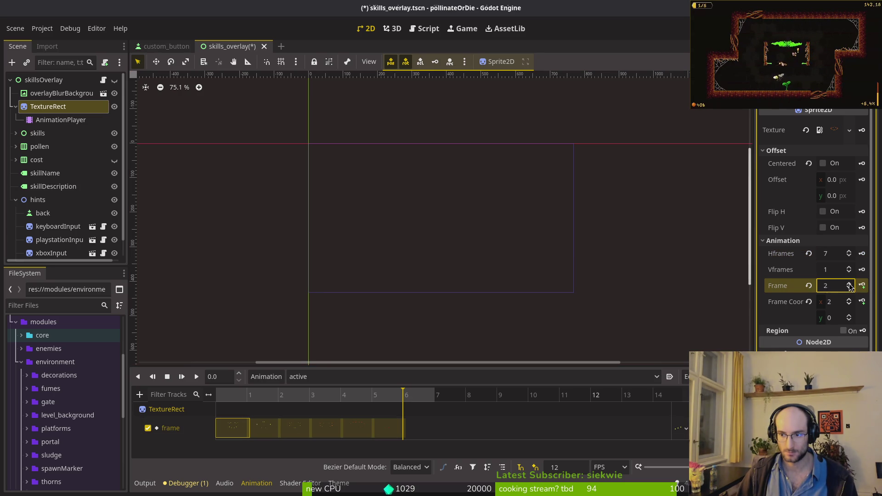
click(862, 286)
key(ctrl+s)
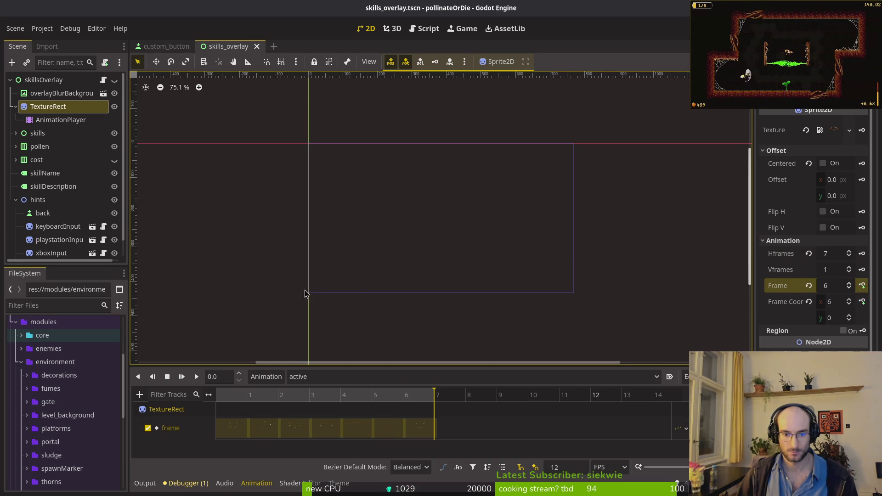
Unhide skillsOverlay, play the outline animation to check it, and save the scene
click(114, 81)
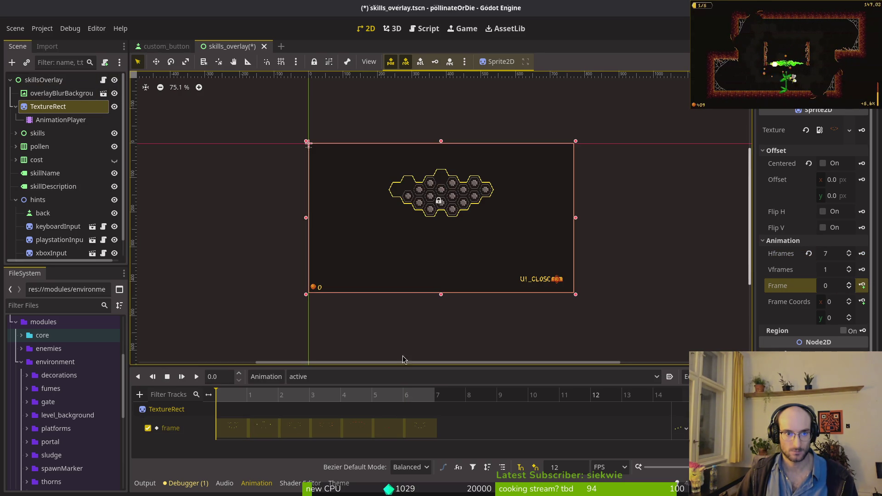
click(196, 376)
scroll(462, 225, up, 1)
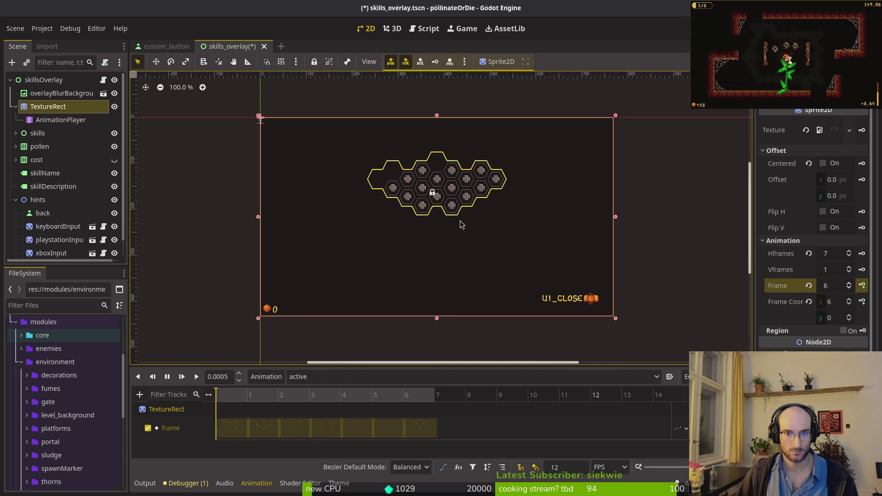
click(167, 376)
click(183, 377)
key(ctrl+s)
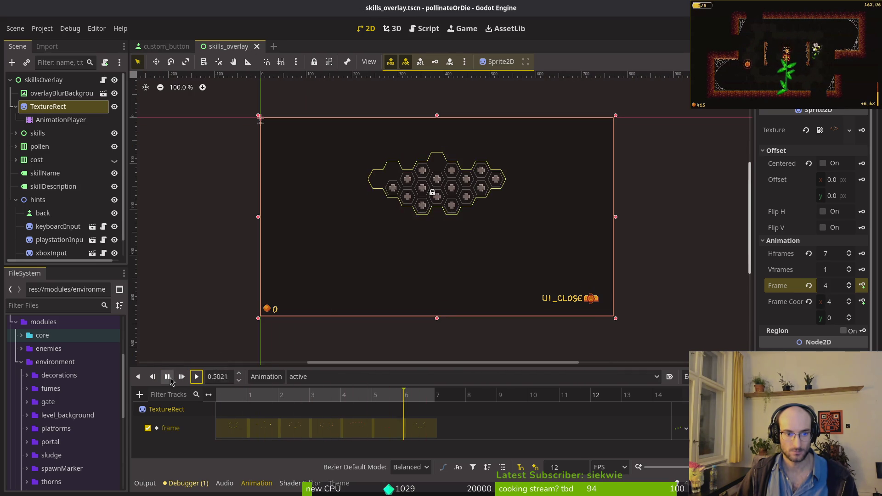
key(alt+Tab)
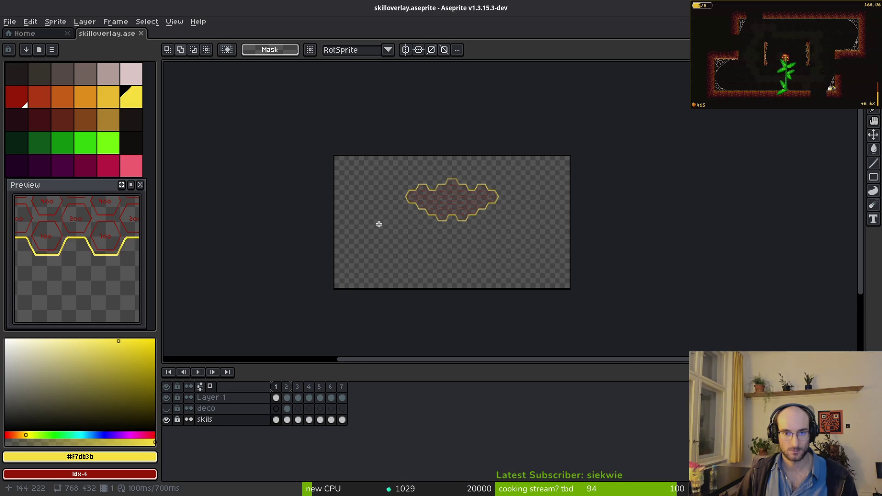
Step through Layer 1's frames and append a new frame 8
click(282, 397)
key(Right)
key(Right)
key(Right)
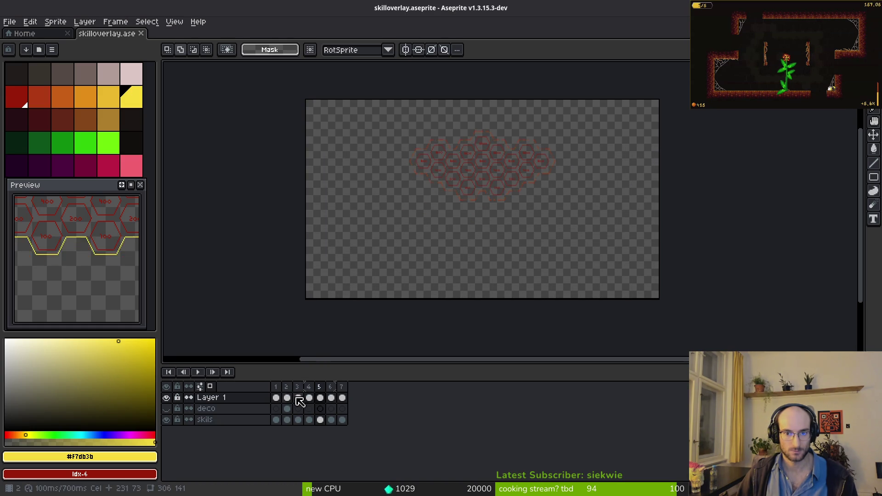
key(i)
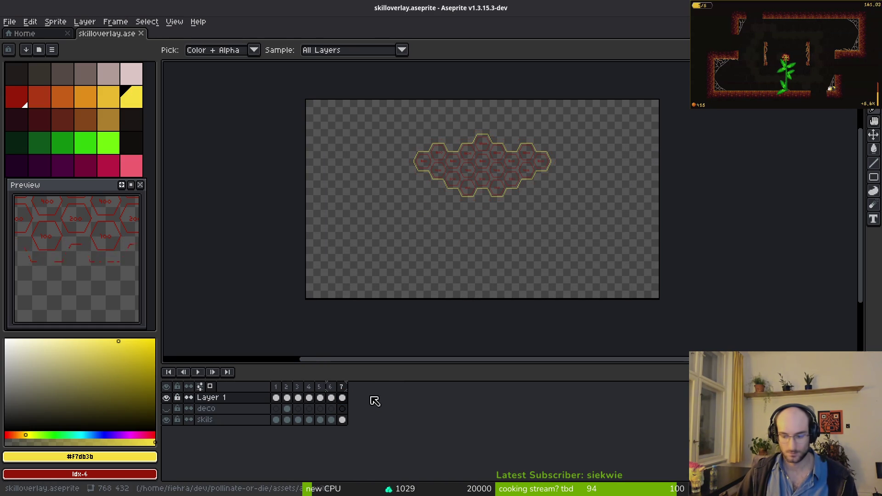
key(alt+n)
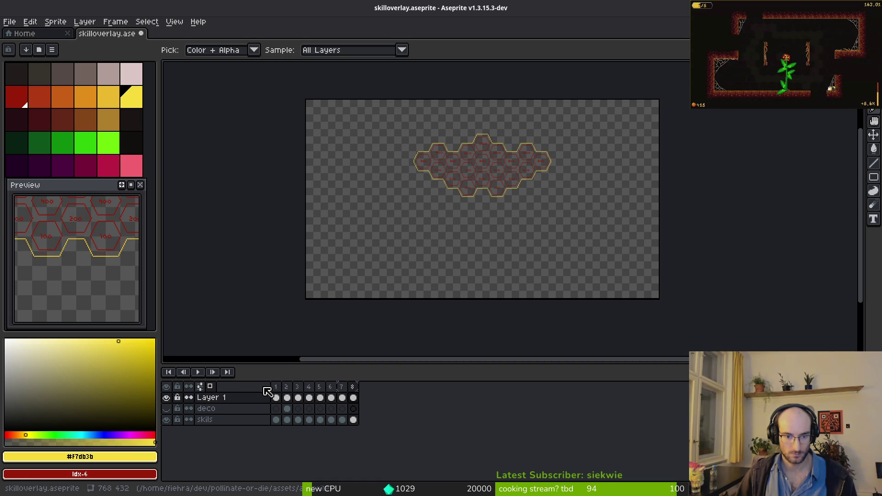
click(341, 387)
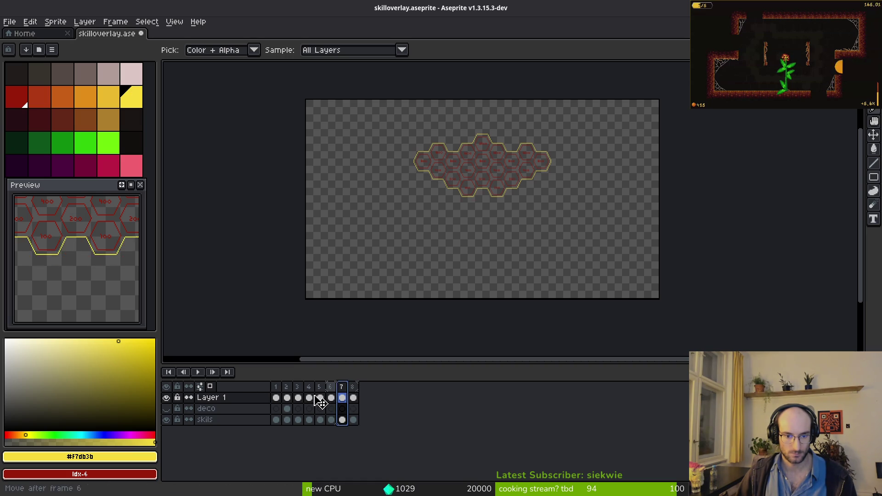
click(276, 386)
Preview the animation, delete the extra frame 8, and save the 7-frame overlay file
key(m)
scroll(432, 248, up, 3)
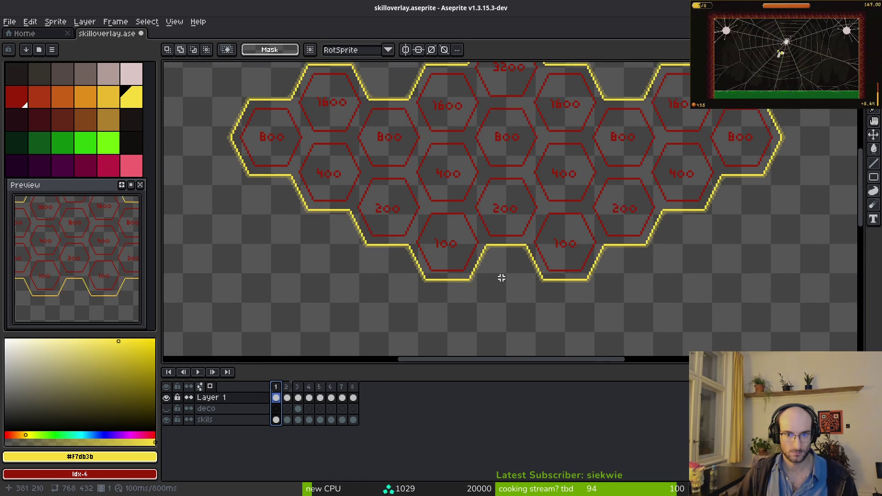
key(i)
key(Return)
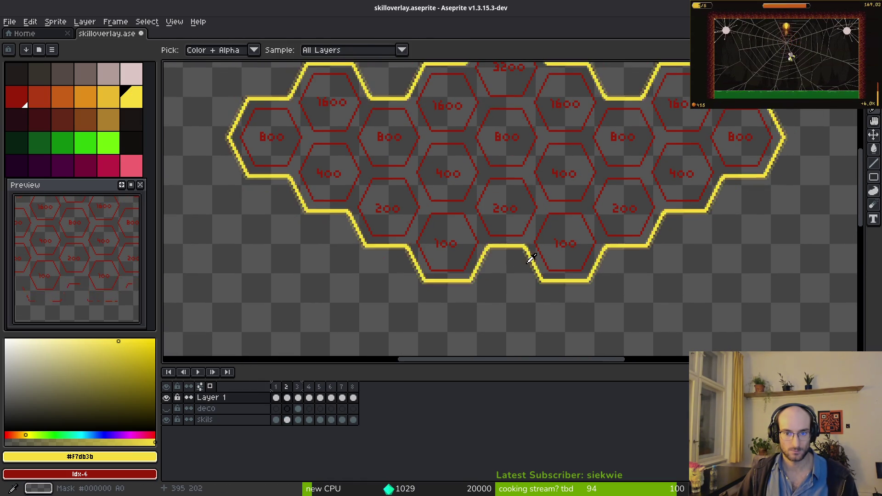
key(m)
scroll(348, 260, down, 1)
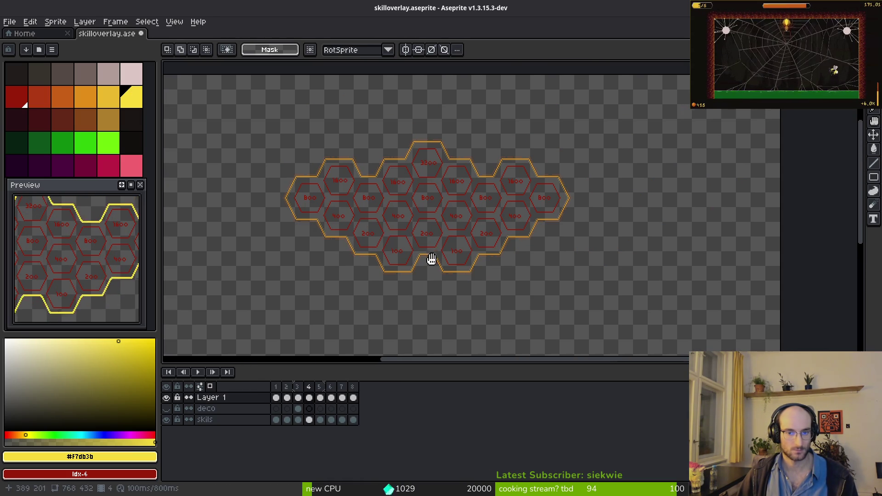
click(354, 387)
key(Delete)
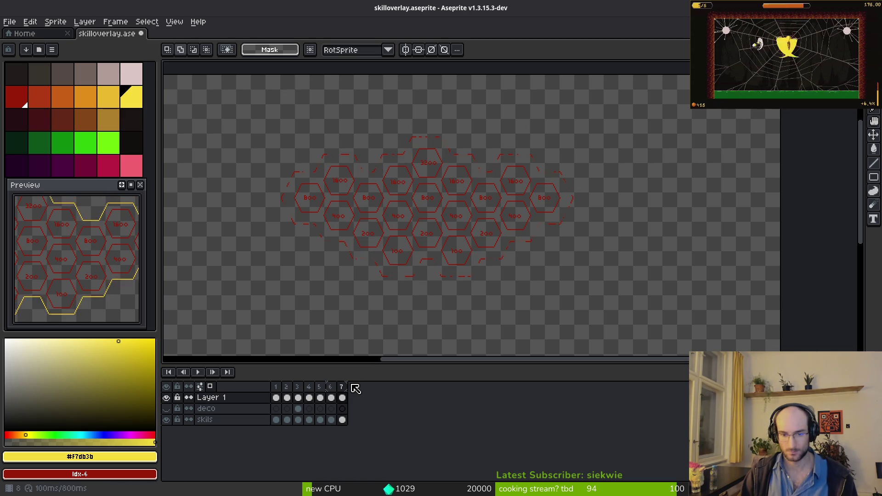
scroll(433, 252, left, 1)
key(ctrl+s)
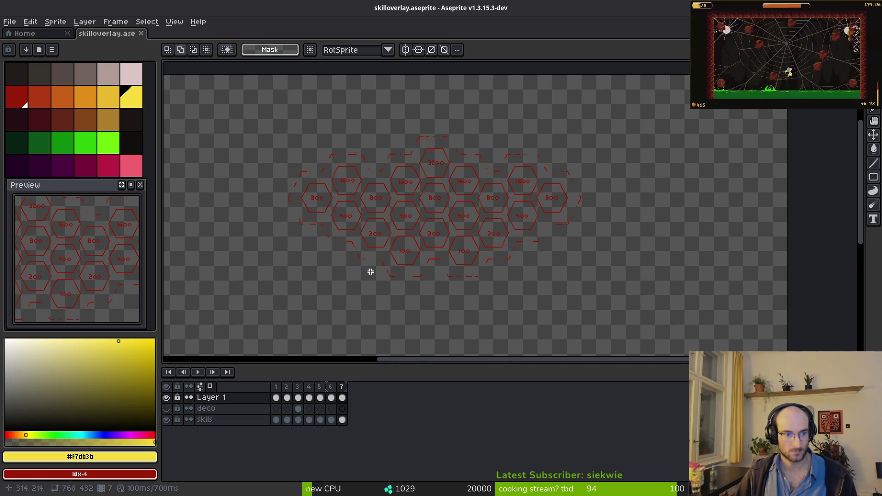
Hide the skils layer, generate the skilloverlay-Sheet sprite sheet, and browse to the assets folder for export
scroll(391, 253, down, 1)
scroll(473, 263, up, 4)
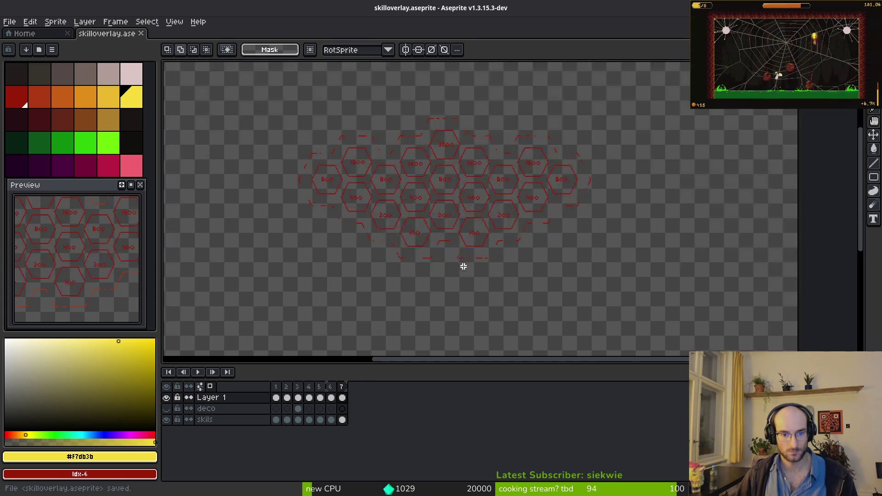
click(166, 419)
key(ctrl+e)
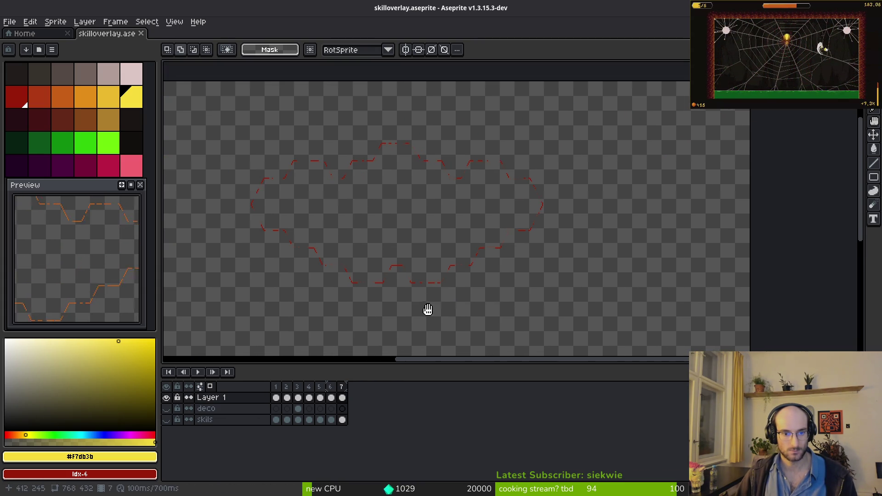
click(315, 164)
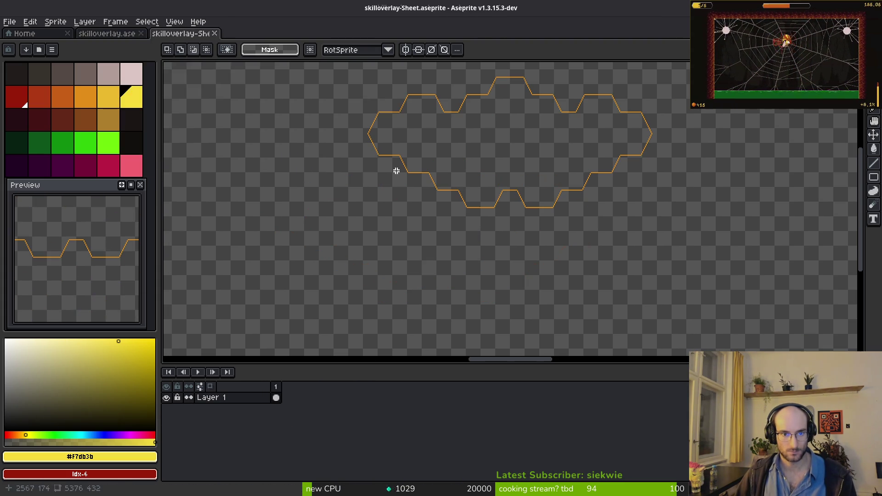
key(ctrl+alt+shift+s)
click(225, 48)
click(44, 41)
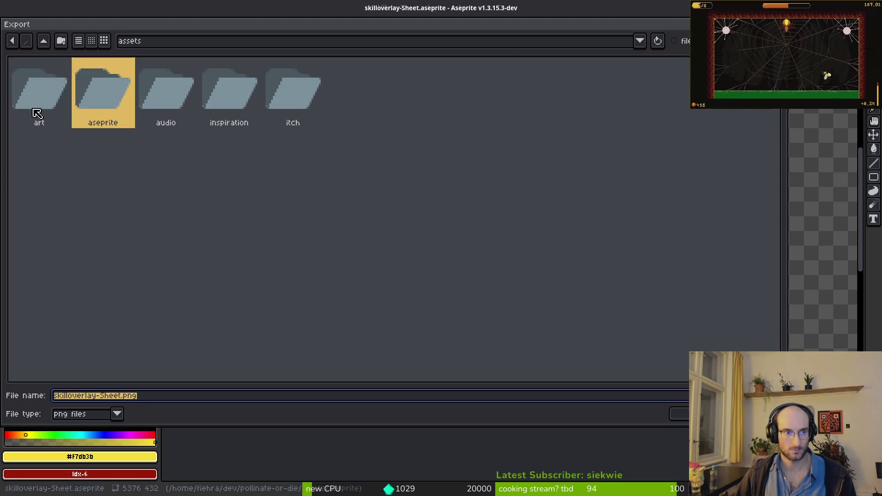
Export the sheet over art/ui/skilloverlay-Sheet.png, confirming the overwrite, then return to Godot
double_click(34, 110)
double_click(540, 97)
scroll(302, 248, down, 1)
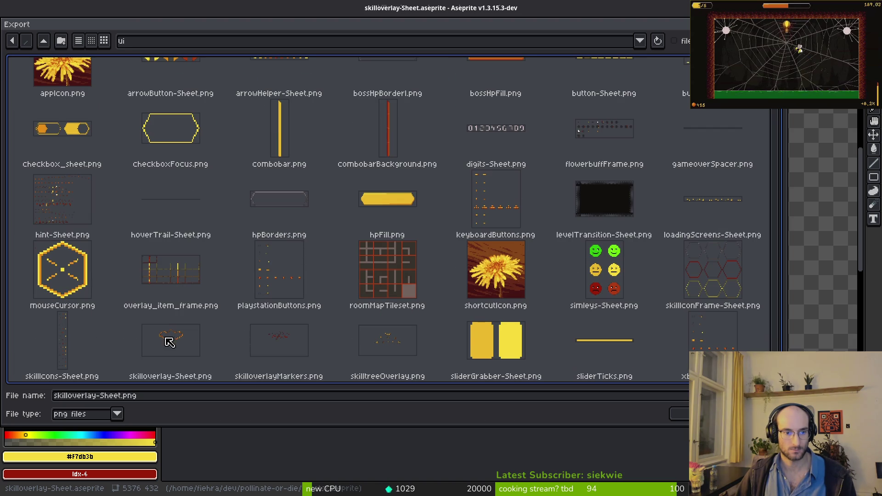
click(170, 339)
click(679, 413)
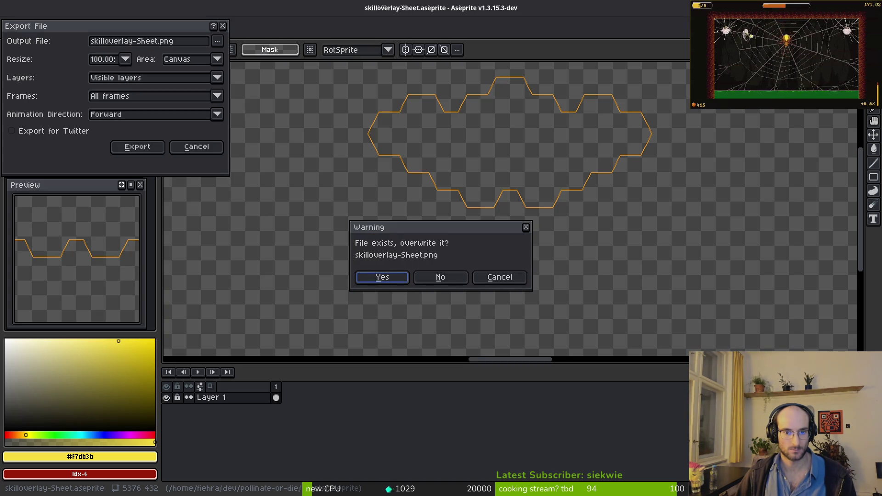
key(Return)
click(138, 147)
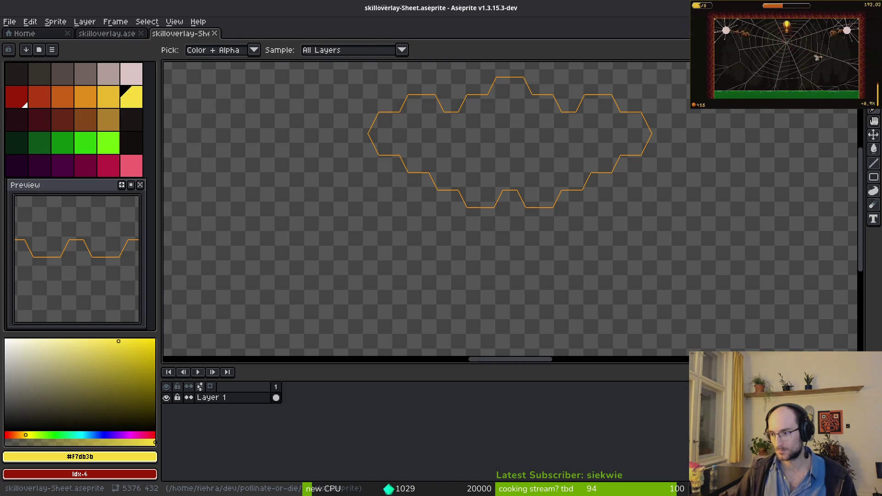
key(alt+Tab)
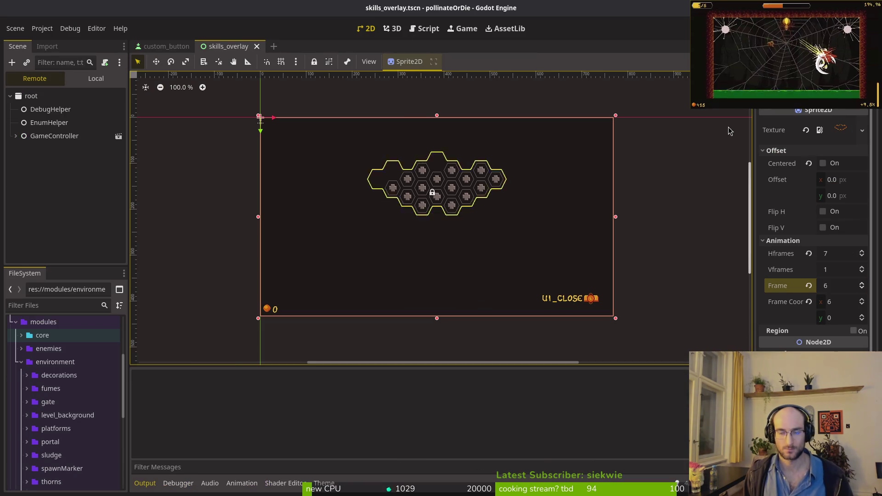
Run the game with F5 to check the thin hexagon outline, then close it and return to Aseprite
key(F5)
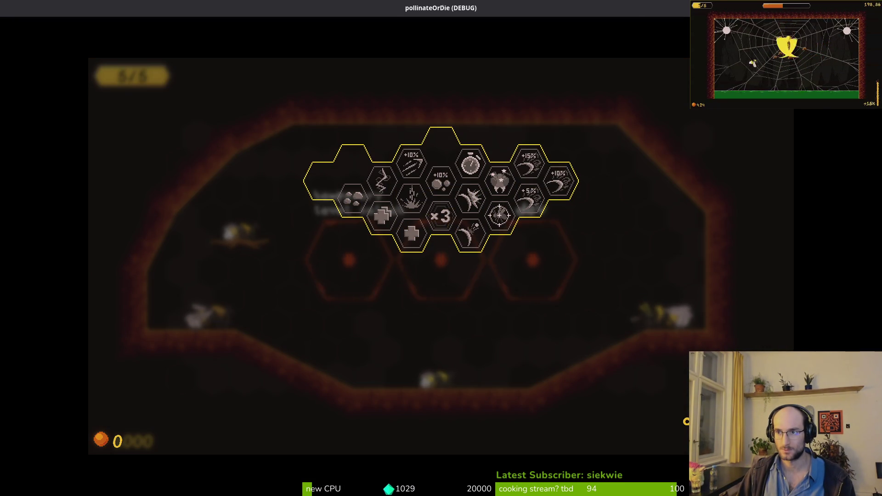
key(F8)
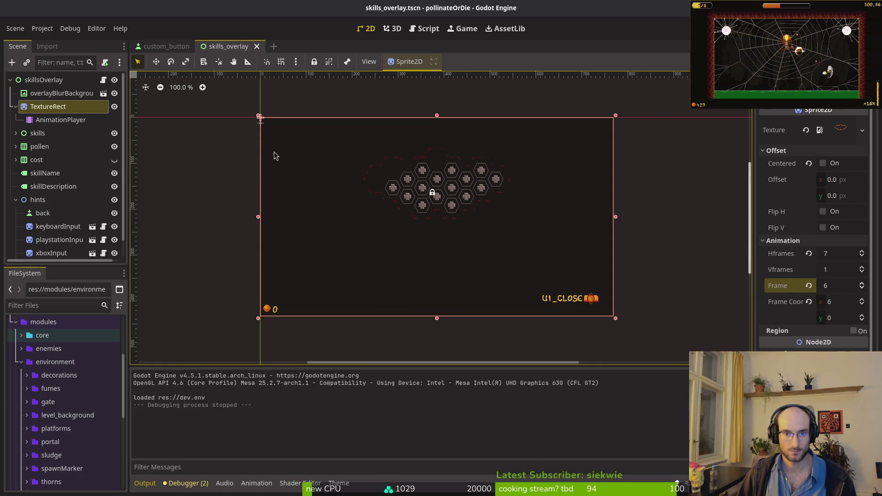
key(alt+Tab)
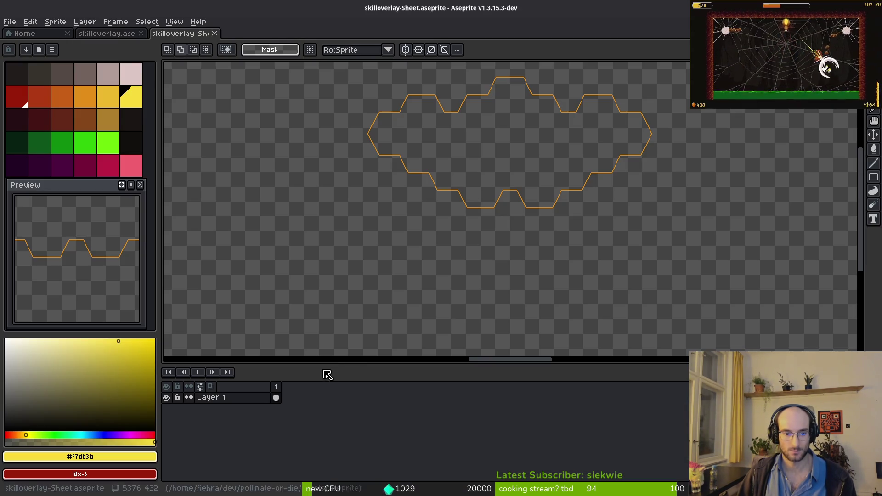
Close the sheet document and tag frames 1–7 as selectSkill
middle_click(180, 37)
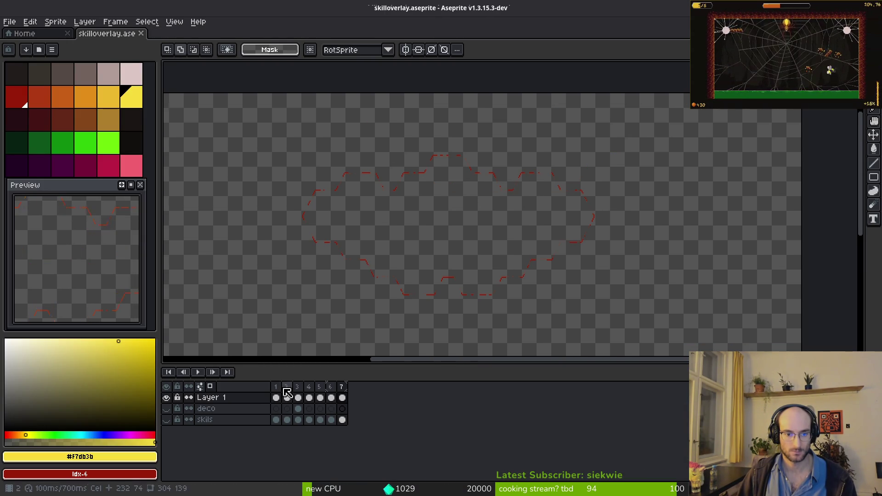
click(309, 393)
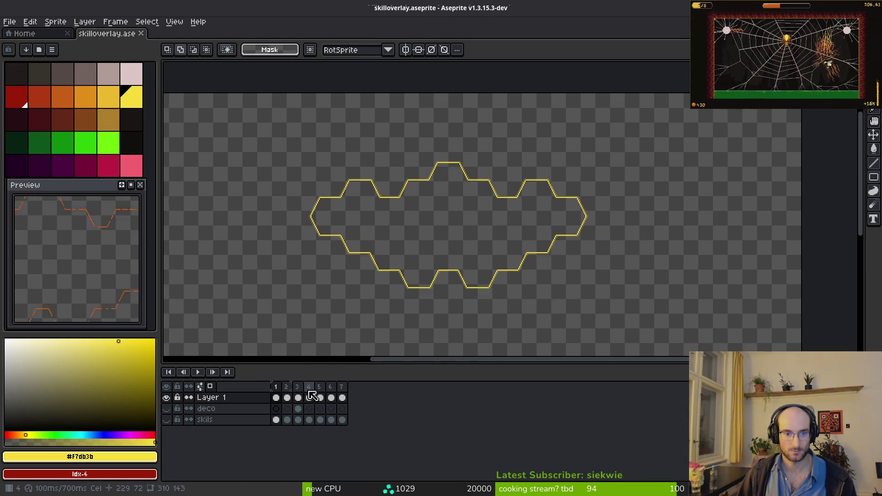
drag(276, 387, 286, 386)
drag(341, 387, 275, 387)
right_click(277, 387)
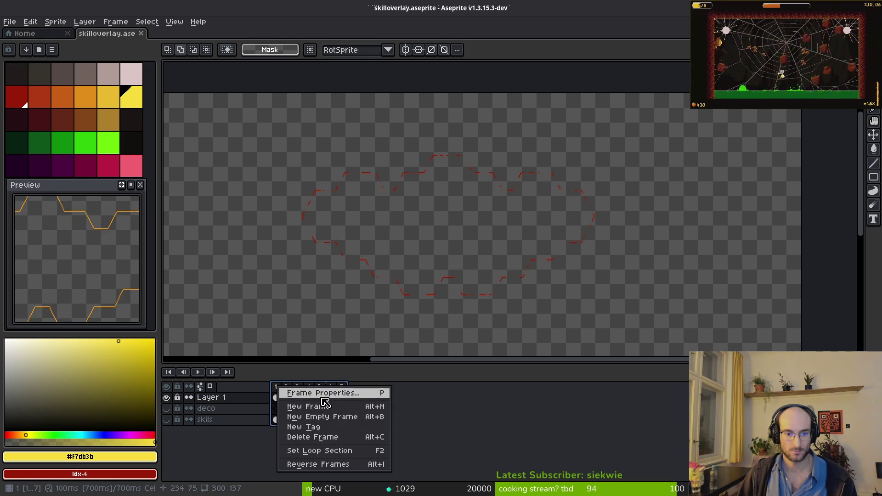
click(336, 454)
text(selectSkill)
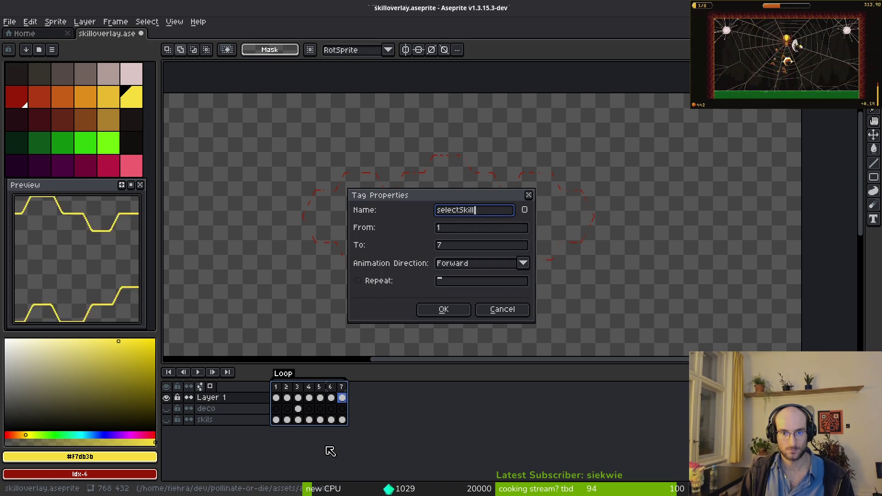
key(Return)
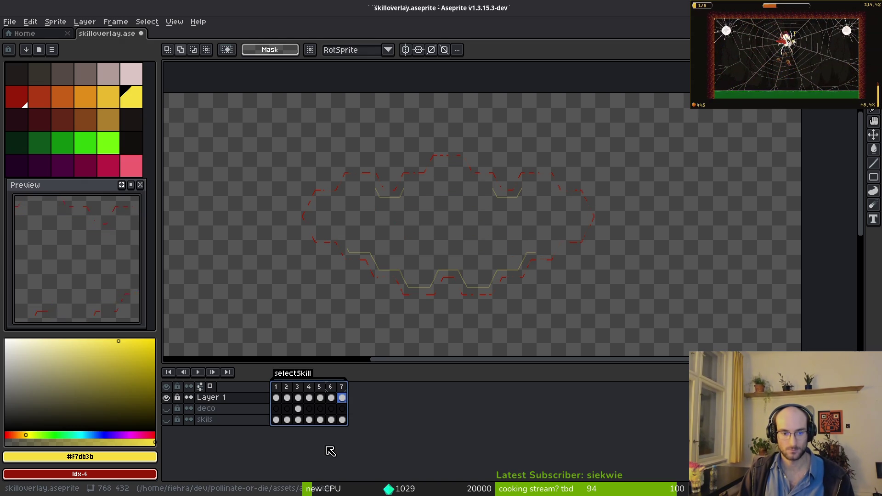
Add new frames to the timeline, undoing a stray empty frame
click(275, 397)
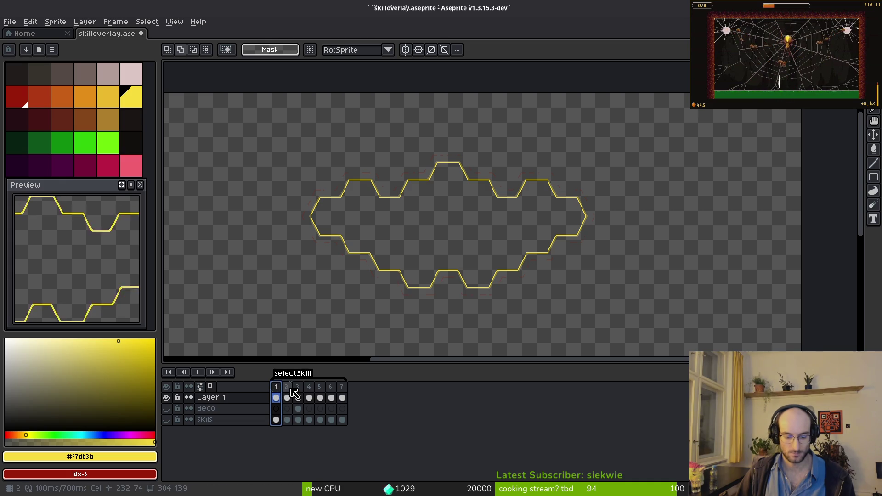
key(alt+n)
key(Right)
key(alt+shift+n)
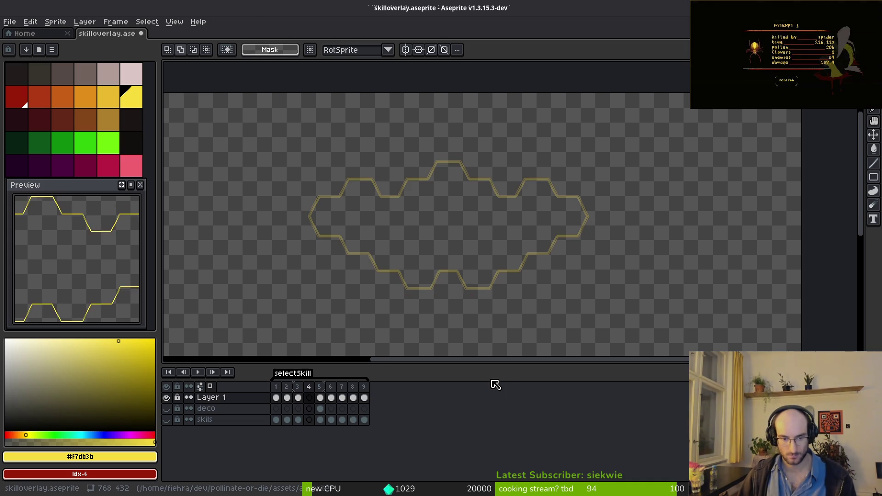
key(ctrl+z)
Create an idle tag over frames 8–9 and play the animation preview
click(286, 396)
key(Right)
mouse_move(285, 387)
mouse_down()
mouse_move(380, 392)
mouse_move(367, 398)
mouse_up()
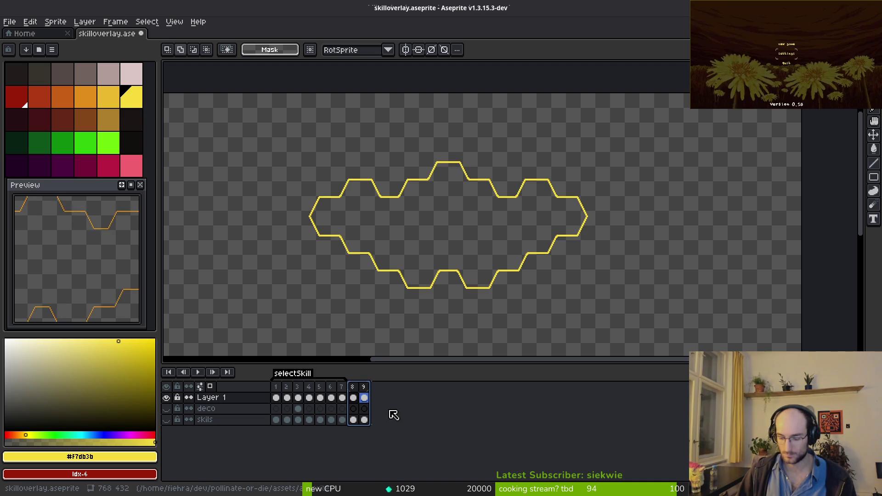
key(F2)
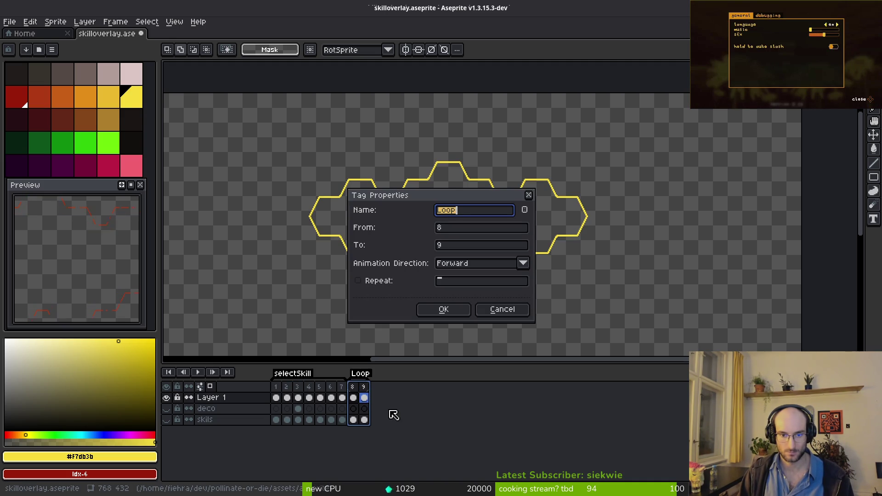
text(idle)
key(Return)
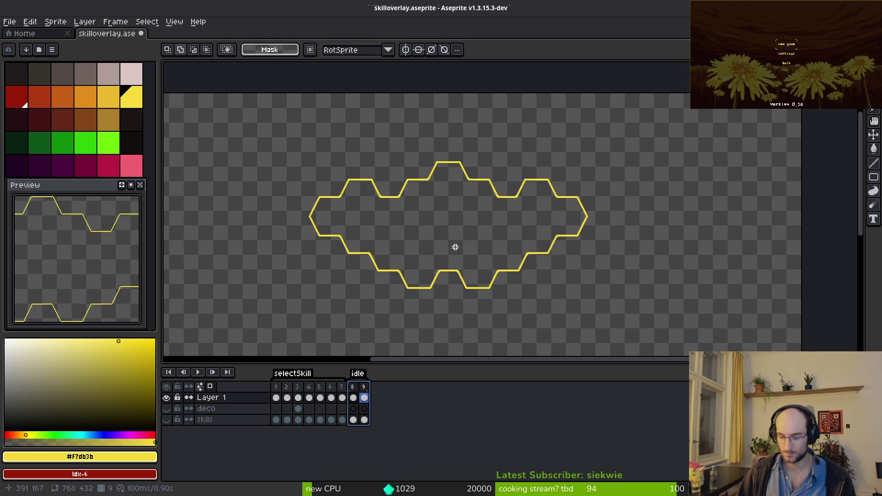
key(Return)
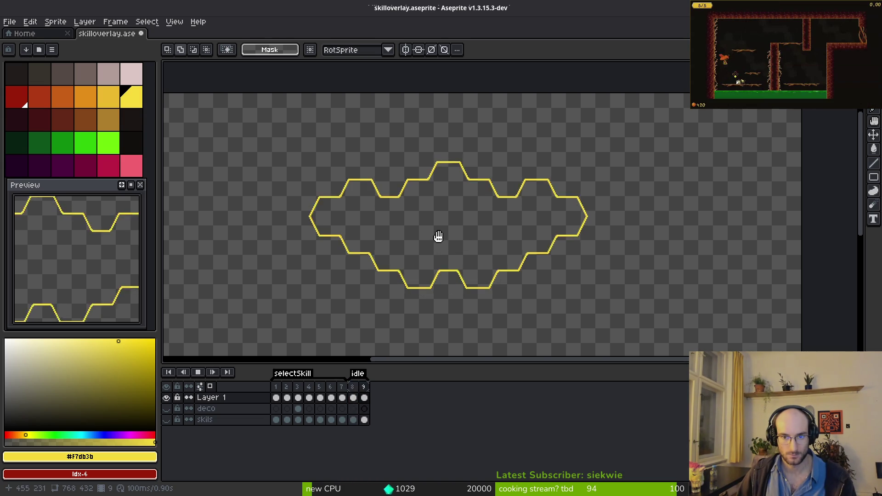
Set the preview playback speed and check the idle tag's properties without changing them
scroll(432, 238, up, 3)
scroll(430, 236, down, 3)
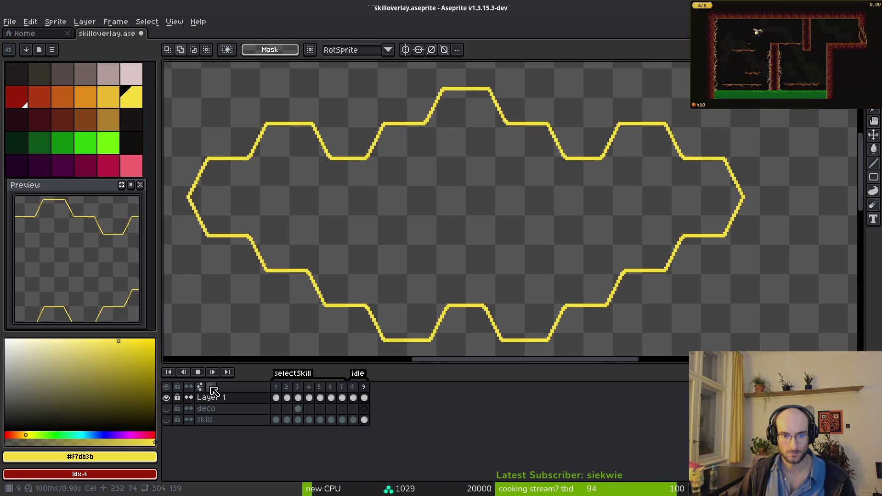
scroll(429, 248, down, 2)
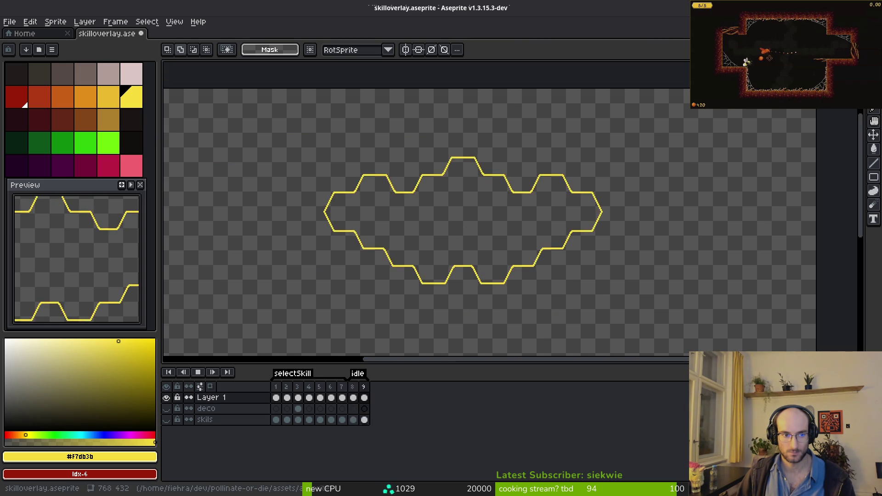
right_click(131, 186)
click(181, 224)
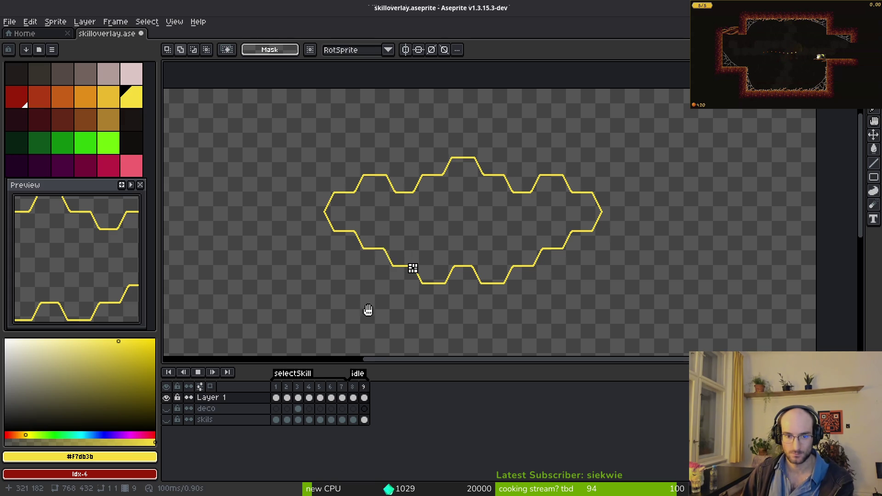
right_click(357, 374)
click(384, 382)
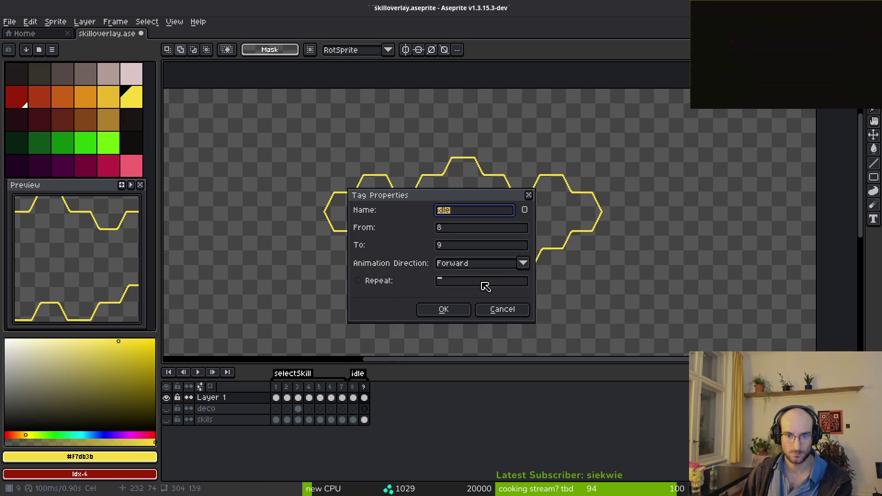
click(502, 309)
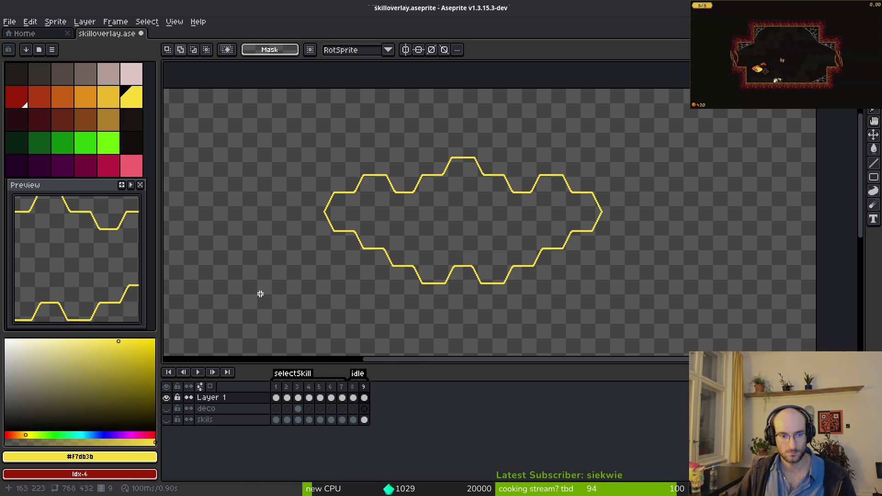
Add frames 10 and 11 after frame 8, undo a stray layer, stop playback, select frames 10–11
click(353, 398)
key(shift+n)
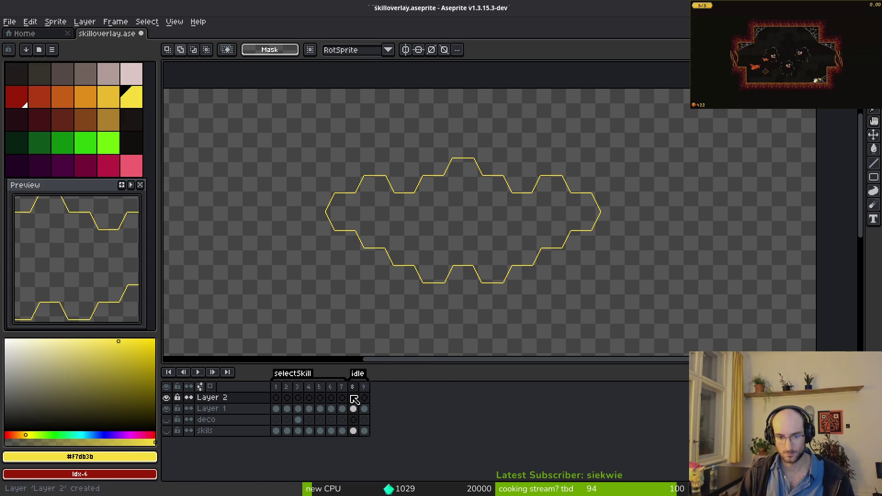
key(ctrl+z)
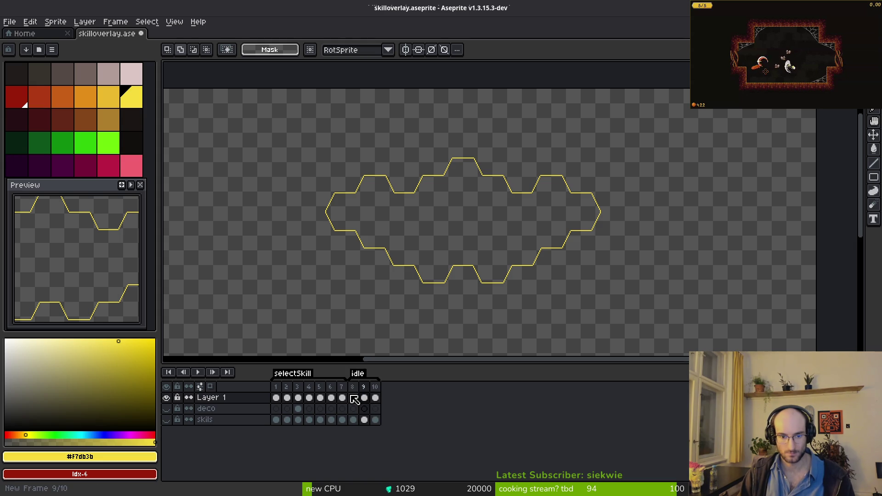
key(Right)
click(355, 398)
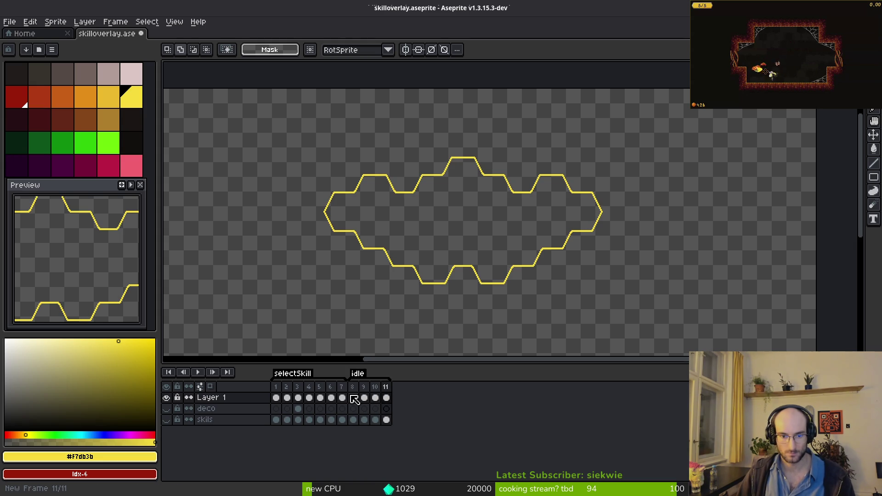
key(Right)
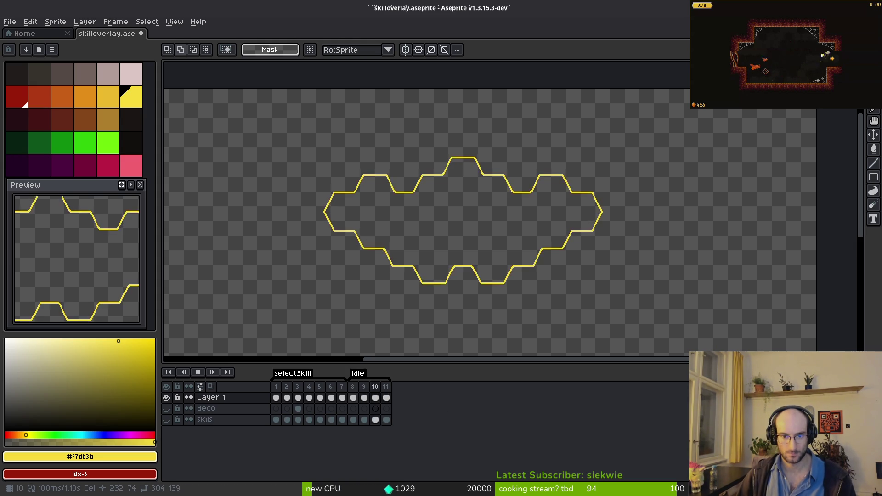
scroll(459, 266, up, 2)
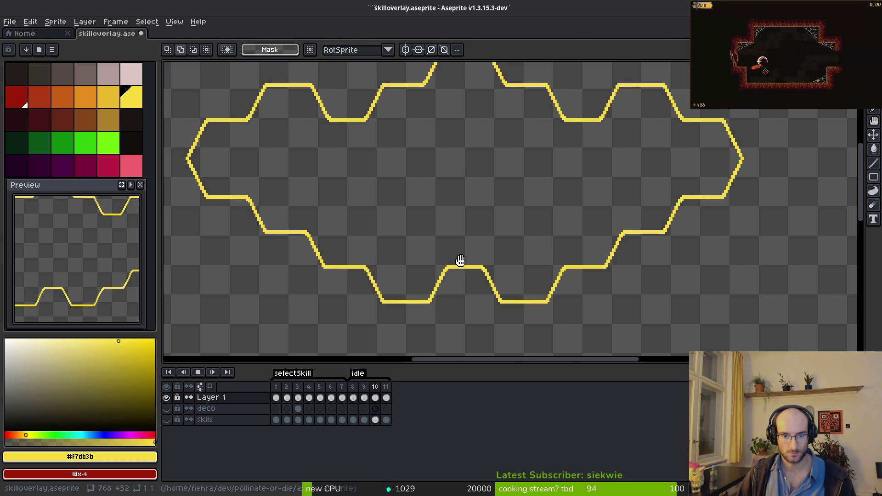
scroll(461, 258, down, 2)
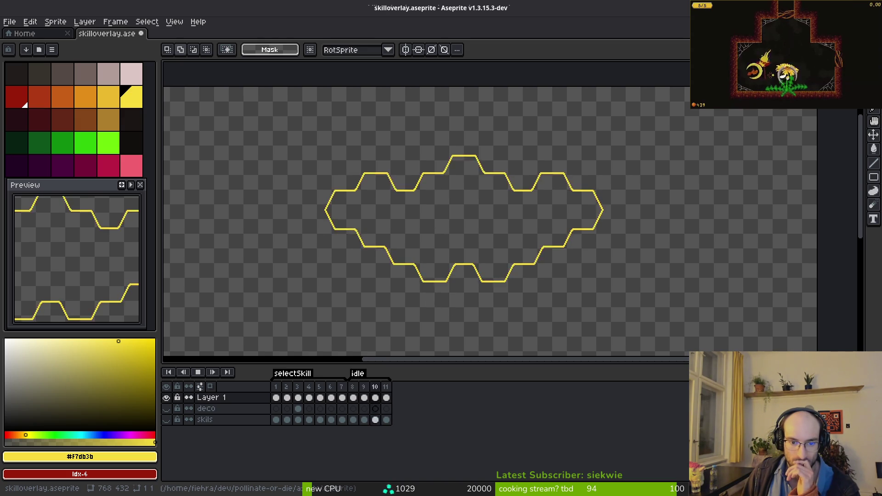
key(Return)
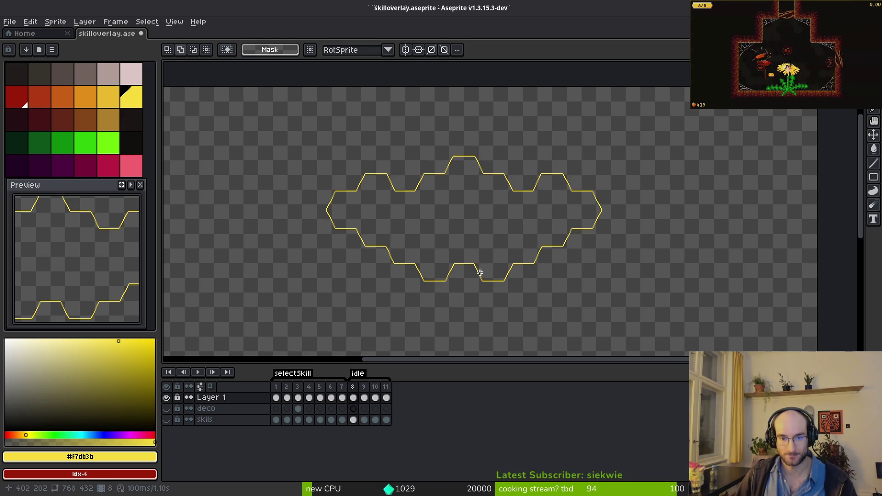
click(387, 398)
Delete frames 10–11 and replace the yellow #f7db3b outline with orange on frame 9
key(alt+c)
key(alt+c)
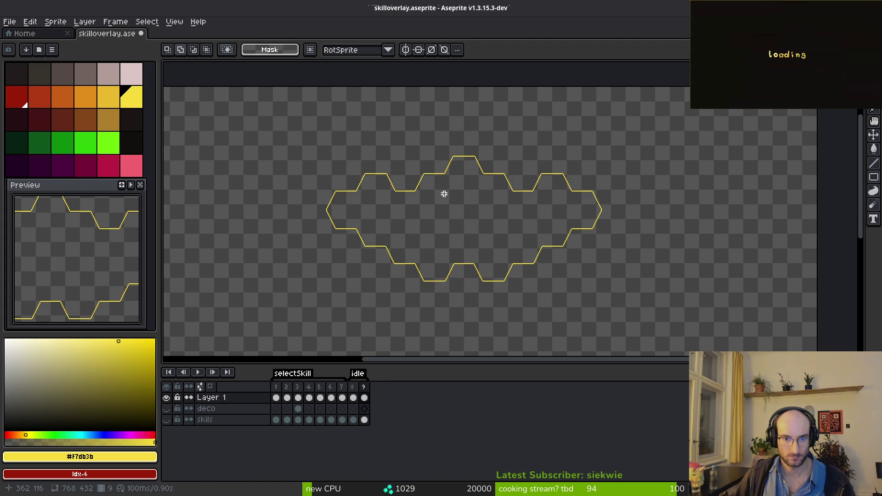
scroll(441, 173, up, 3)
key(i)
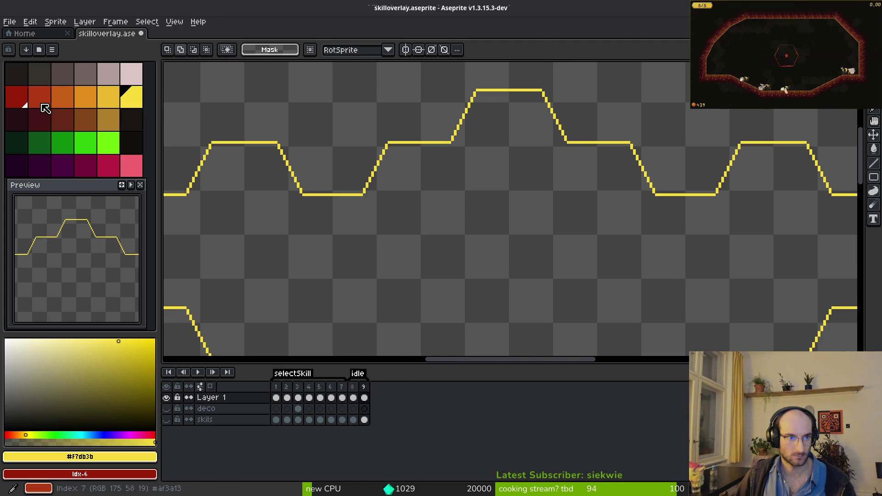
right_click(63, 98)
key(shift+r)
scroll(392, 158, down, 1)
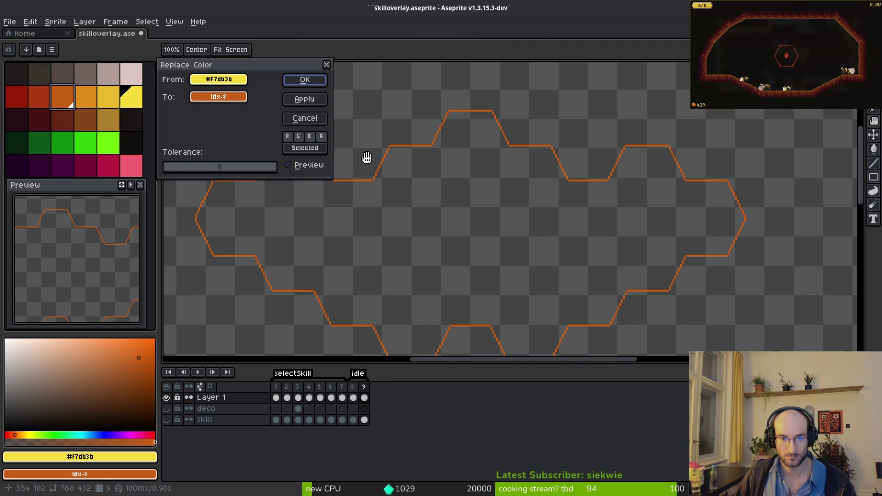
click(303, 81)
key(m)
Replace the yellow outline with red on frame 8
key(comma)
scroll(409, 165, up, 3)
key(i)
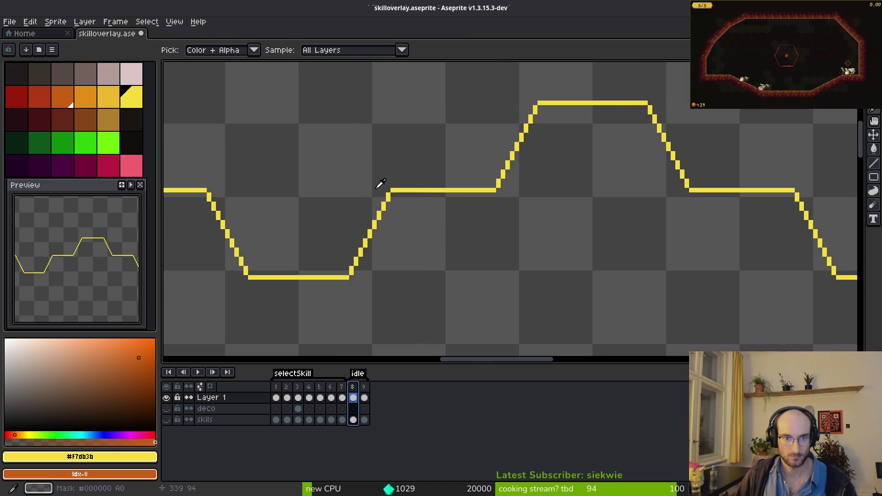
right_click(42, 98)
key(shift+r)
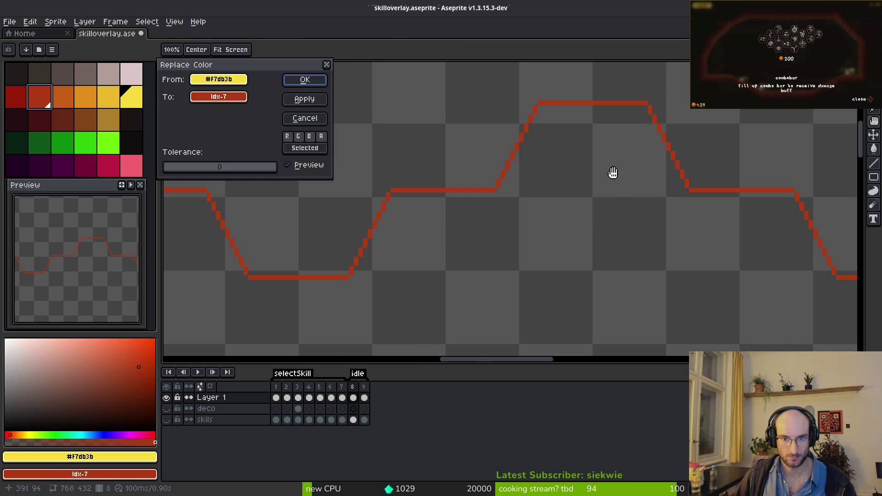
click(304, 79)
scroll(420, 189, down, 2)
key(alt+Tab)
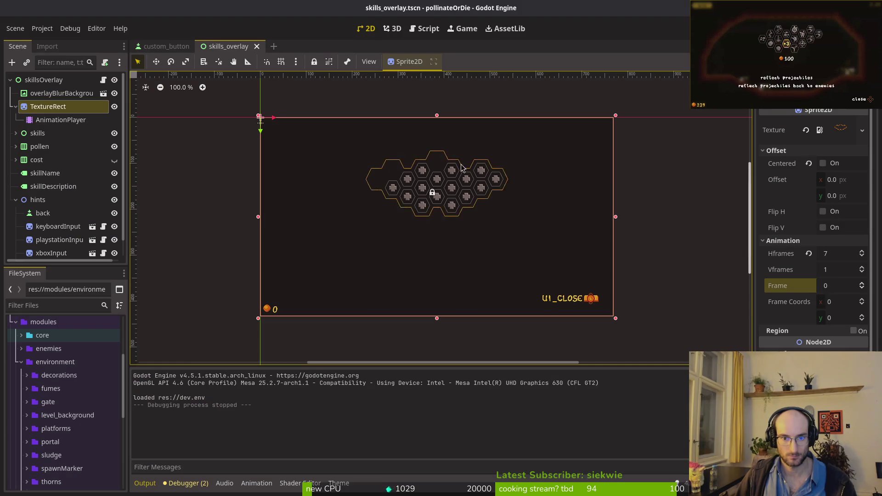
Set the overlay Sprite2D's Vframes to 2, keeping 7 horizontal frames
click(835, 255)
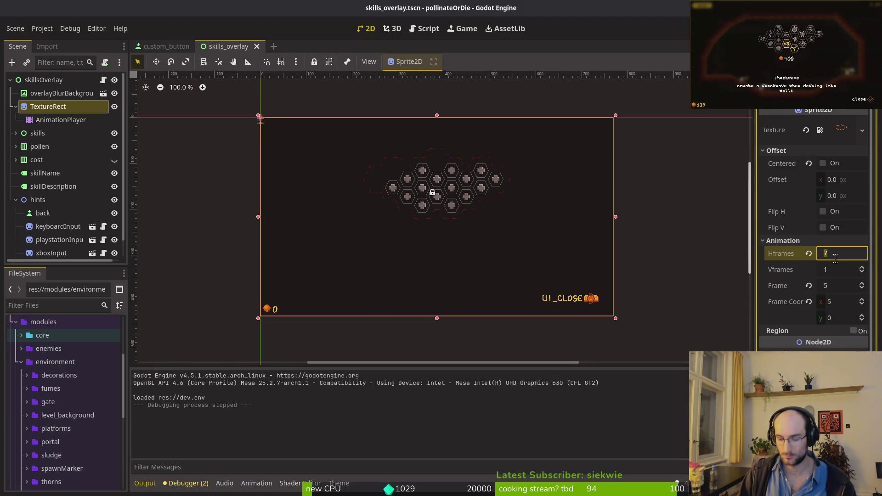
key(alt+Tab)
key(alt+Tab)
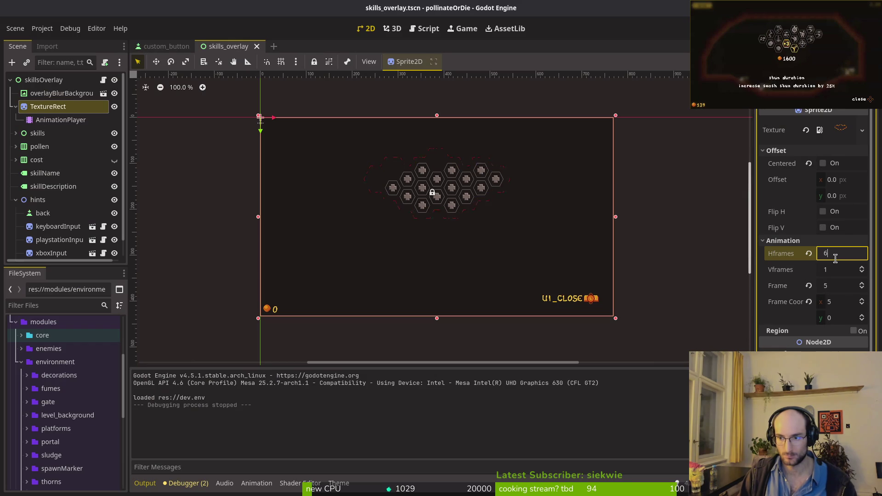
key(Tab)
text(2)
key(Return)
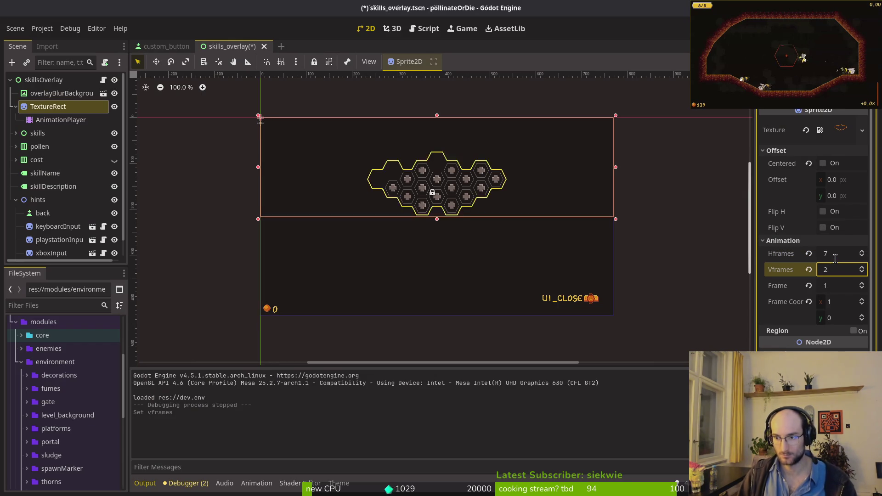
Create a new empty 'idle' animation on the AnimationPlayer and save skills_overlay.tscn
click(59, 119)
click(56, 112)
click(58, 116)
click(55, 112)
click(57, 118)
click(54, 108)
click(62, 122)
click(322, 376)
click(266, 376)
click(266, 377)
click(276, 391)
text(idle)
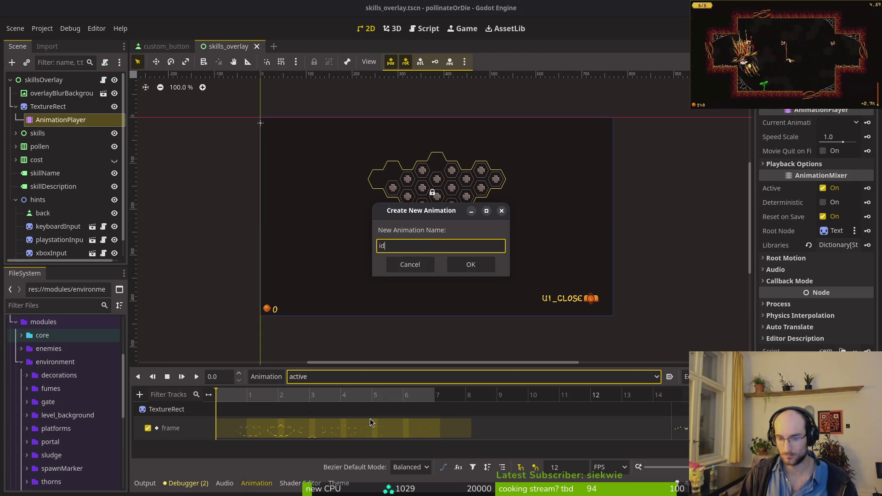
key(Return)
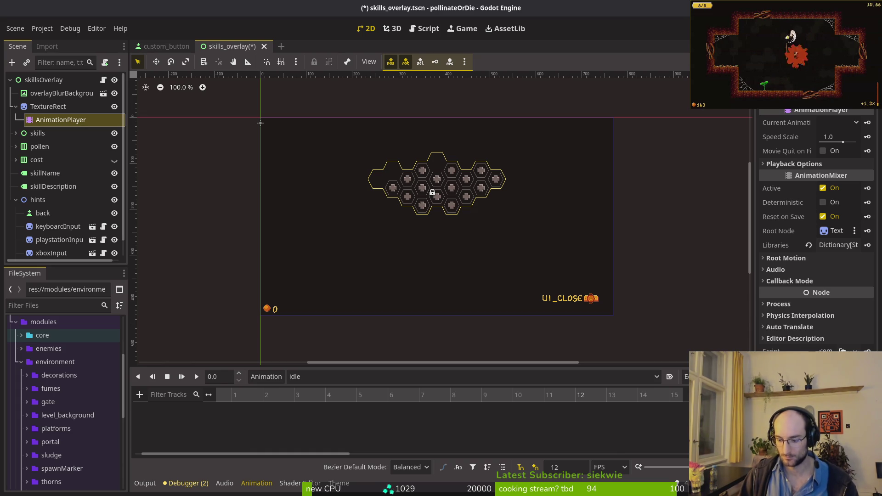
key(ctrl+s)
click(48, 106)
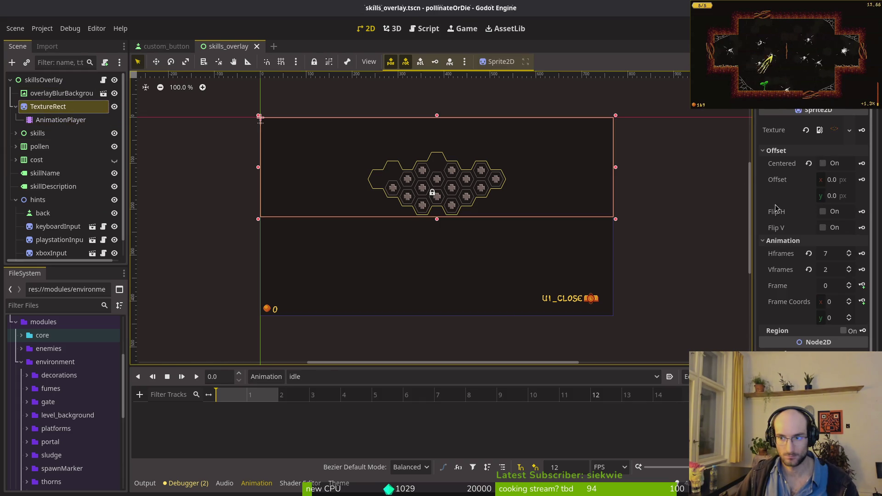
Regenerate the sprite sheet with Split Tags enabled in Aseprite
key(alt+Tab)
key(alt)
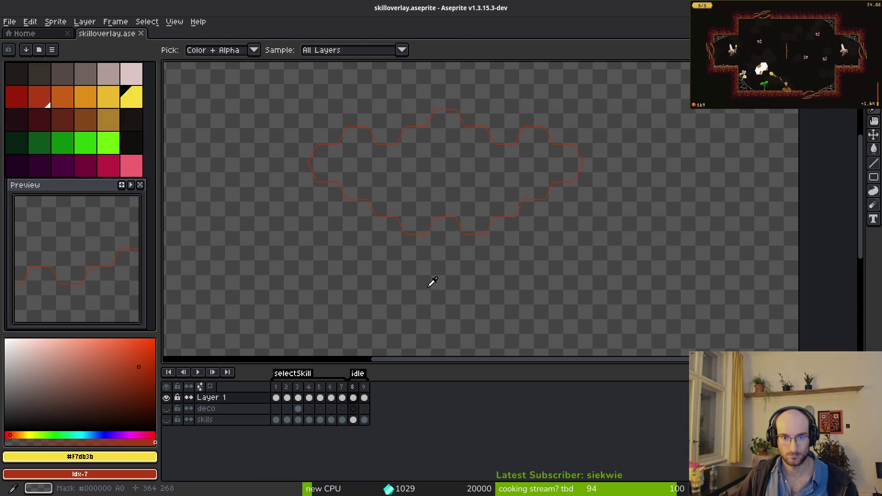
key(ctrl+e)
click(337, 140)
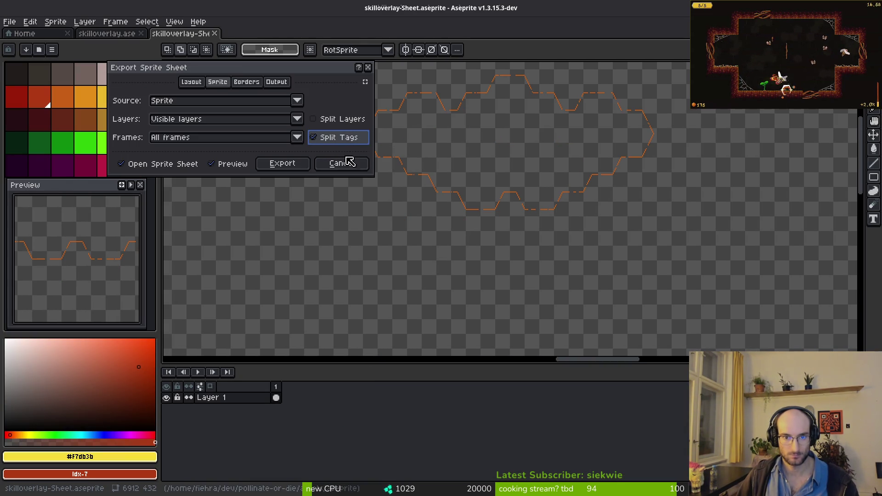
click(273, 165)
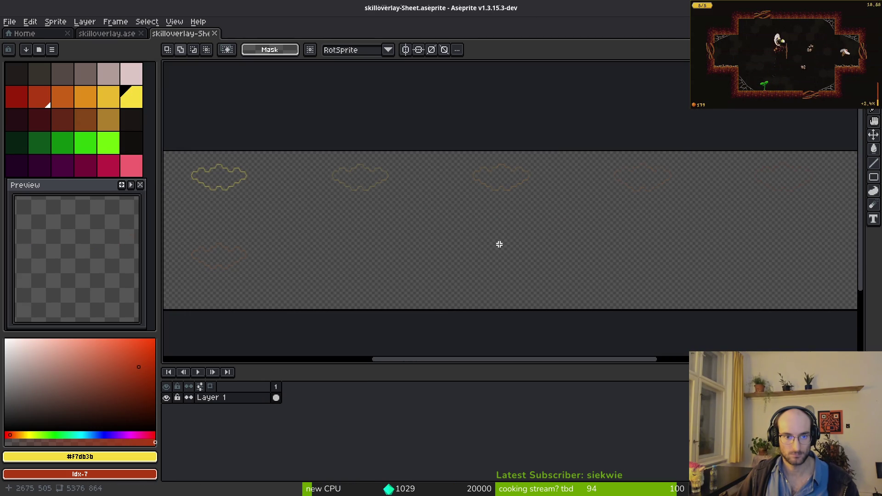
Export the sheet to art/ui/skilloverlay-Sheet.png, overwriting the previous file
key(ctrl+alt+shift+s)
click(217, 41)
click(239, 55)
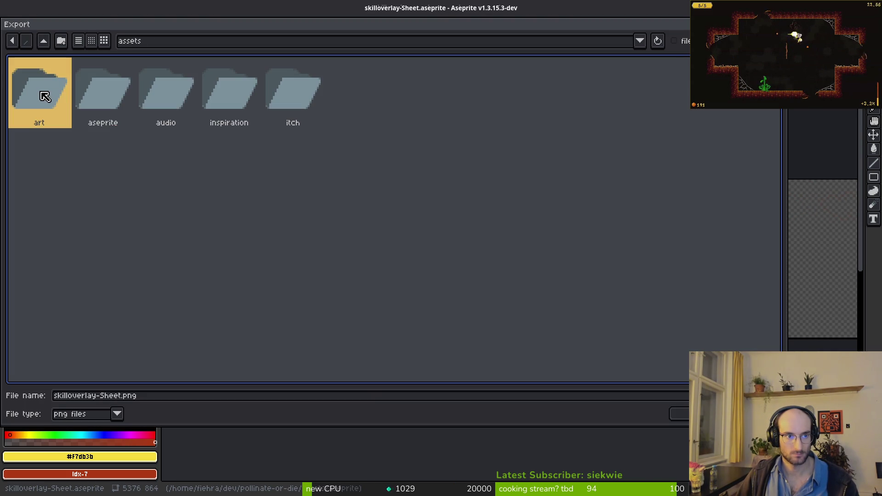
double_click(59, 92)
double_click(545, 94)
scroll(260, 274, down, 1)
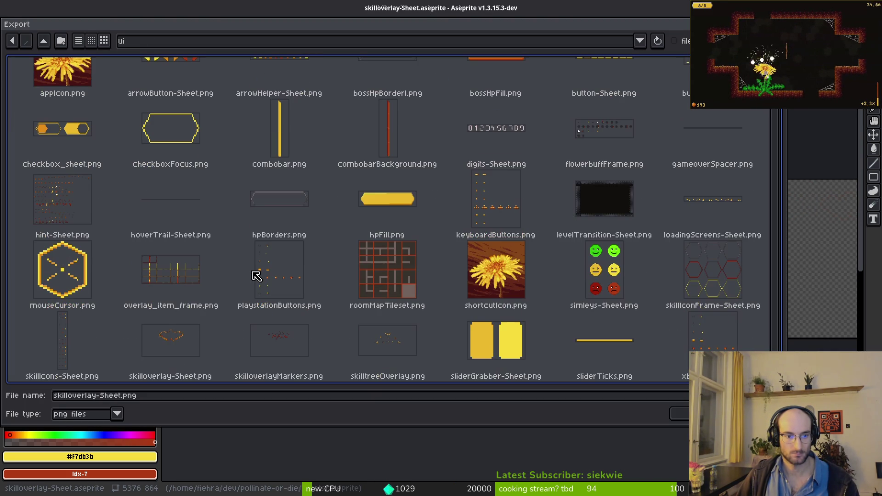
click(173, 342)
double_click(173, 342)
click(368, 277)
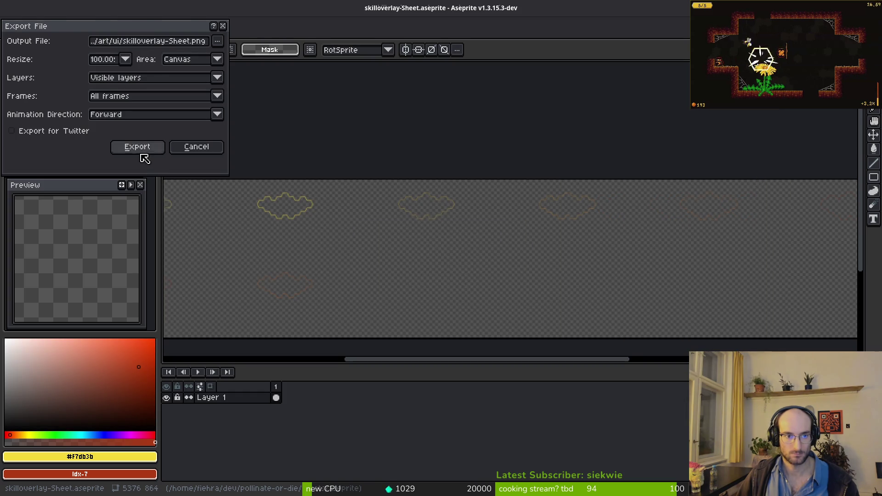
key(Return)
key(alt+Tab)
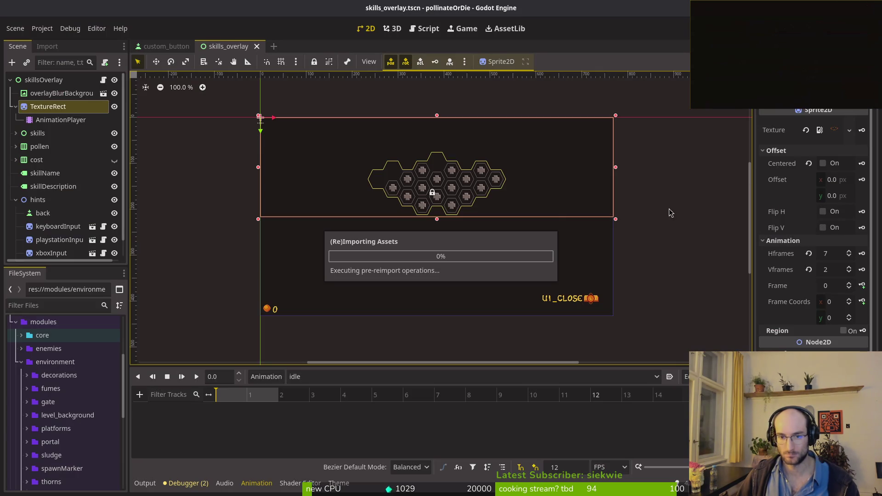
Set TextureRect's Frame Coords y to 1 and key its Frame into a new idle track
click(54, 119)
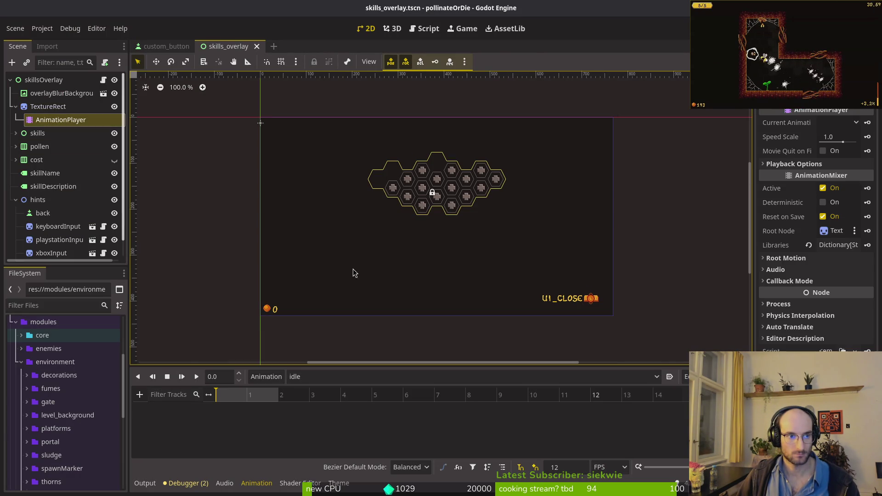
click(51, 108)
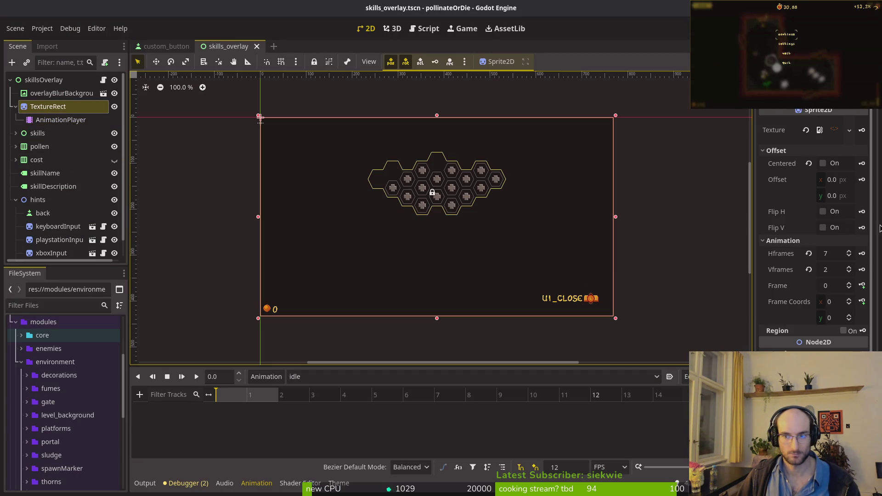
click(850, 316)
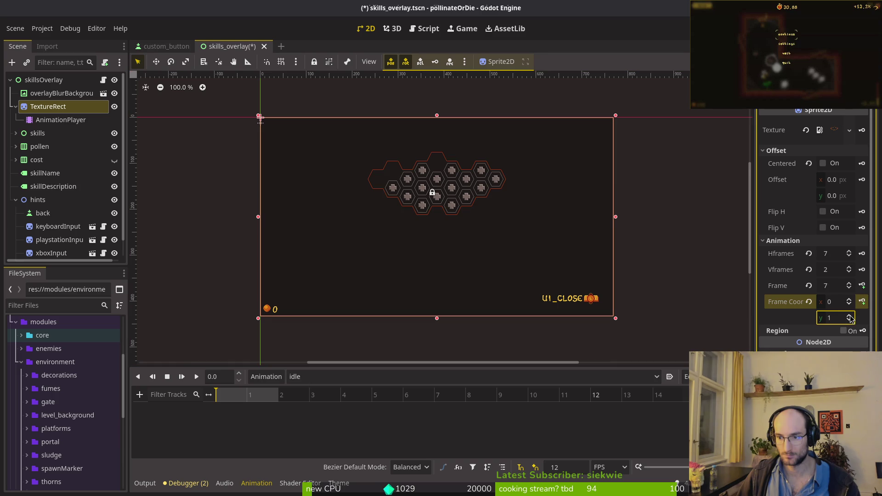
click(862, 286)
click(474, 283)
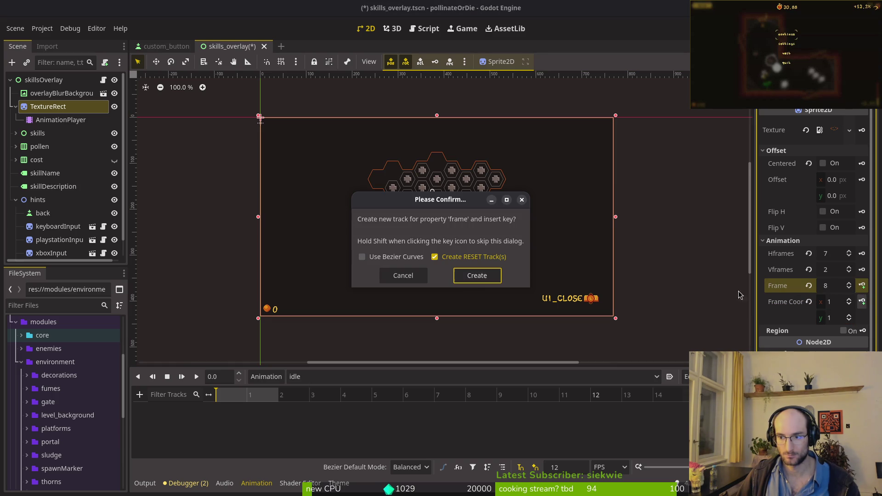
click(861, 285)
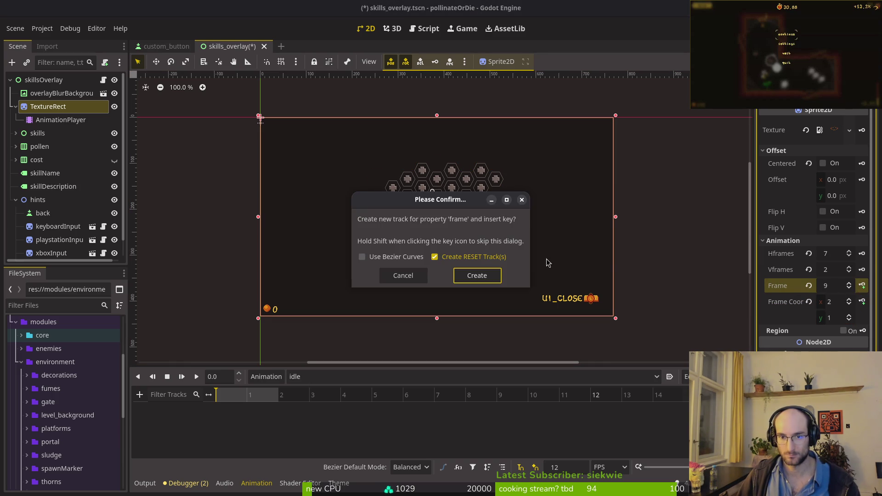
click(485, 278)
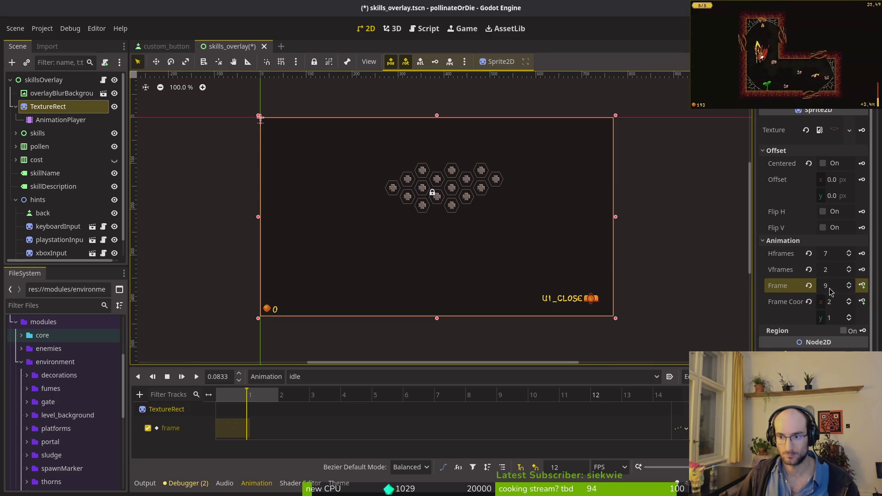
click(276, 419)
key(ctrl+s)
Place the frame keys at 0 s and 1 s, enable Autoplay, set snap to 6, and save
mouse_move(276, 419)
mouse_down()
mouse_move(306, 426)
mouse_move(240, 428)
mouse_up()
key(ctrl+s)
click(670, 376)
key(ctrl+s)
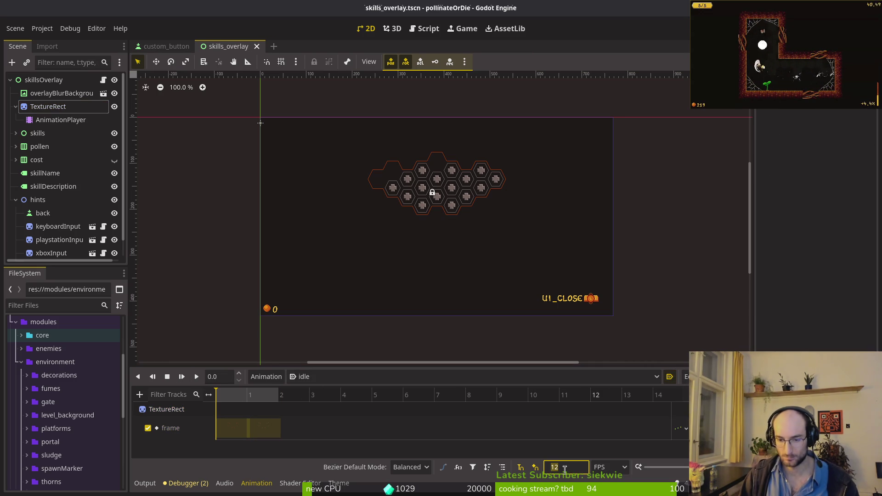
key(BackSpace)
text(6)
key(Return)
key(ctrl+s)
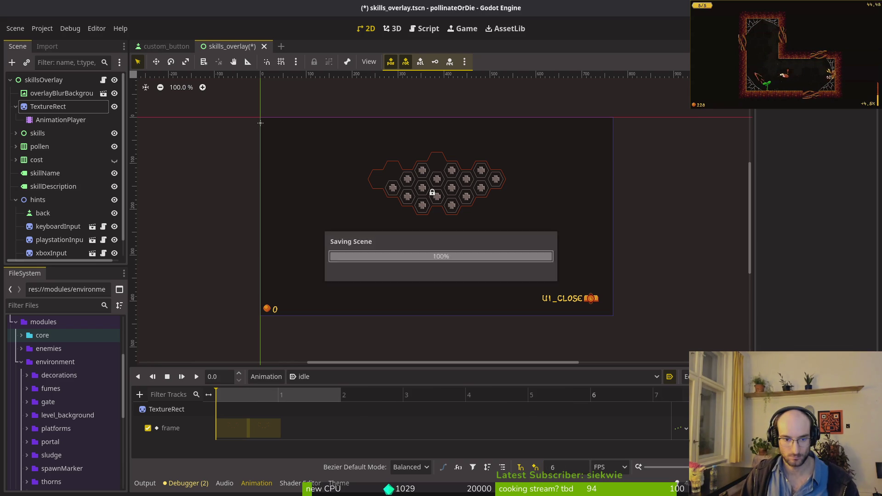
drag(264, 428, 286, 426)
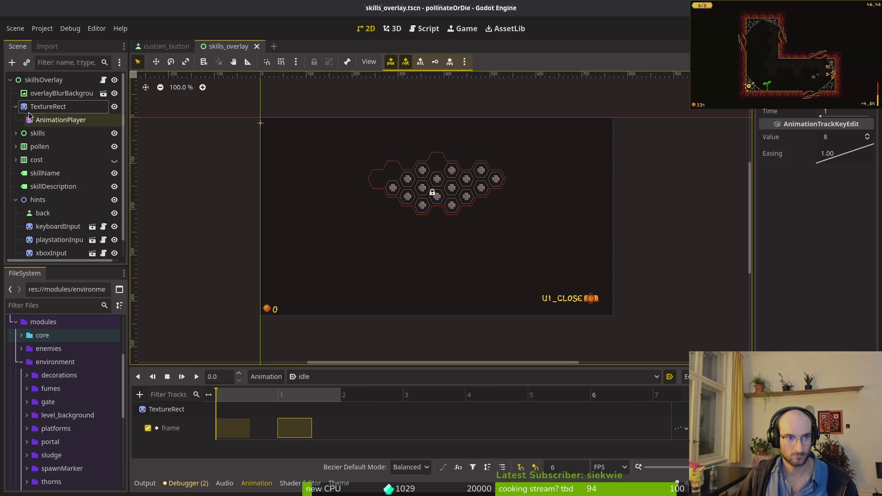
click(16, 106)
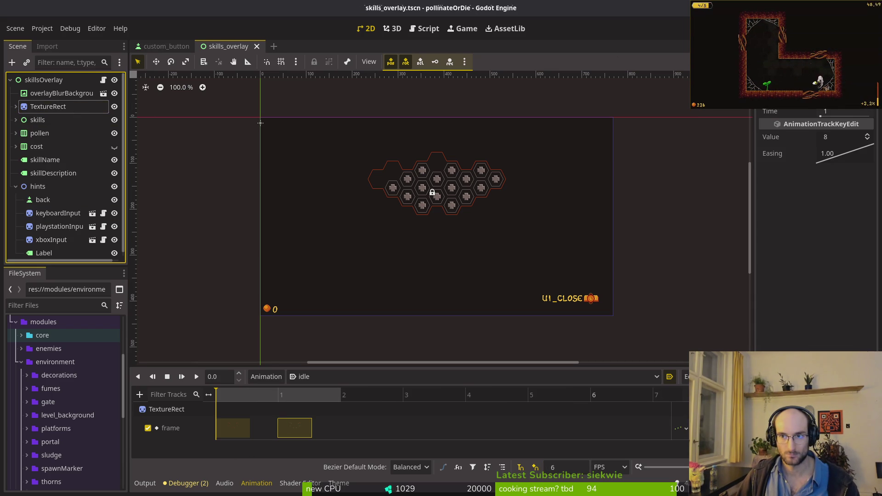
Open skills_overlay.gd in Vim with the Telescope file finder
key(alt+Tab)
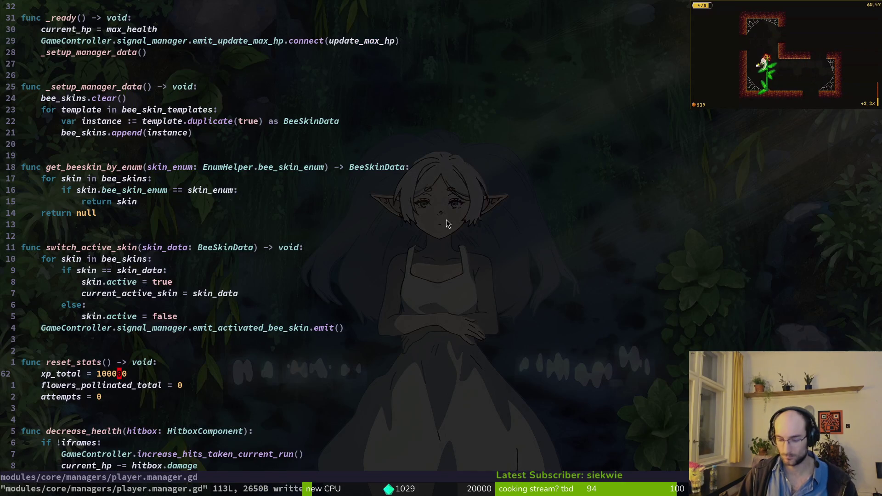
key(space)
key(f)
key(f)
text(skills_over)
key(Return)
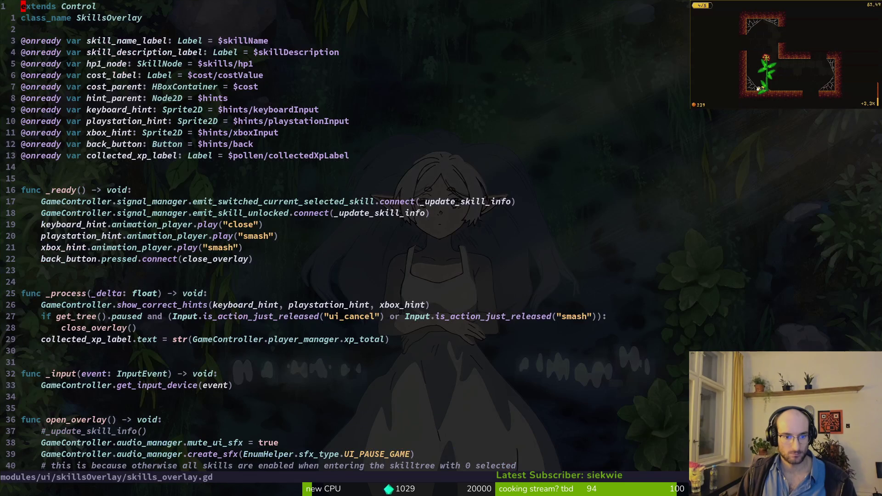
Duplicate the collected_xp_label line as skills_frame_animation_player typed AnimationPlayer
key(1)
key(2)
key(j)
key(y)
key(y)
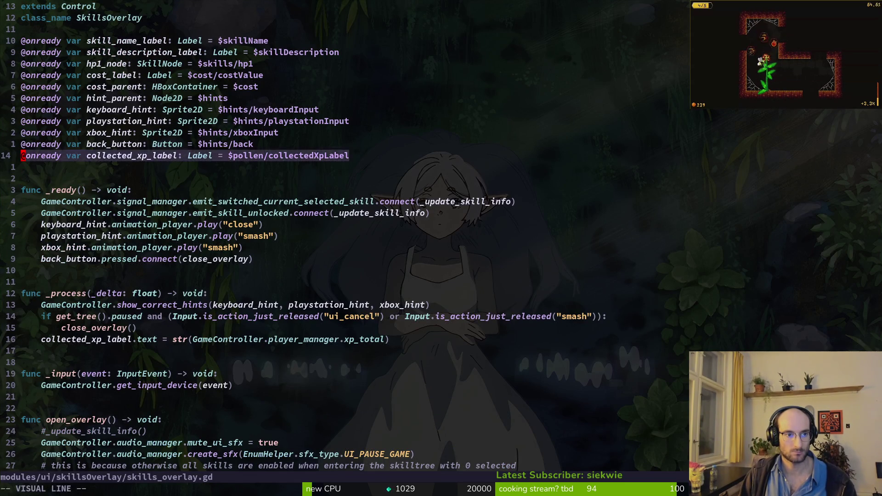
key(p)
key(c)
key(w)
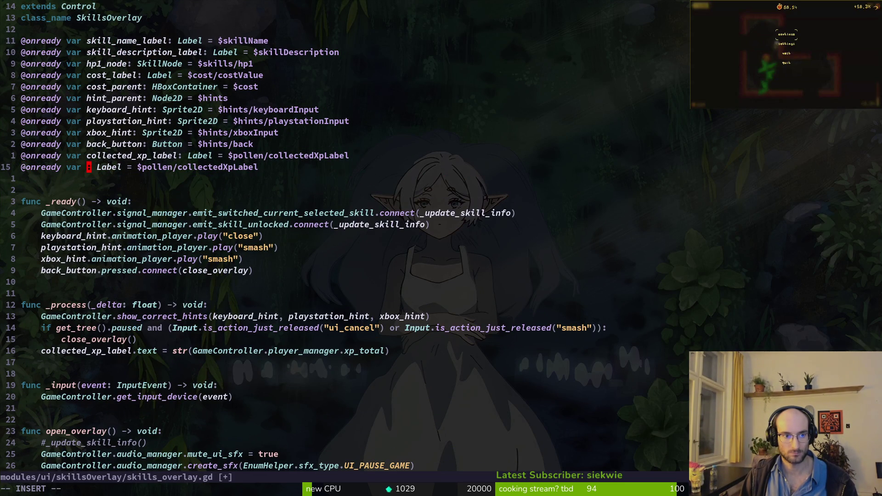
text(over)
key(BackSpace)
key(BackSpace)
key(BackSpace)
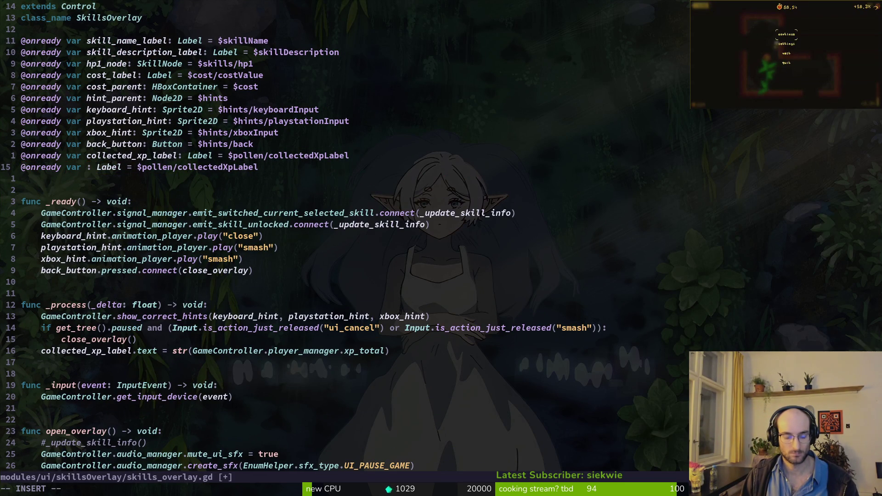
text(skills)
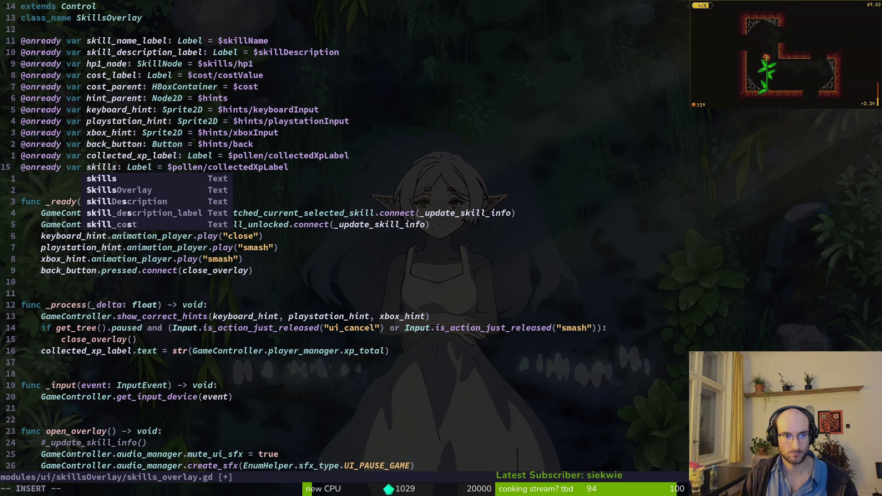
text(_frame_animaitno)
key(BackSpace)
key(BackSpace)
key(BackSpace)
text(tion_pl)
text(ayer)
text(cwAnimo)
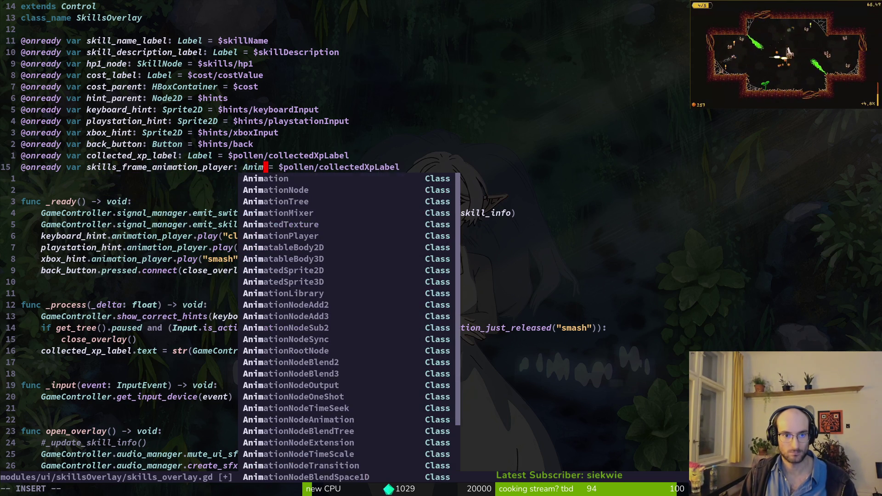
text(P)
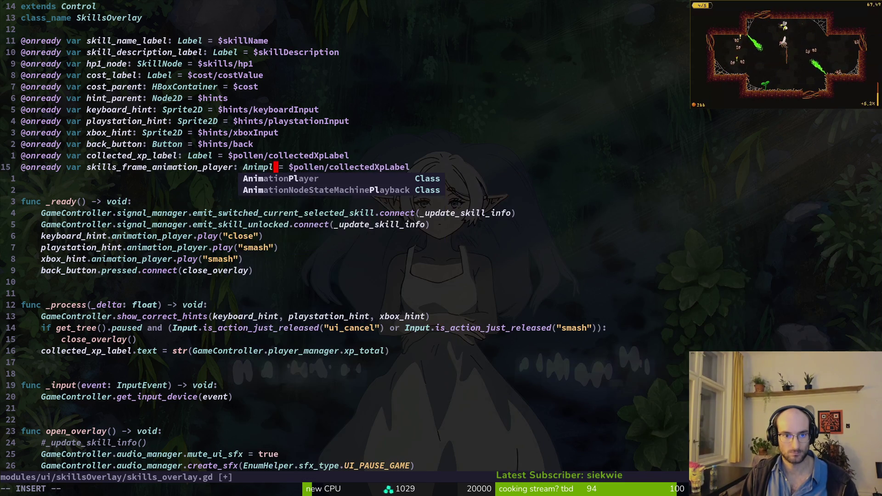
key(Return)
key(Escape)
Set the new variable's node path to TextureRect/AnimationPlayer and save the script
key(v)
key(E)
key(c)
key(alt+Tab)
key(alt+Tab)
text(anim)
key(Tab)
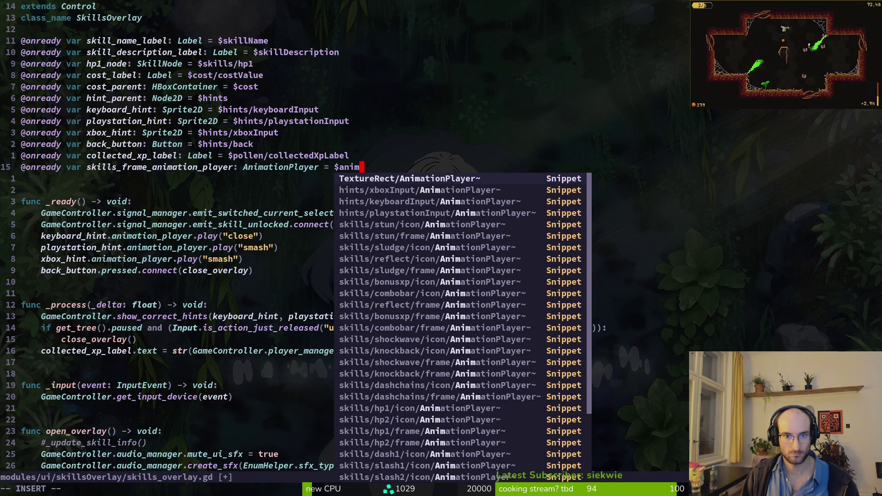
key(Return)
key(Escape)
text(:w)
key(Return)
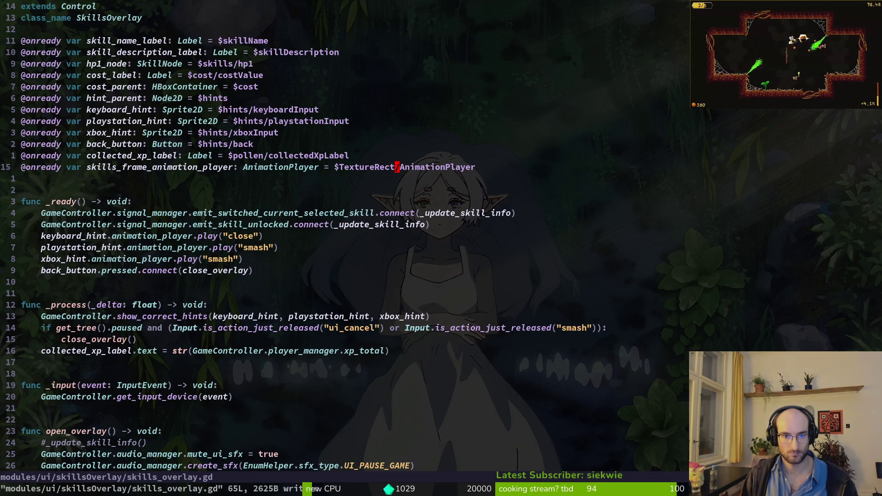
Change the node path to $Sprite2D/AnimationPlayer and save the script with :w
key(b)
key(i)
key(ctrl+space)
key(Escape)
text(cwSprite)
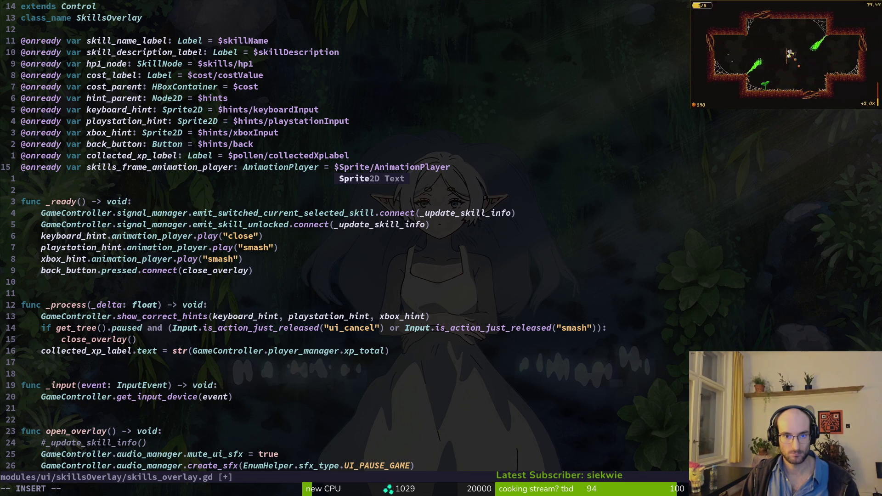
key(Tab)
key(Escape)
text(:w)
key(Return)
In Godot, rename the TextureRect node to Sprite2D and save the scene
key(alt+Tab)
double_click(81, 106)
text(Sprite2)
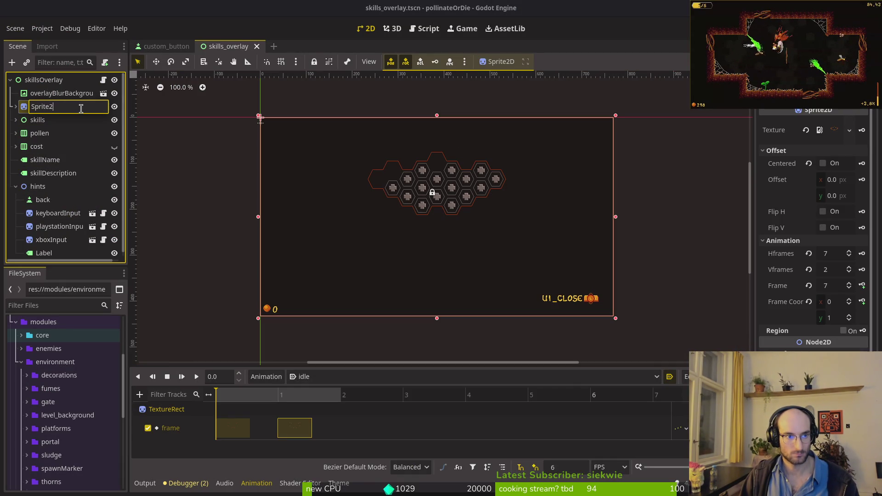
text(D)
key(Return)
key(ctrl+s)
Copy the skills_frame_animation_player name and browse the script from _ready to _update_skill_info
key(alt+Tab)
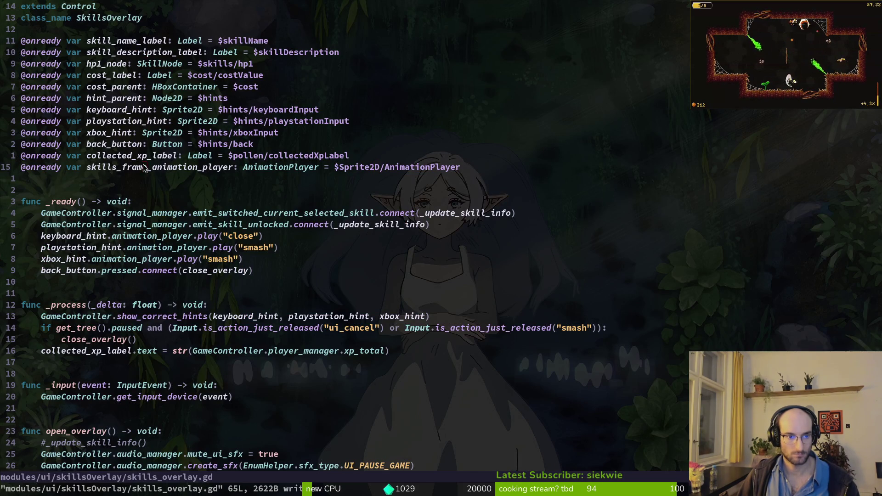
key(y)
key(i)
key(w)
key(2)
key(0)
key(j)
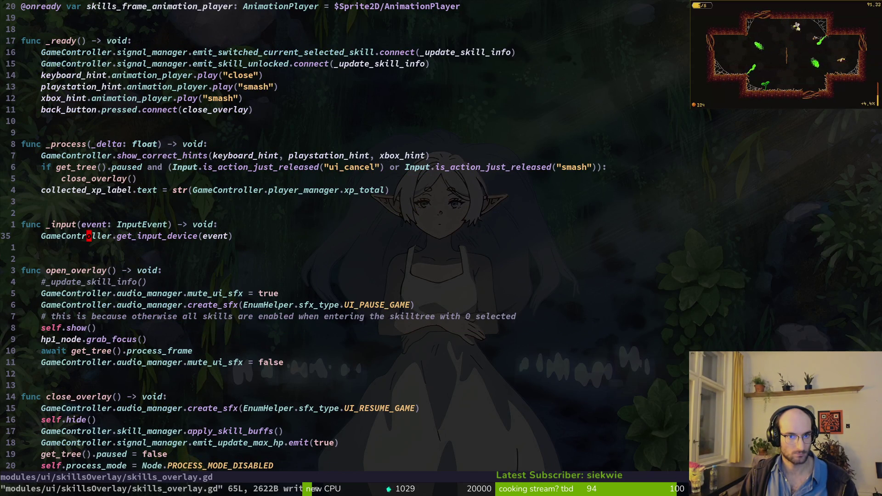
key(1)
key(6)
key(k)
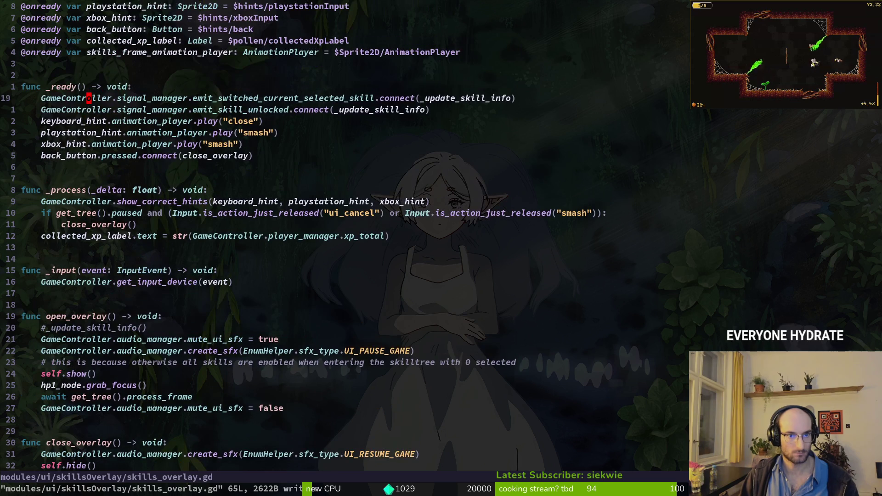
key(4)
key(1)
key(j)
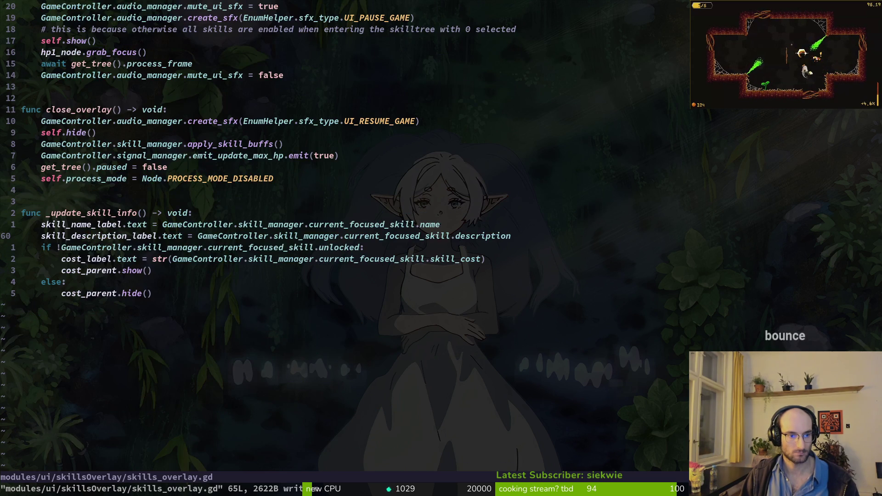
key(space)
Open skill_icon.gd, move down to line 49, then save and quit Vim with :wq
key(f)
key(f)
text(ski)
text(ll)
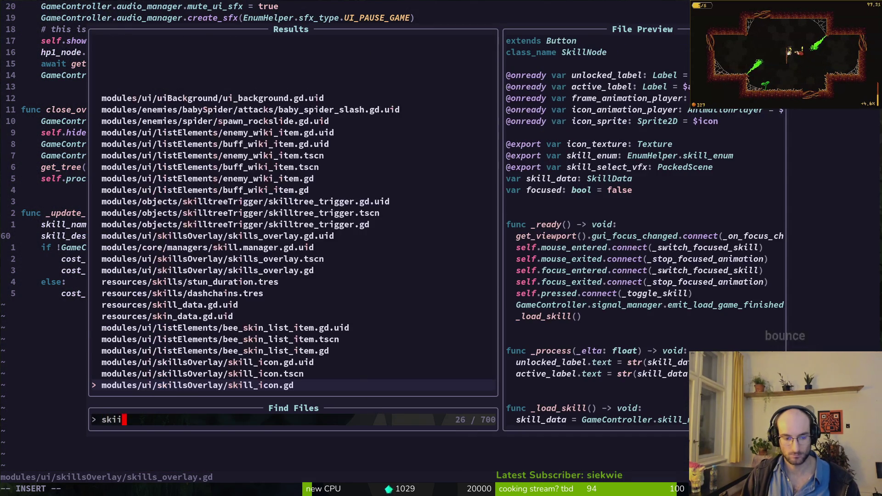
key(Return)
key(2)
key(0)
key(j)
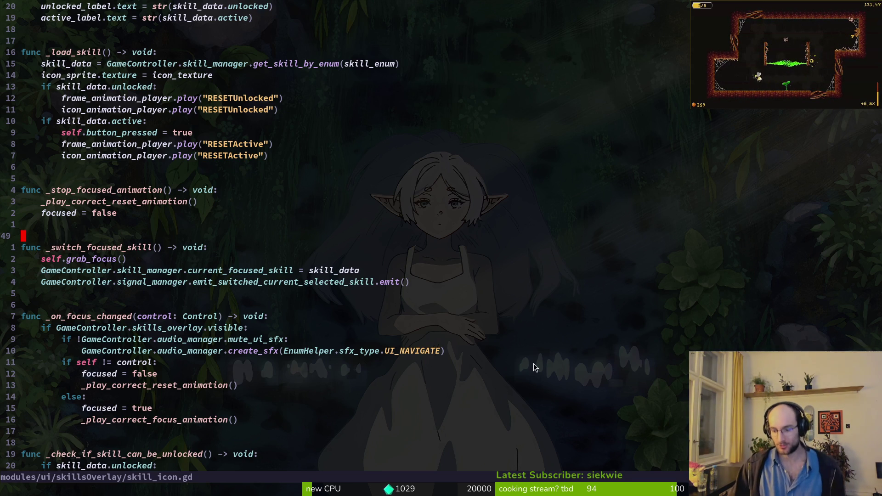
text(:wq)
key(Return)
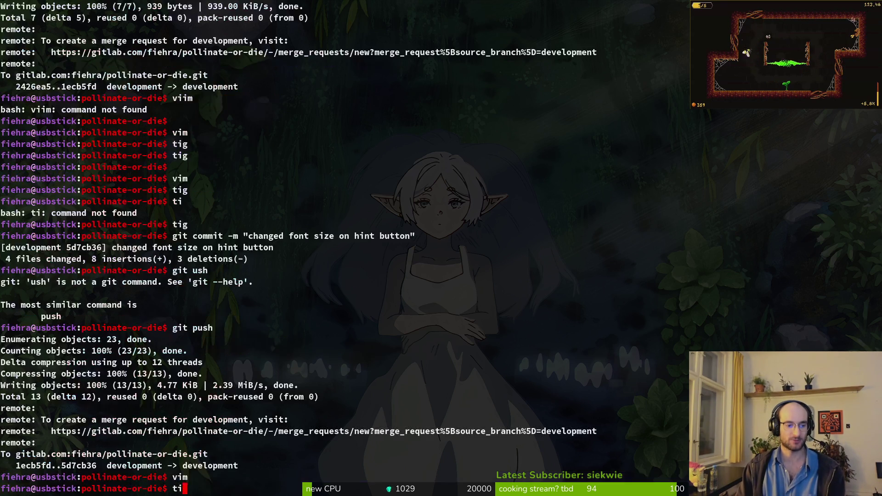
Review the player.manager.gd diff in tig, then relaunch the game from Godot with F5
key(Down)
key(Down)
key(Return)
key(q)
key(q)
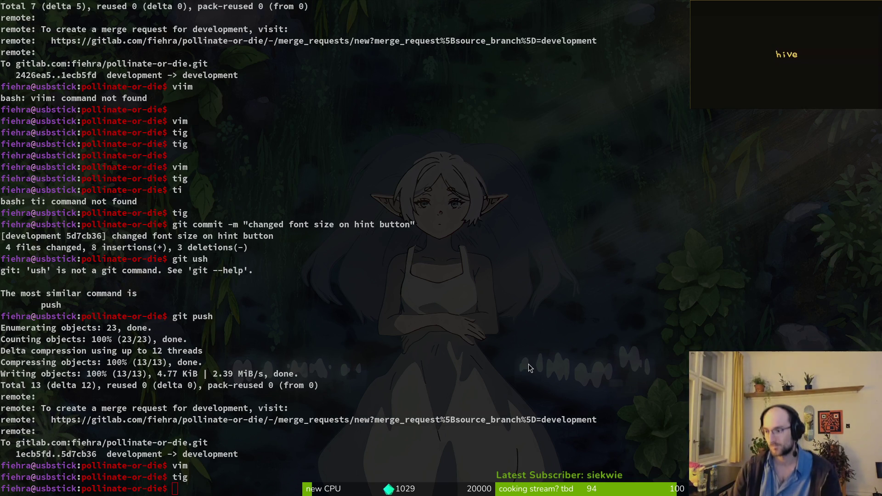
key(alt+Tab)
key(F5)
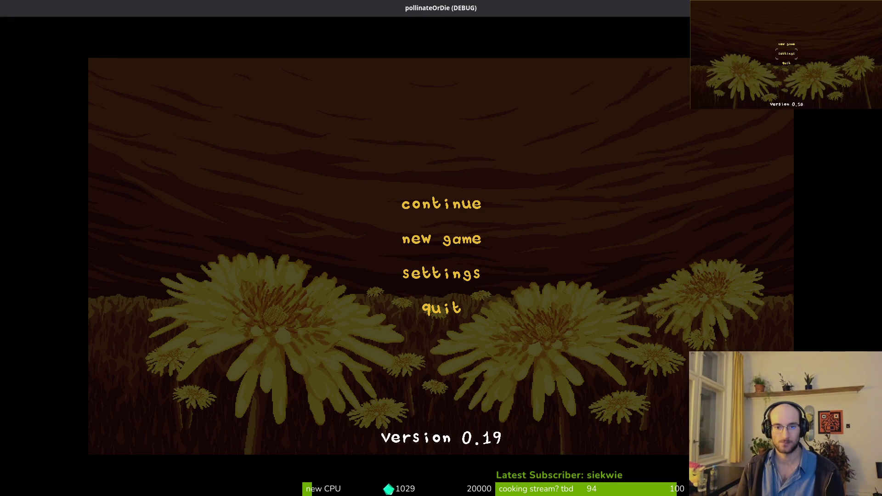
Continue the saved game, fly to the shop bee, and buy Increase Health for 50 pollen
key(Return)
key(Up)
key(Up)
key(Up)
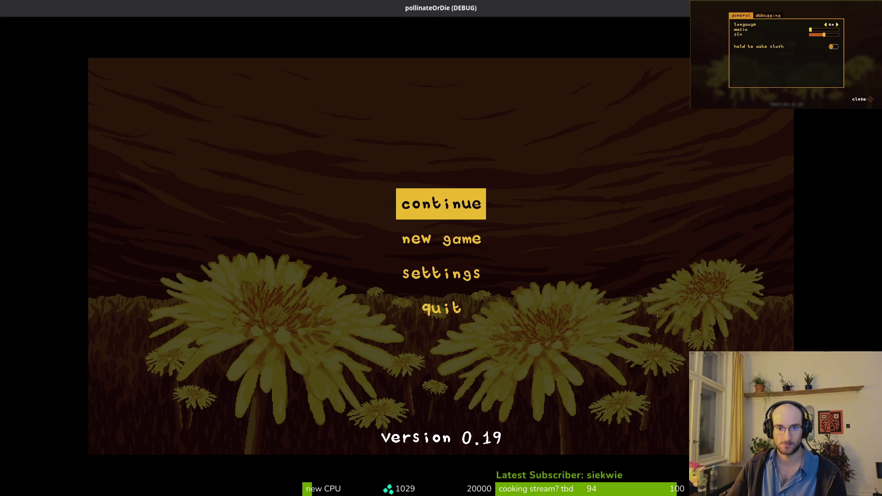
key(Return)
key(d)
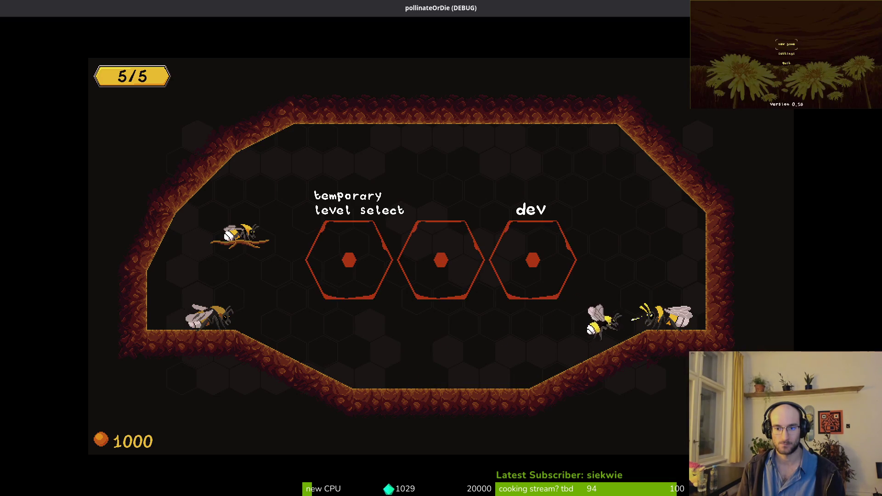
key(e)
key(e)
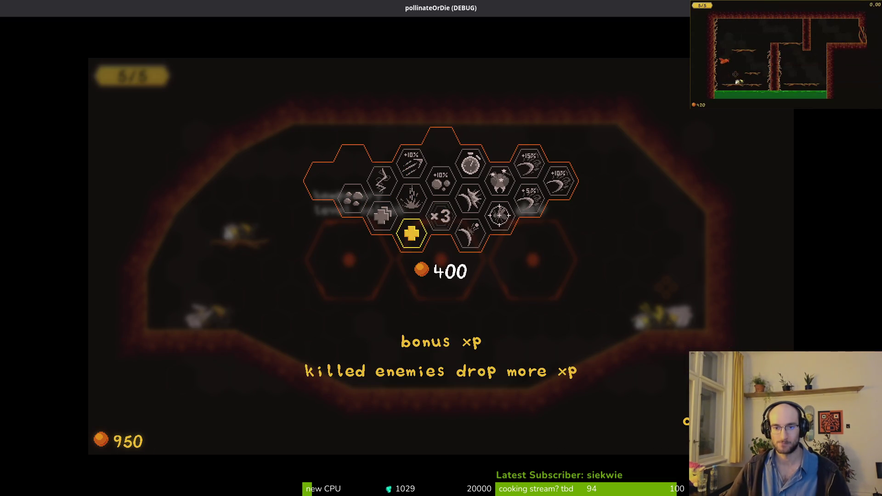
key(alt+Tab)
key(alt+Tab)
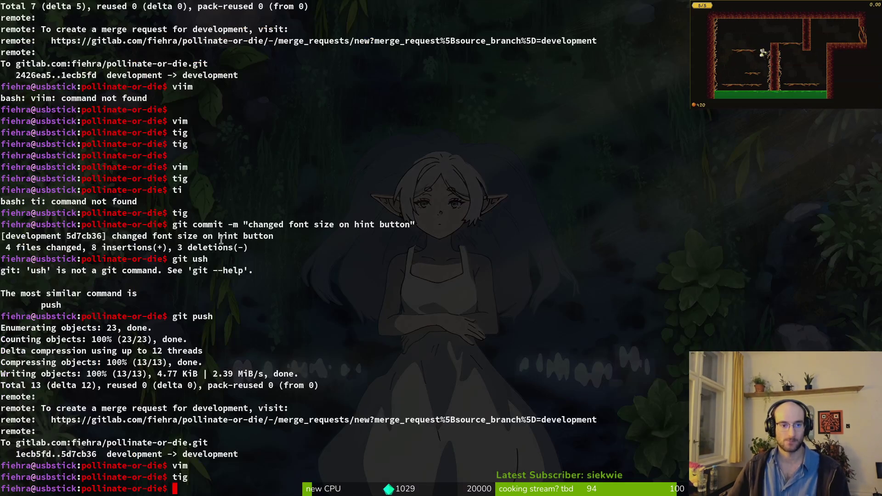
Launch vim . and open skill_icon.gd from the file search
text(vim .)
key(Return)
key(space)
key(f)
key(f)
text(skil)
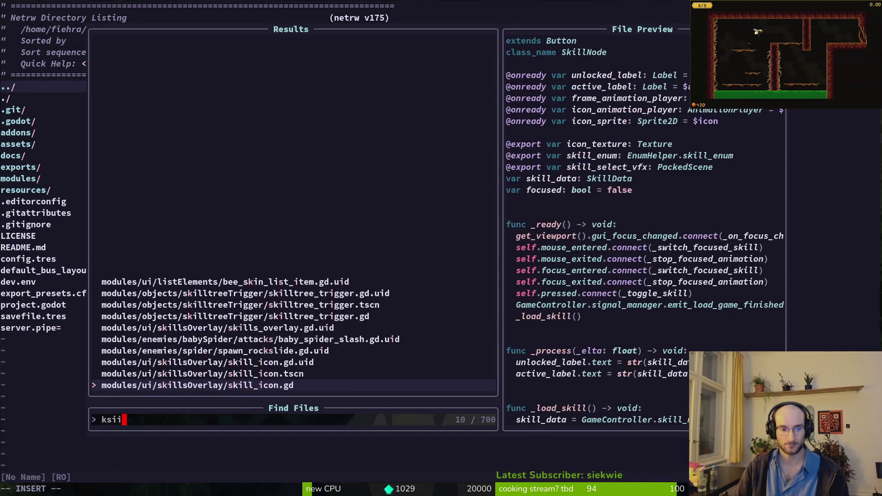
key(Return)
Move to the icon_animation_player line inside _toggle_skill
key(ctrl+d)
key(ctrl+d)
key(ctrl+d)
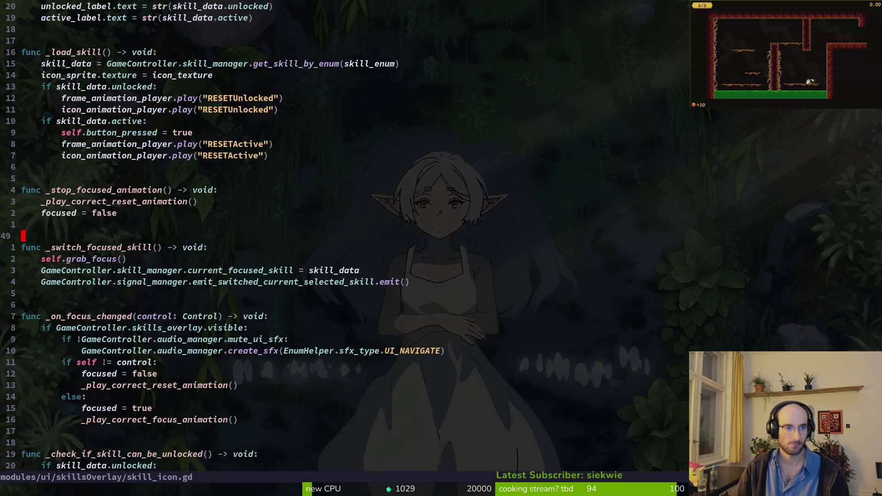
key(k)
key(k)
key(k)
key(j)
key(j)
key(j)
key(j)
key(j)
key(k)
key(k)
key(V)
key(Escape)
key(j)
key(V)
key(Escape)
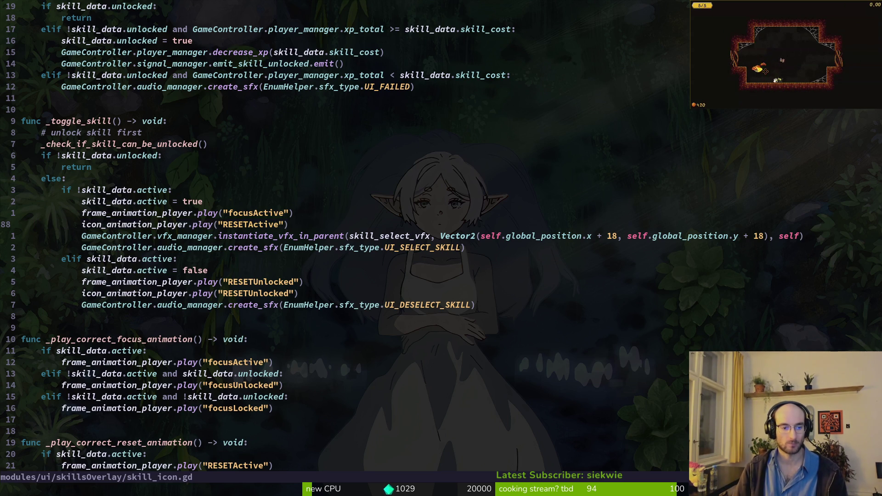
Add GameController.skills_overlay.skills_frame_animation_player.play("active") on a new line below it
text(o)
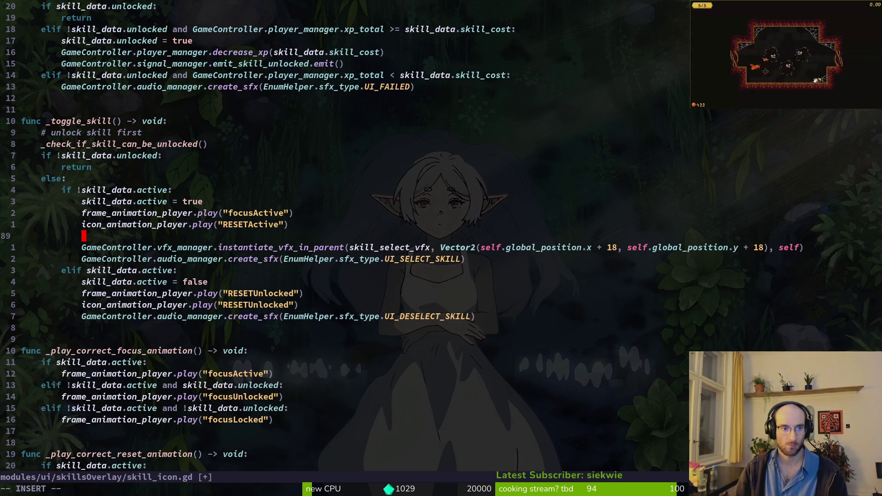
text(Ga)
key(Tab)
text(.skiove)
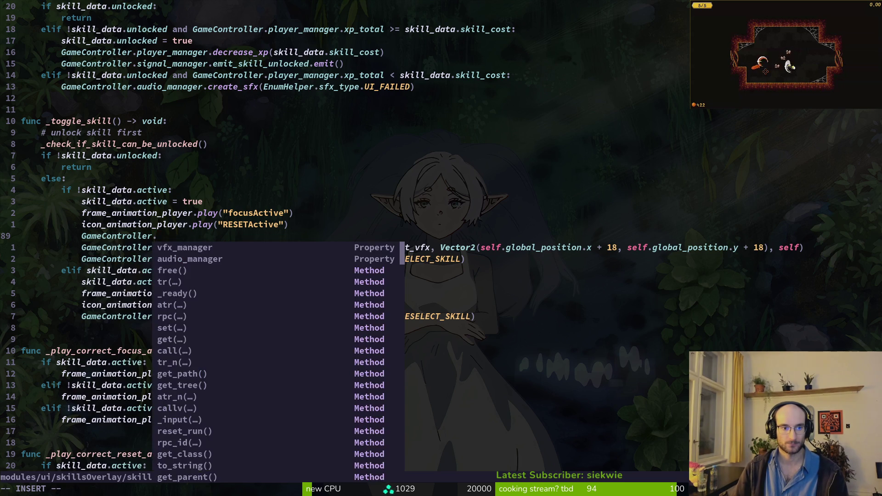
key(Tab)
text(.skills_fr)
key(Tab)
text(.pl)
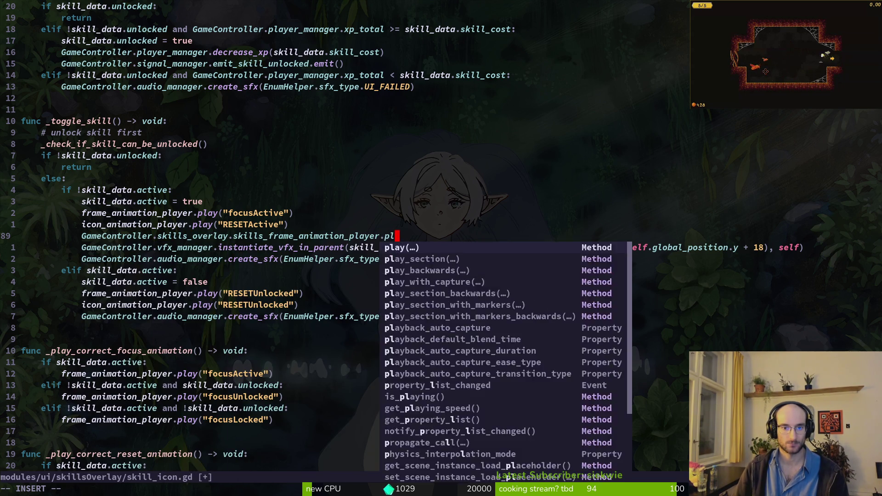
text(ay("")
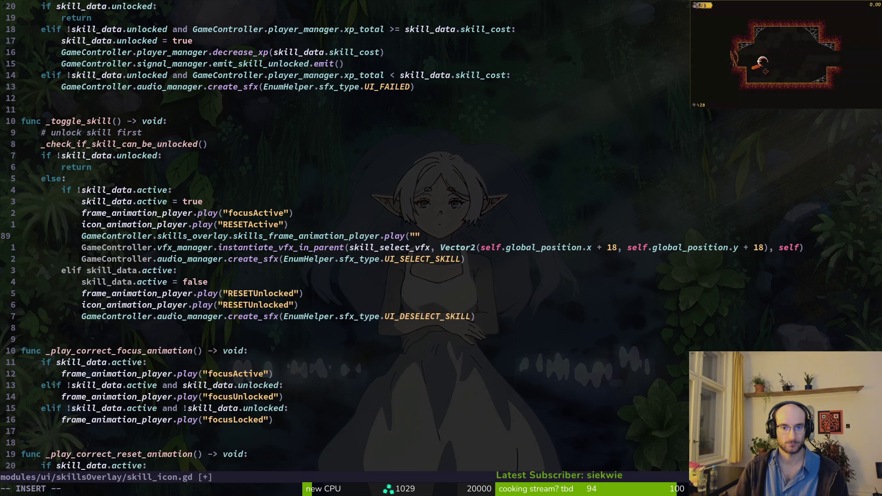
text(active"))
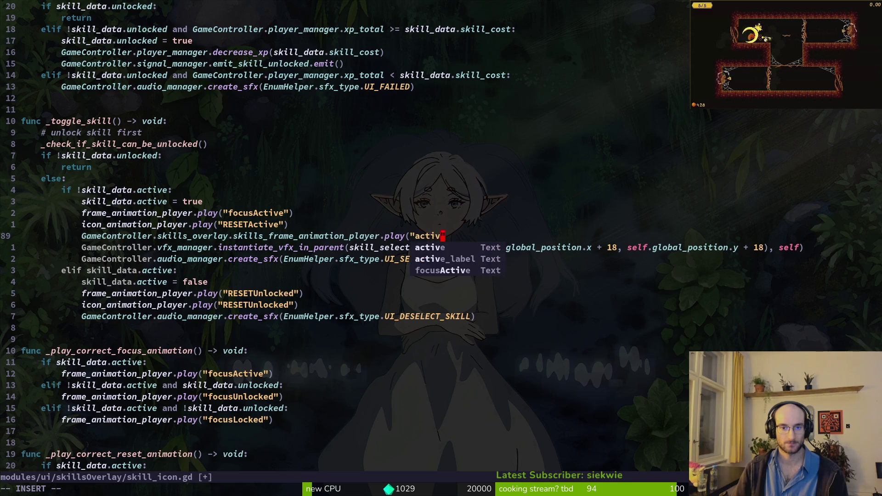
key(alt+Tab)
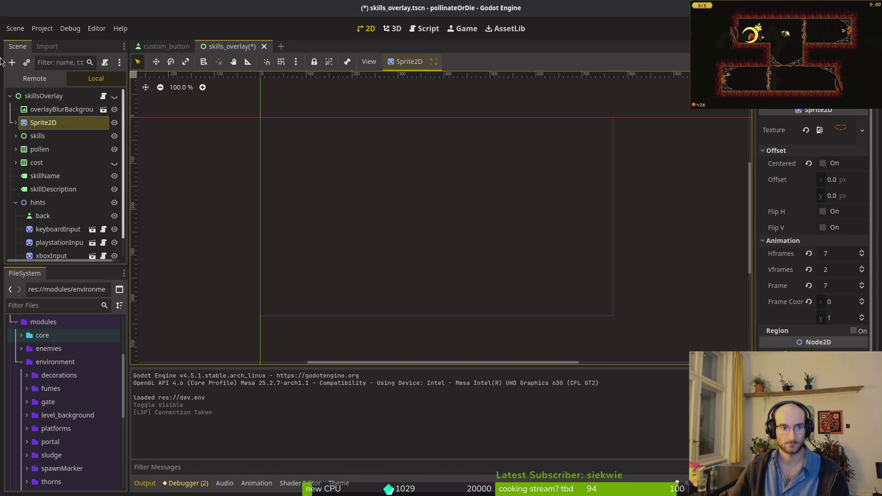
Expand Sprite2D and confirm its AnimationPlayer has an animation named active
click(16, 124)
click(19, 135)
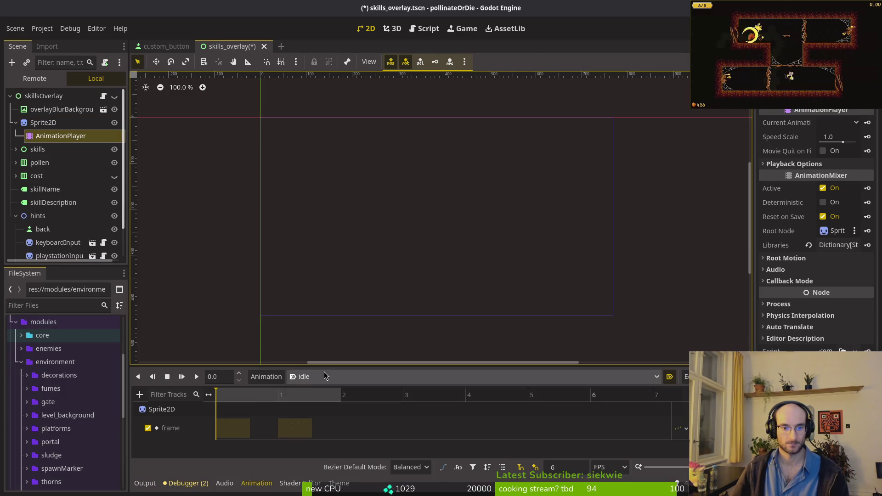
click(324, 372)
click(323, 408)
key(alt+Tab)
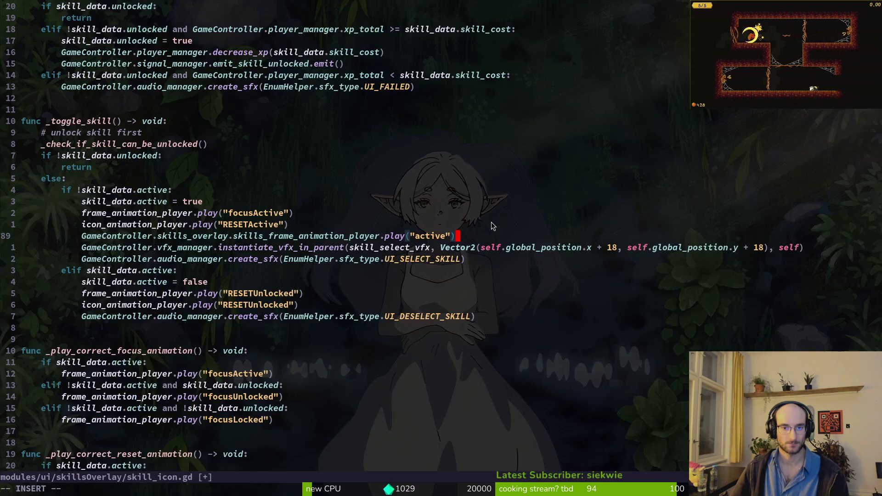
key(alt+Tab)
Run the game, buy Increase Health and Combobar in the skill tree, then close it
key(F5)
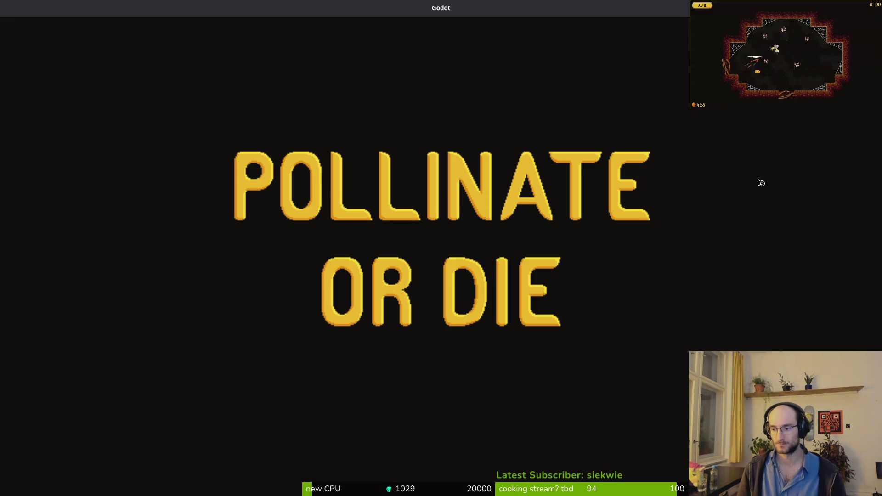
key(Return)
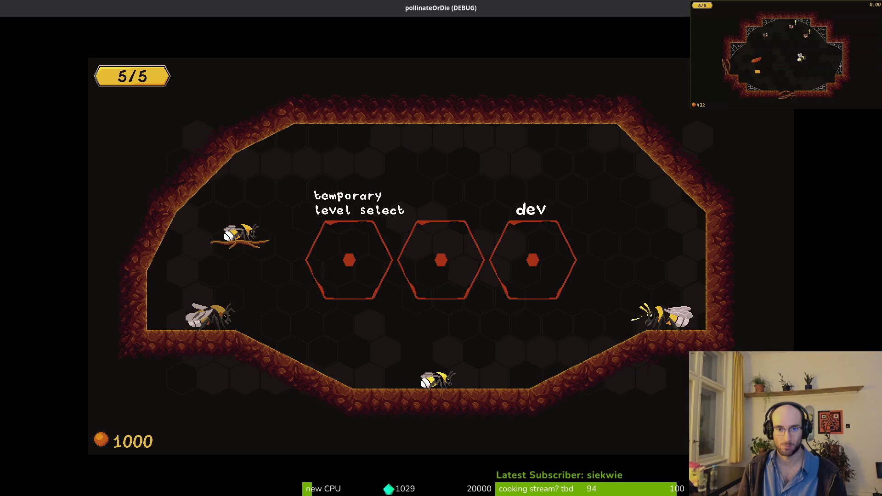
key(d)
key(e)
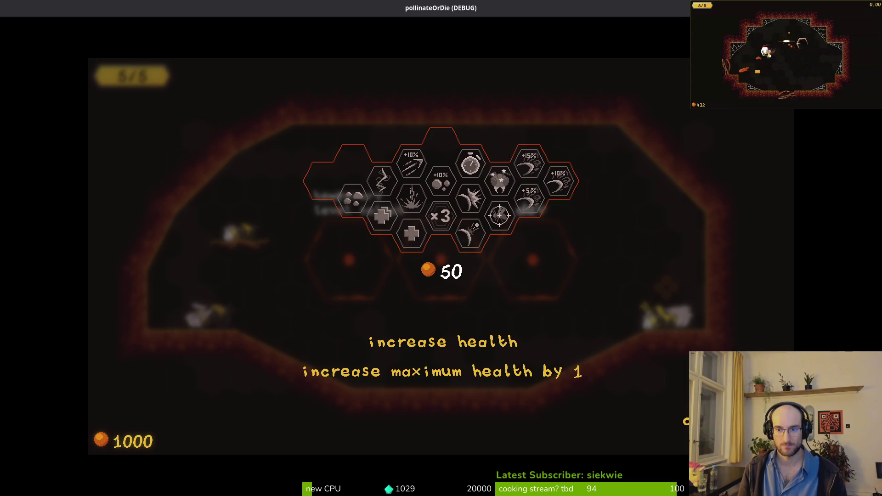
key(e)
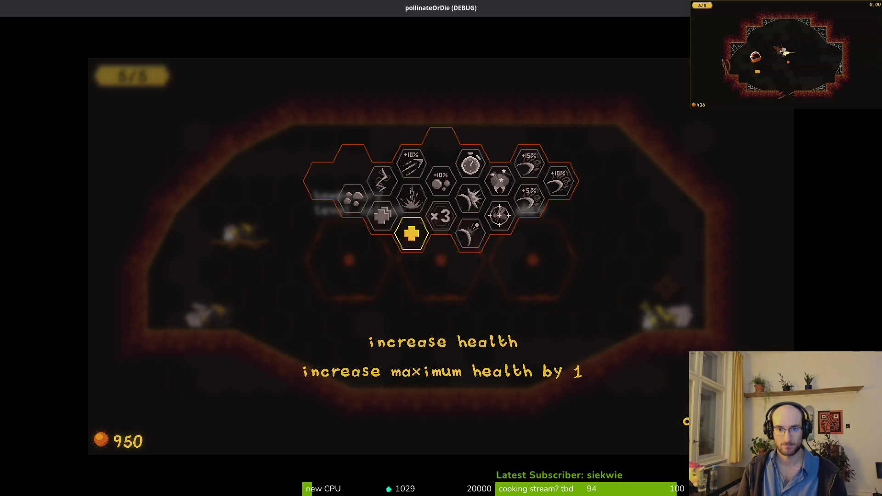
key(d)
key(e)
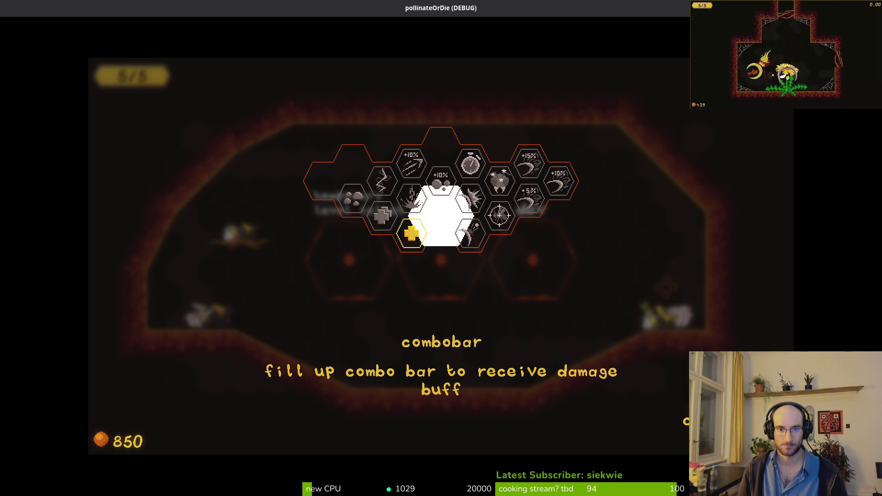
key(F8)
key(alt+Tab)
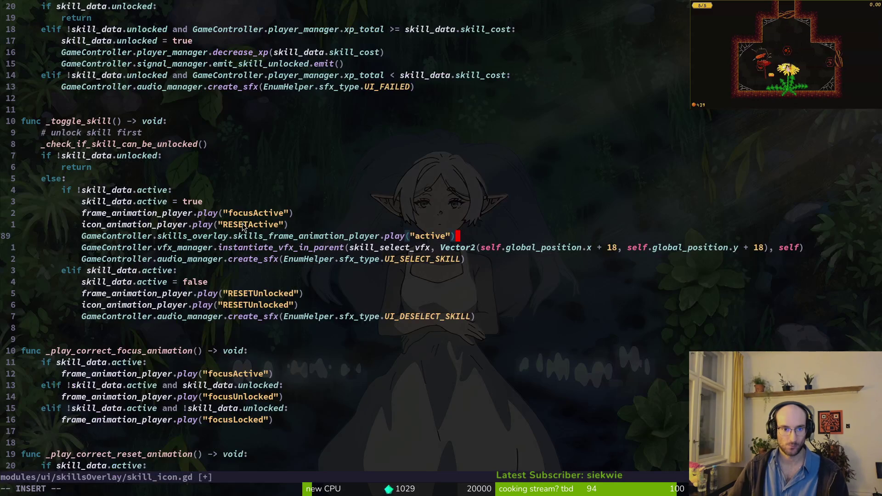
Save skill_icon.gd, rerun the game, and show Godot's Local scene tree
text(:w)
key(Return)
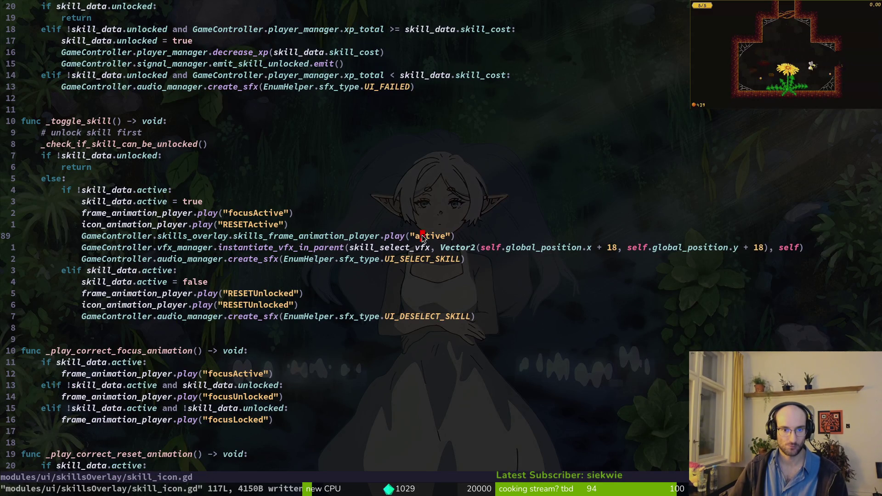
click(151, 235)
key(F5)
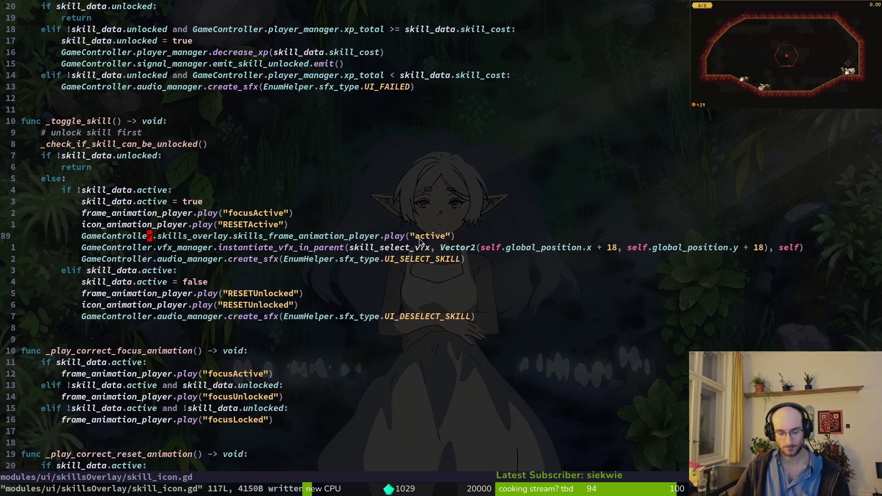
key(alt+Tab)
click(115, 80)
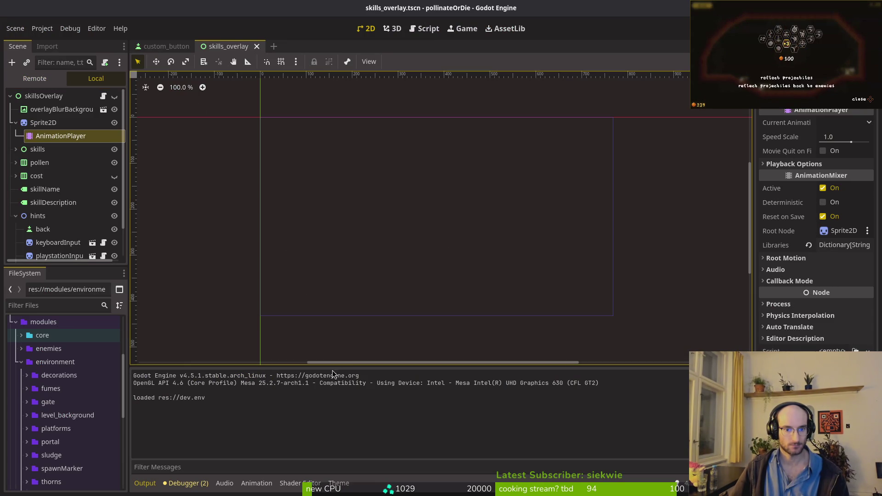
Make the Sprite2D overlay visible and preview its active animation in the AnimationPlayer
click(89, 123)
click(65, 136)
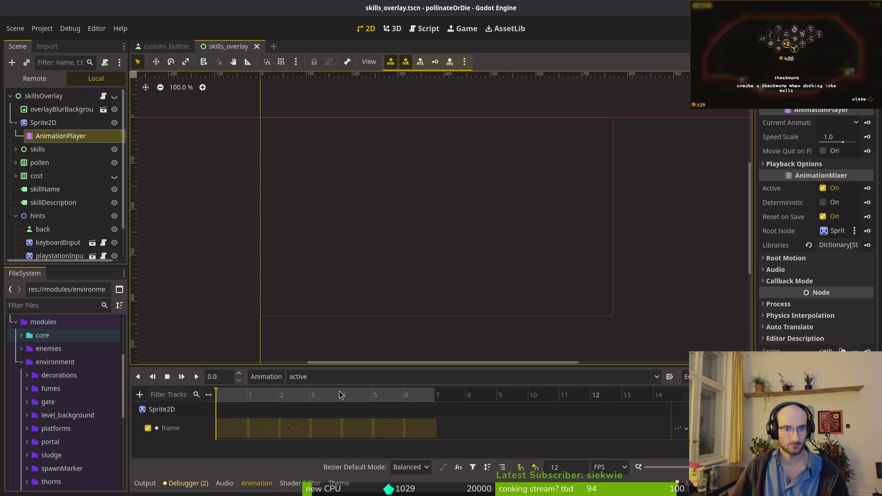
click(165, 380)
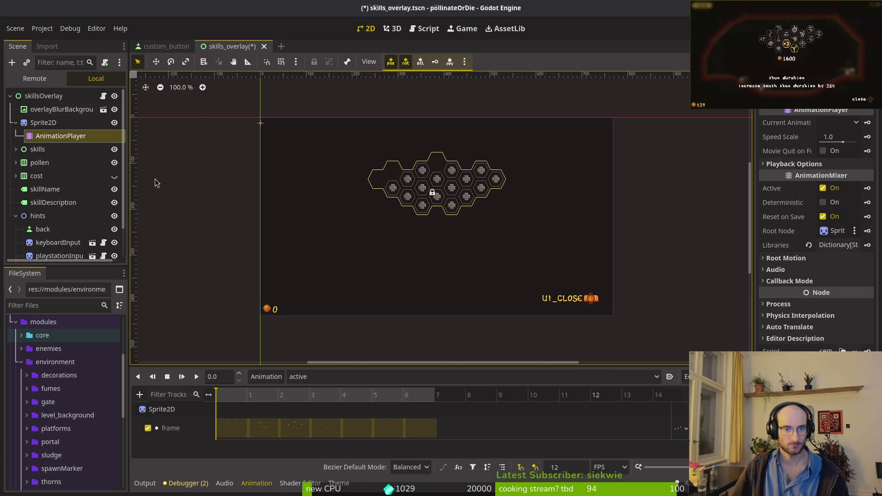
click(196, 377)
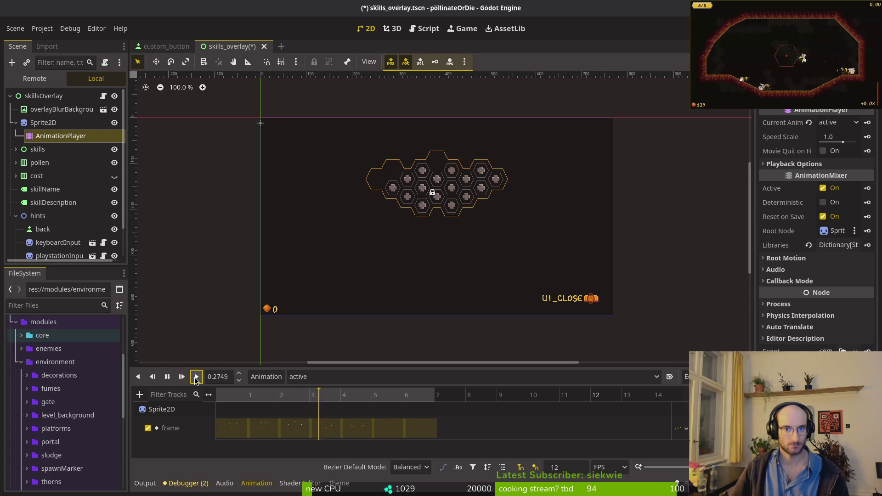
click(168, 376)
Save skills_overlay.tscn, then switch to Vim and back to Godot
key(ctrl+s)
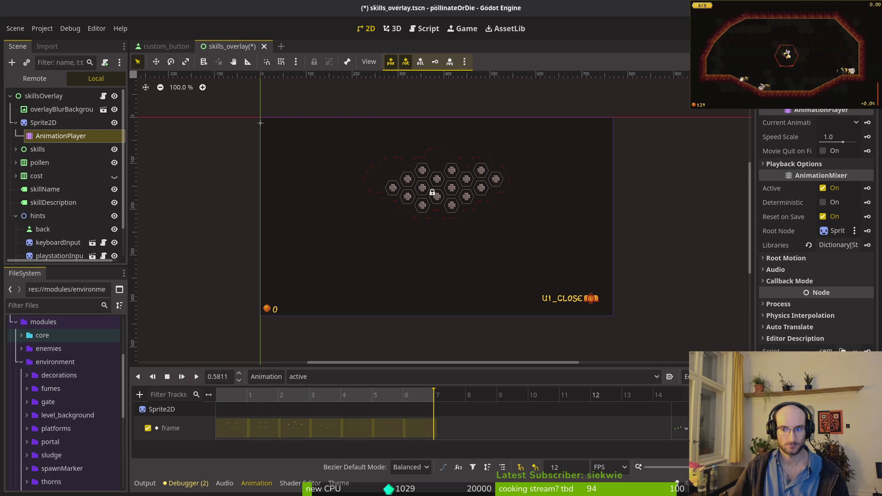
key(ctrl+s)
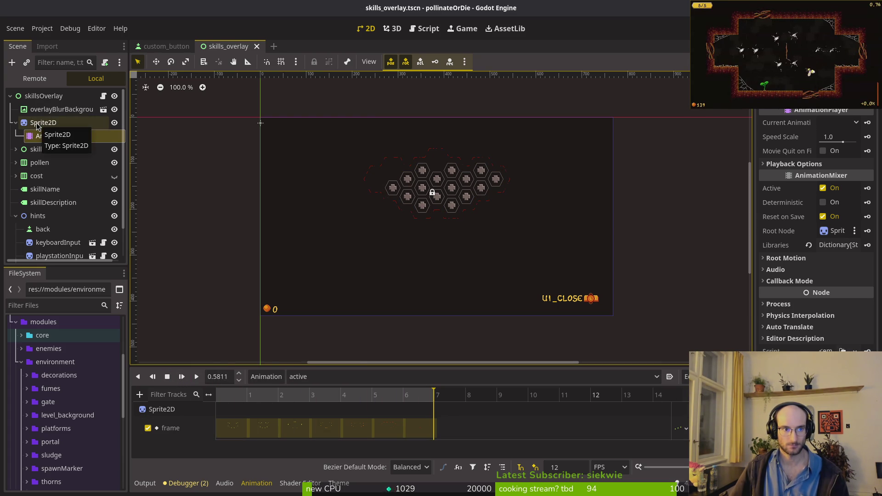
key(alt+Tab)
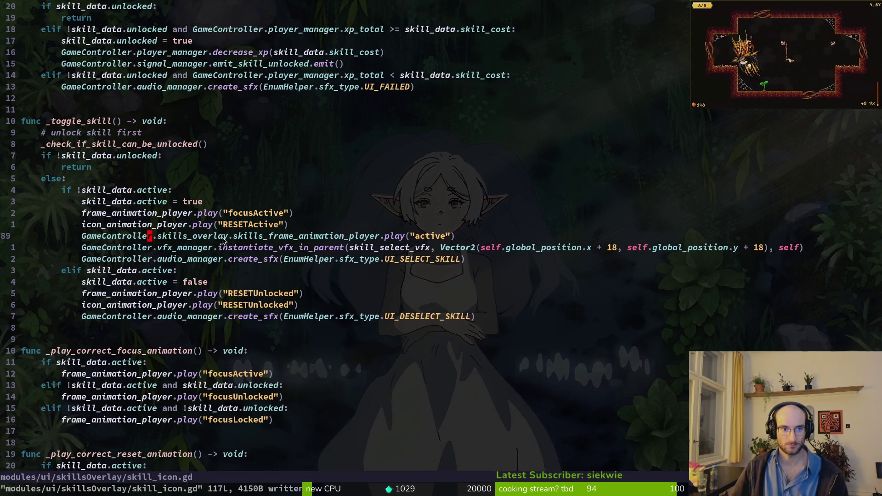
key(alt+Tab)
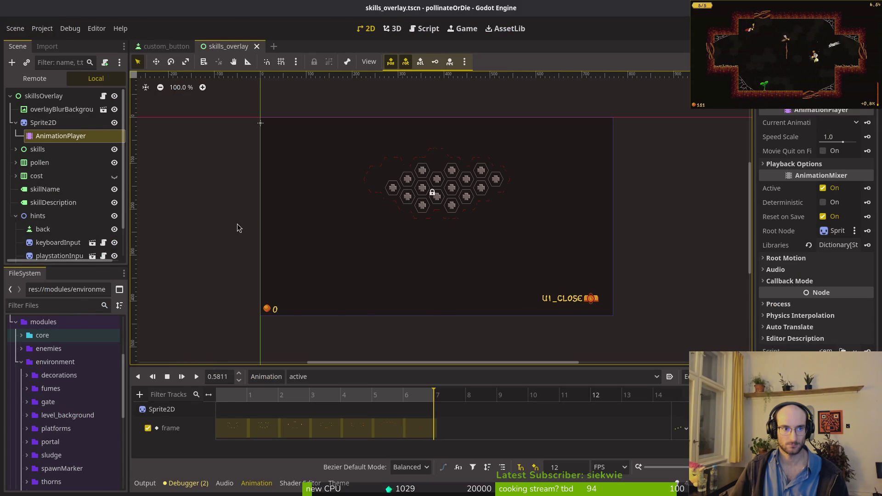
key(alt+Tab)
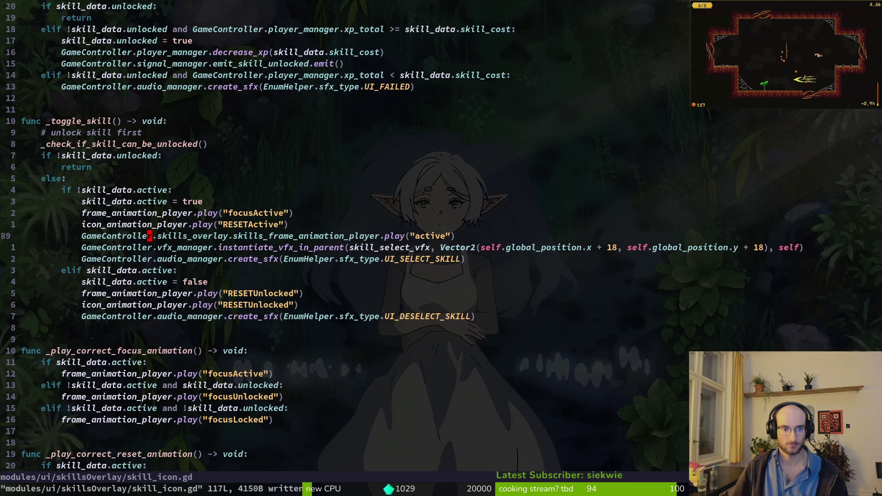
key(space)
key(f)
key(f)
text(skillsov)
key(Return)
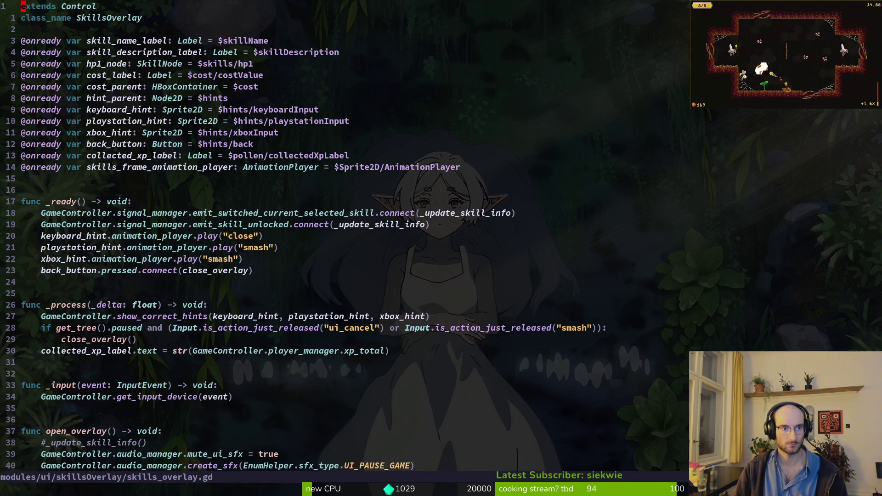
key(alt+Tab)
key(alt+Tab)
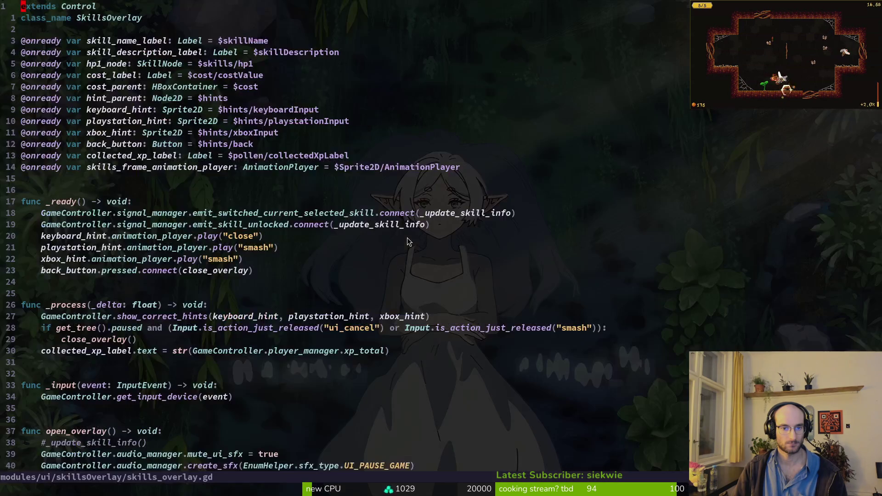
key(ctrl+o)
key(shift+v)
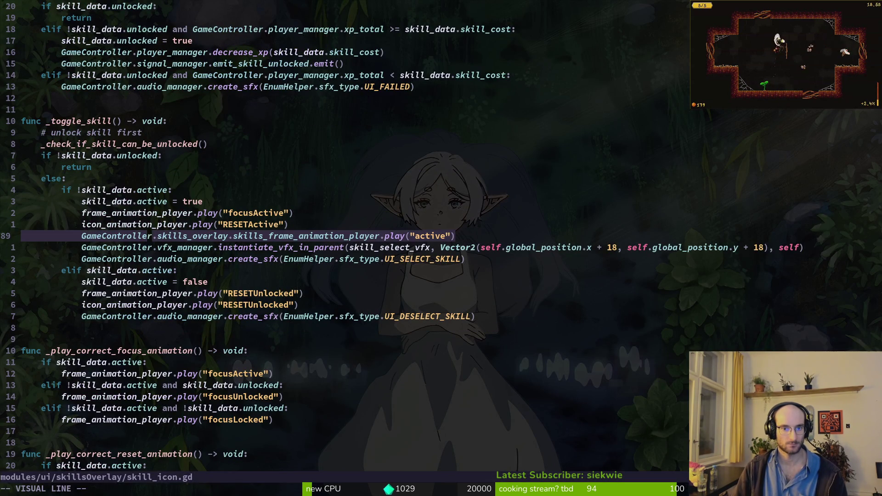
key(Escape)
key(shift+o)
key(Escape)
text(u:w)
key(Return)
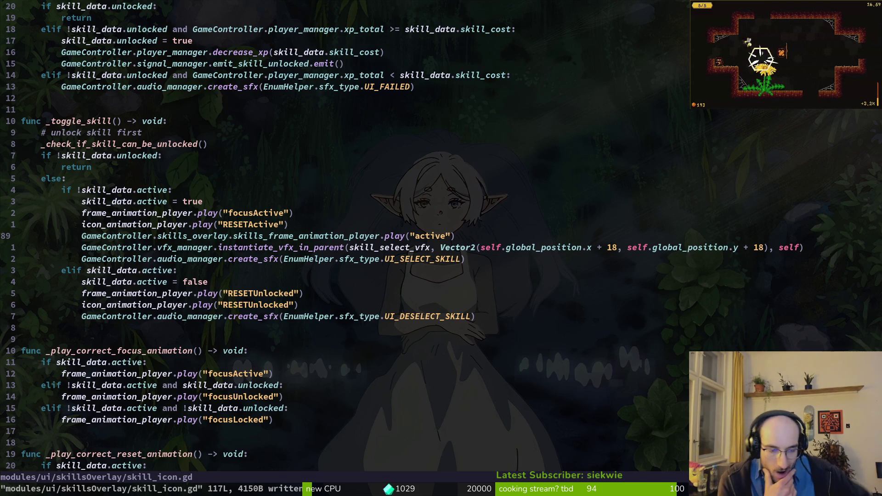
key(alt+Tab)
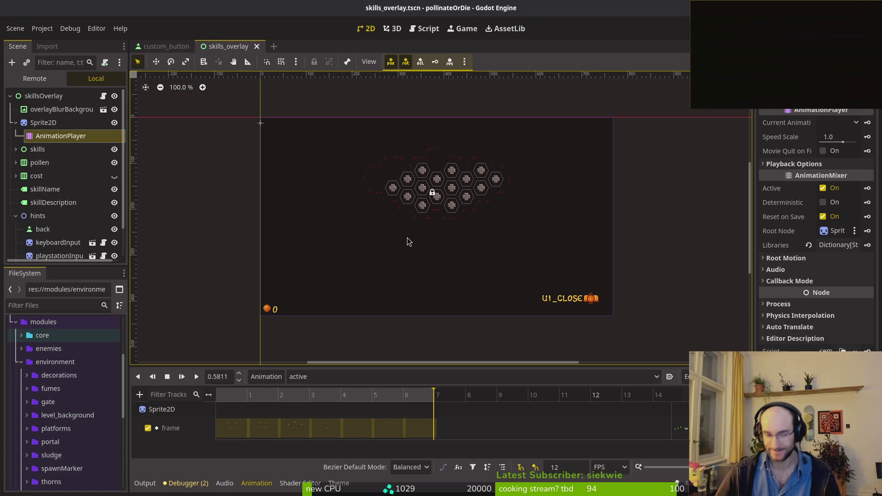
Restart the game, enter the hub level and open the skill-tree overlay
key(F8)
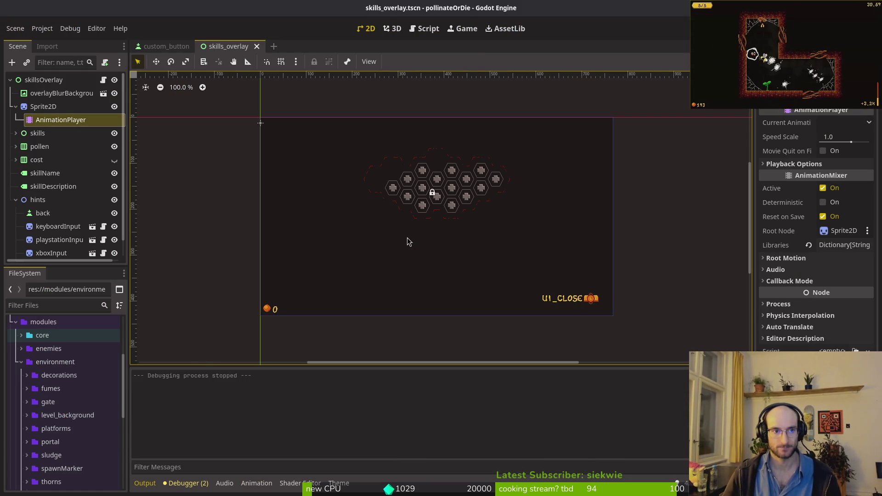
click(115, 80)
key(F5)
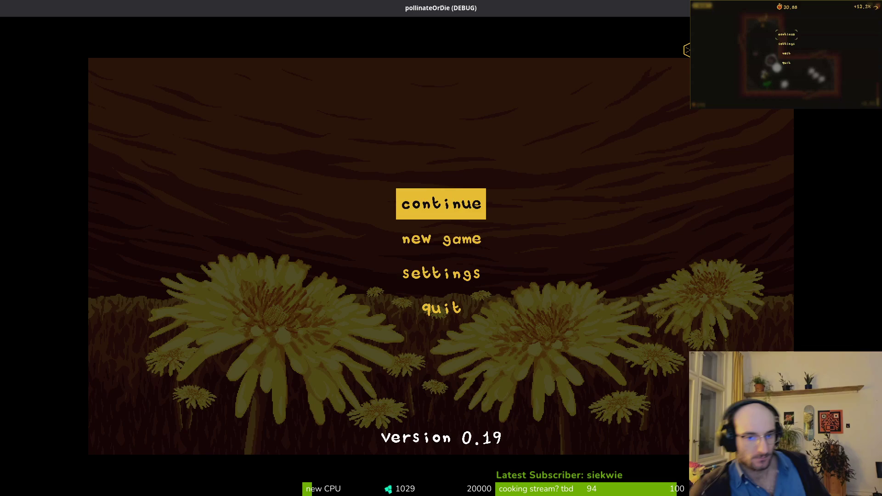
key(Return)
key(Right)
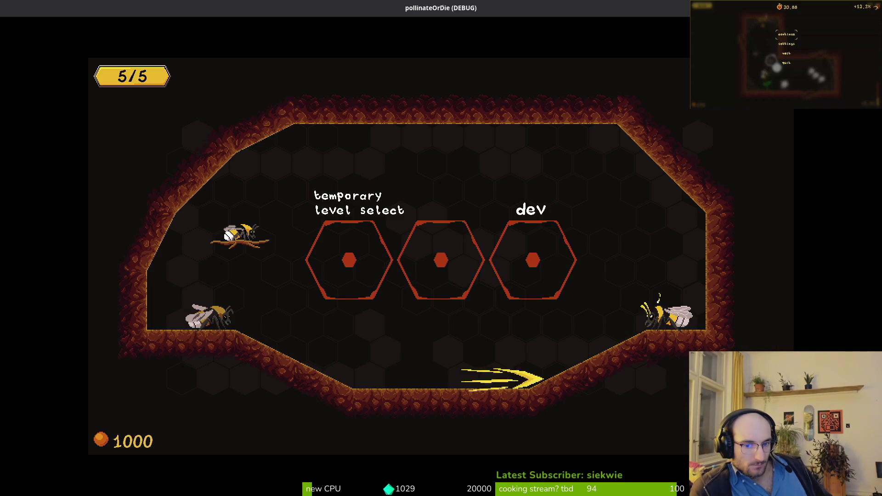
key(e)
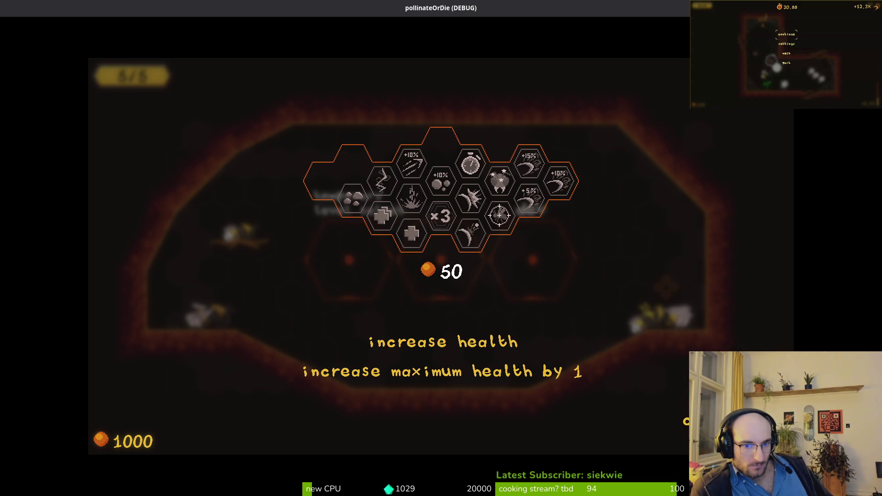
Buy the increase health and combobar skills, then close the game
key(Return)
key(Right)
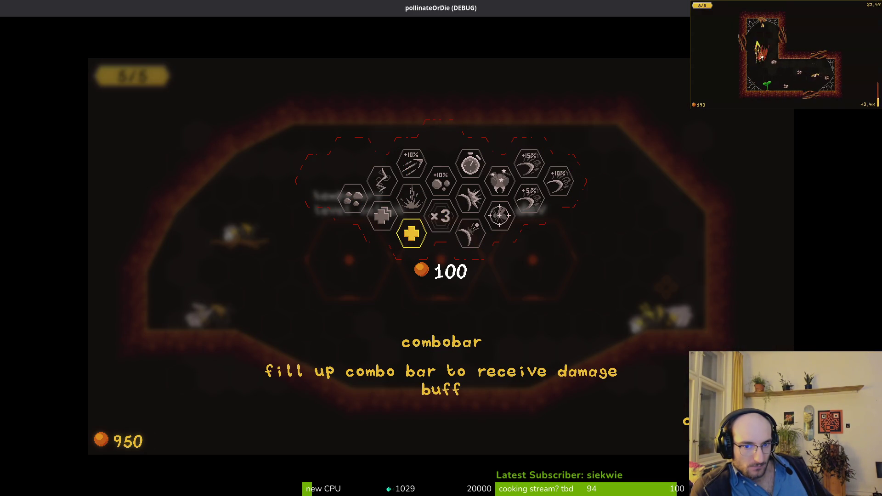
key(Return)
key(F8)
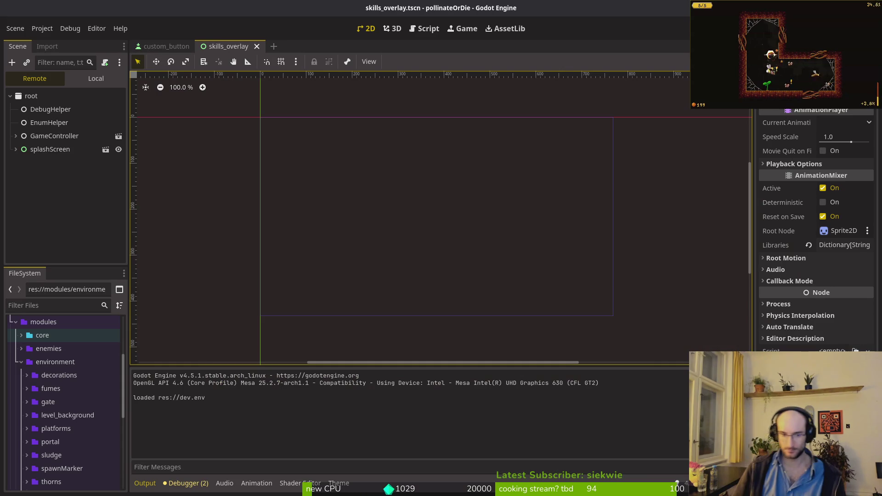
Back in Vim's skill_icon.gd, go to the overlay animation line
key(alt+Tab)
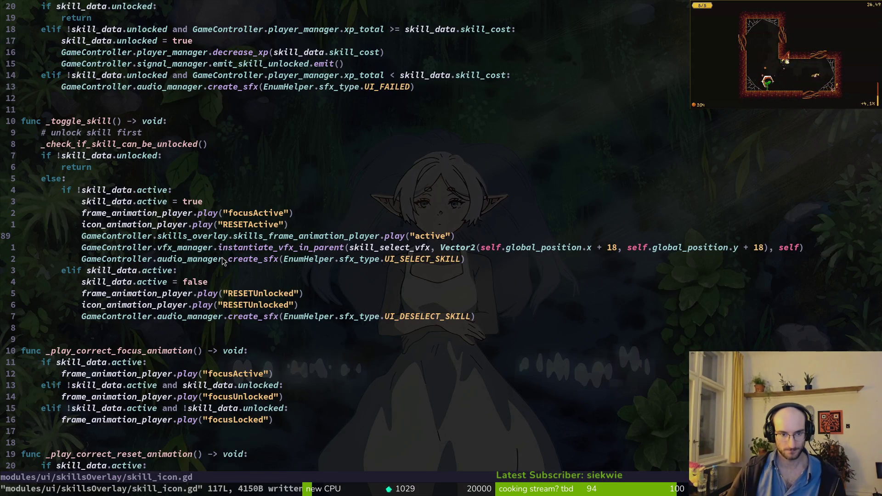
click(248, 252)
key(l)
key(l)
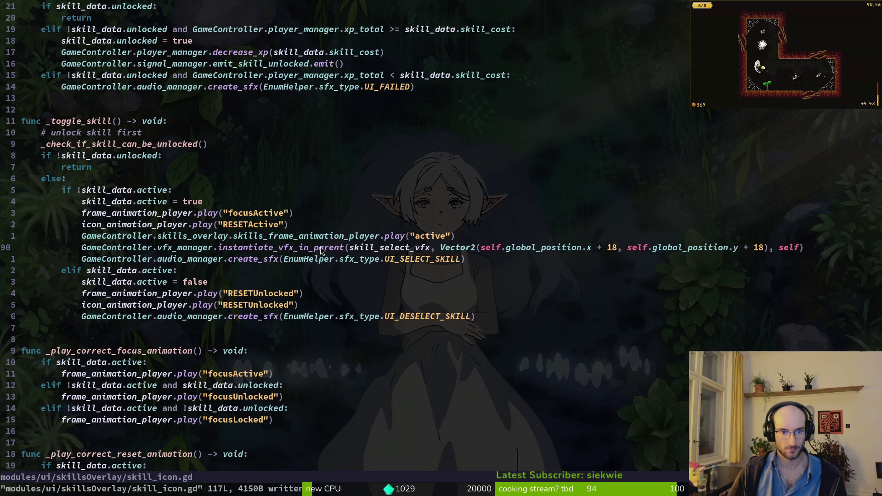
click(325, 236)
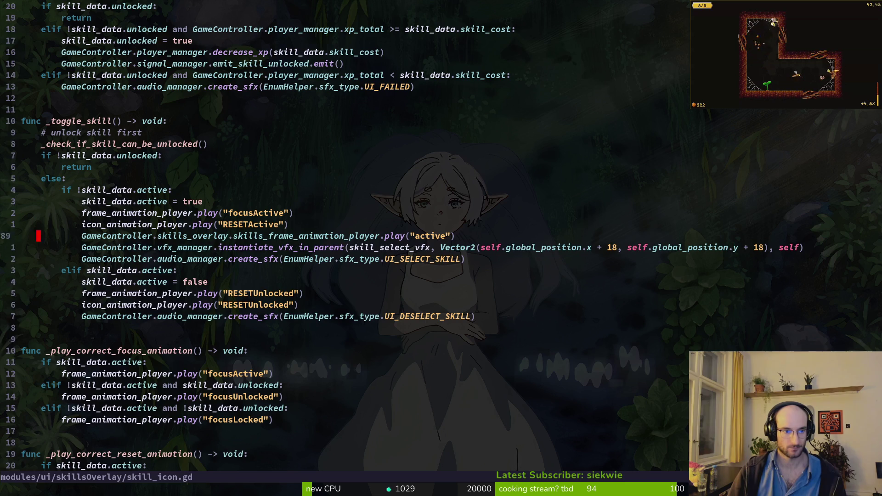
Copy the overlay play("active") line below the select sound line, undoing false starts
key(y)
key(y)
key(j)
key(j)
text(p)
text(u)
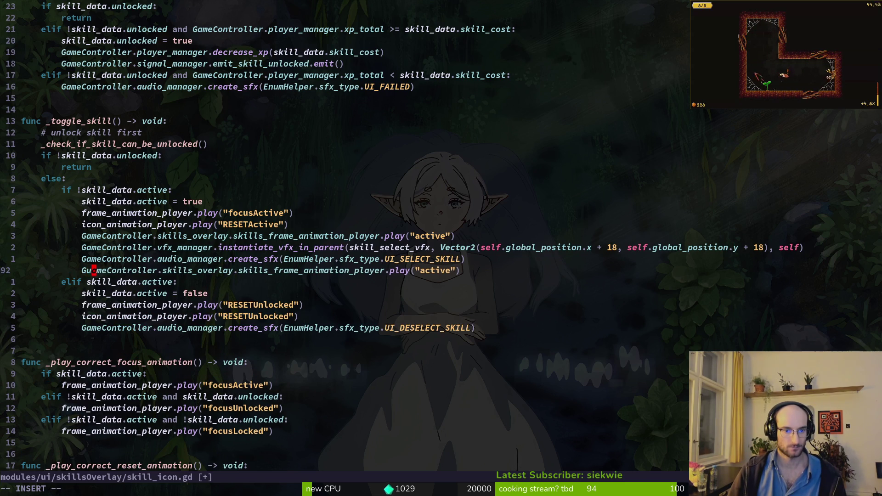
key(Escape)
text(u)
text(Oawait )
text(meController.ski)
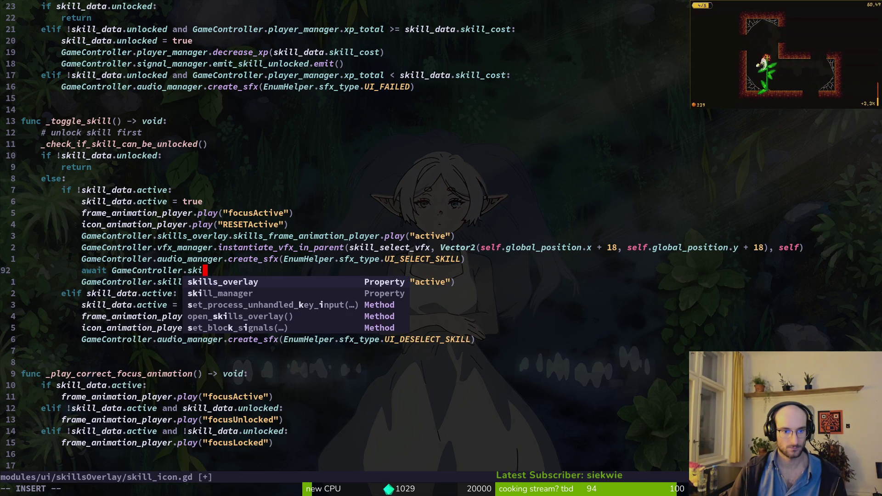
key(Escape)
key(d)
key(d)
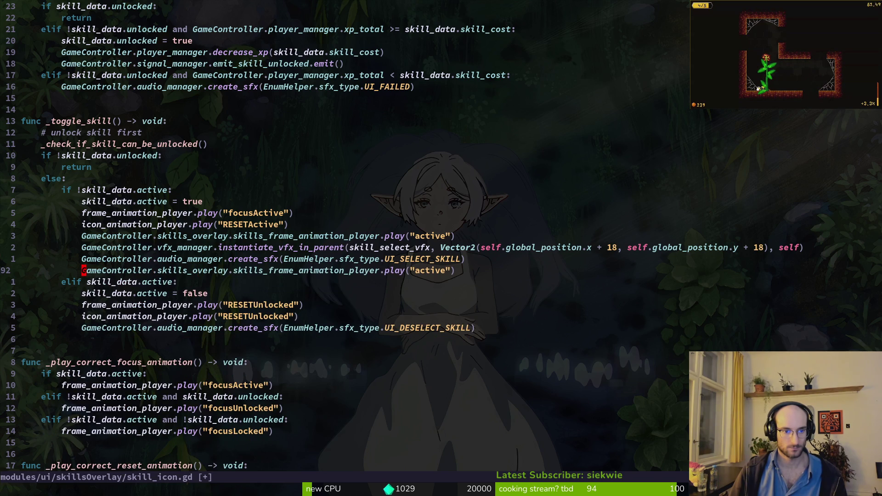
Make the copied line await the overlay's animation_finished signal and save the script
text(await)
key(Escape)
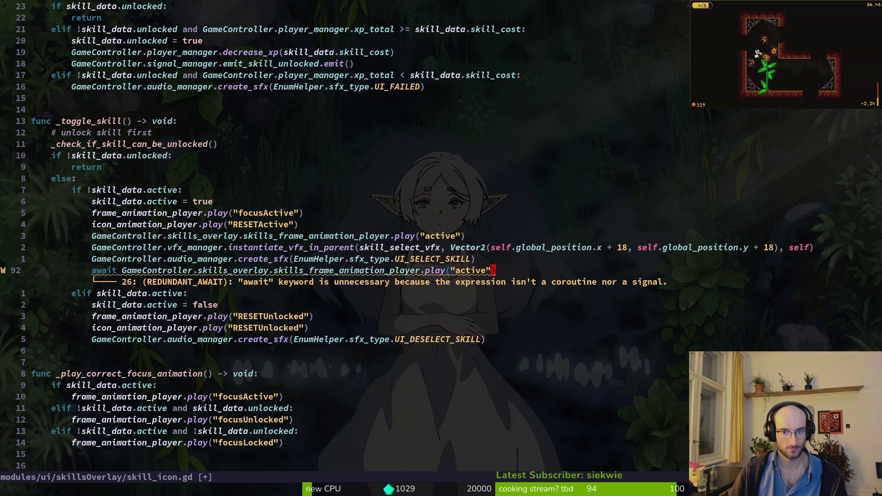
key(b)
key(b)
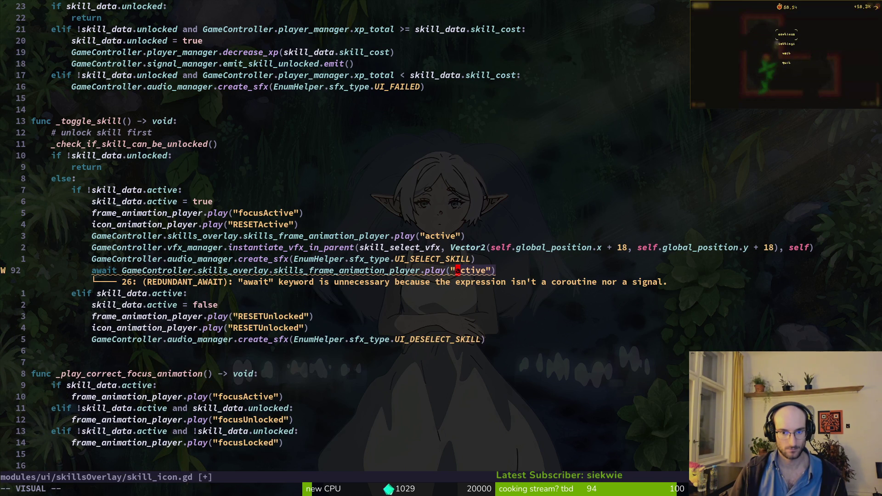
text(c)
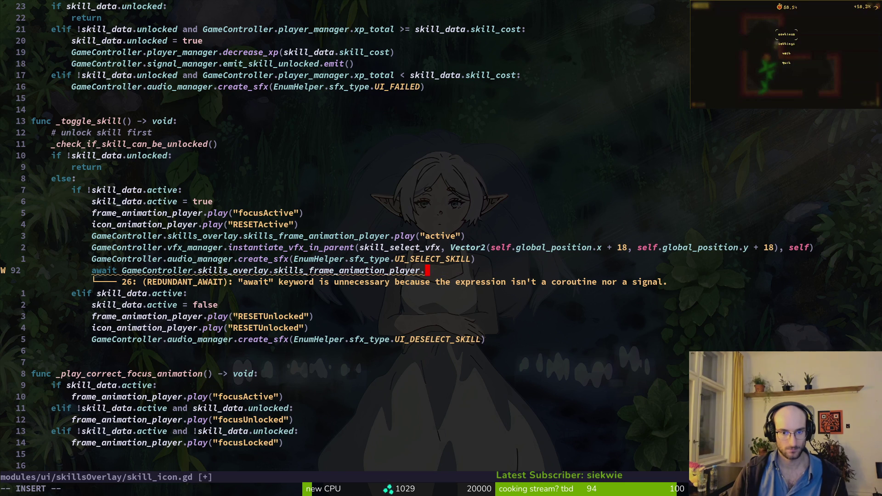
text(fin)
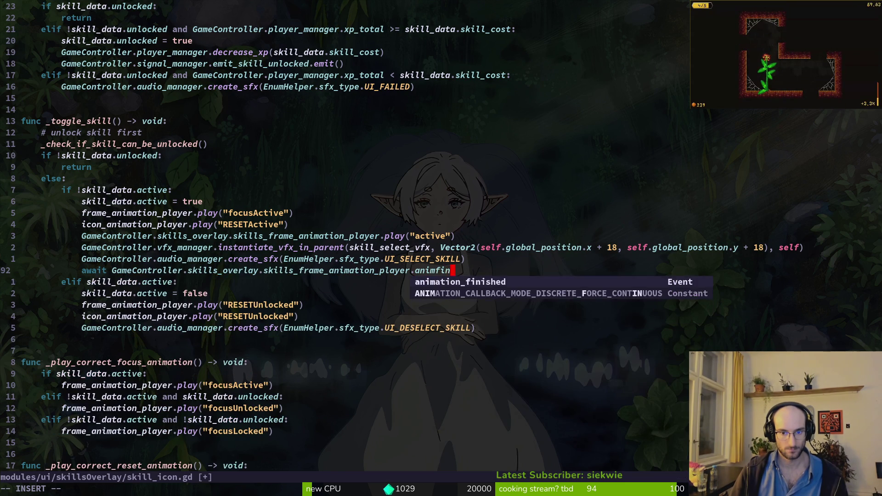
key(Return)
key(Escape)
text(:w)
key(Return)
Duplicate the line into an overlay play call and begin changing it to the RESET animation
text(yyp)
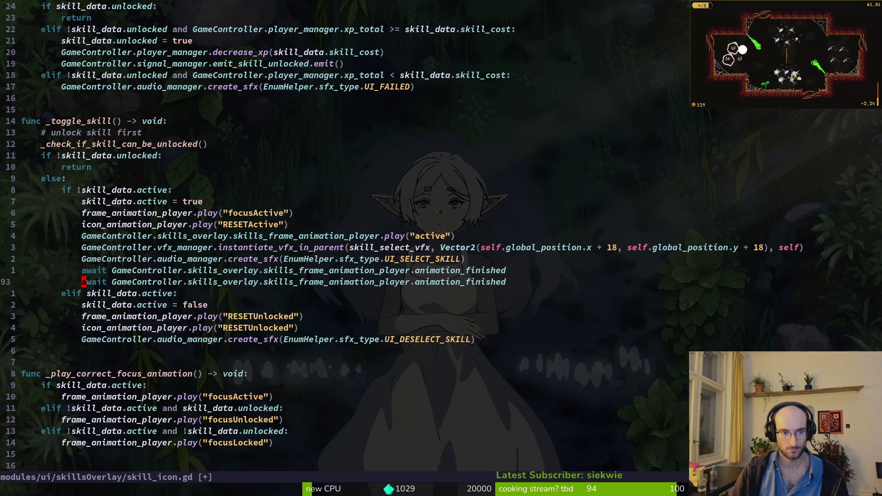
key(k)
key(k)
key(y)
key(y)
key(j)
key(j)
key(j)
key(shift+v)
key(p)
key(i)
key(BackSpace)
text(i)
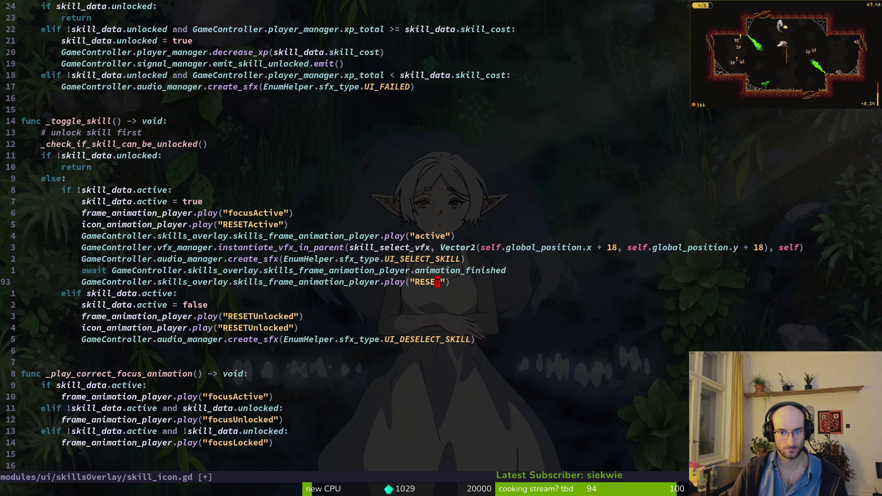
key(alt+Tab)
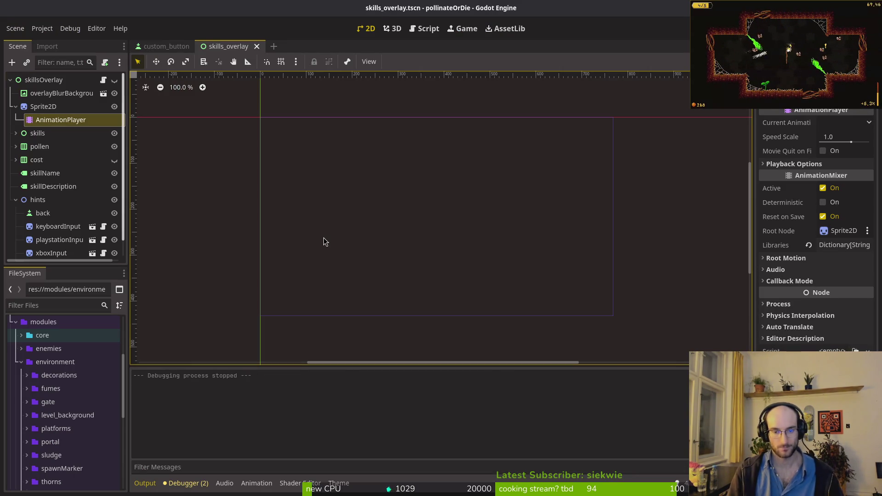
Save the scene and rerun the game into the hub level
key(F5)
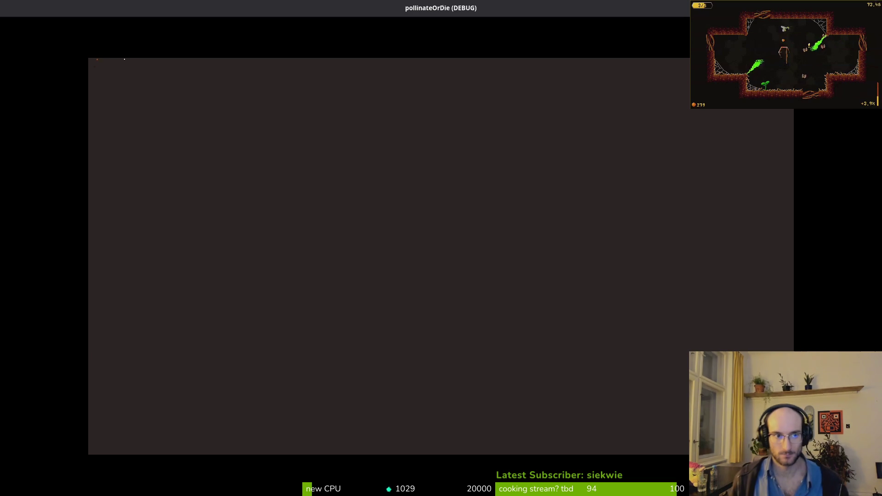
key(alt+Tab)
key(ctrl+s)
key(F5)
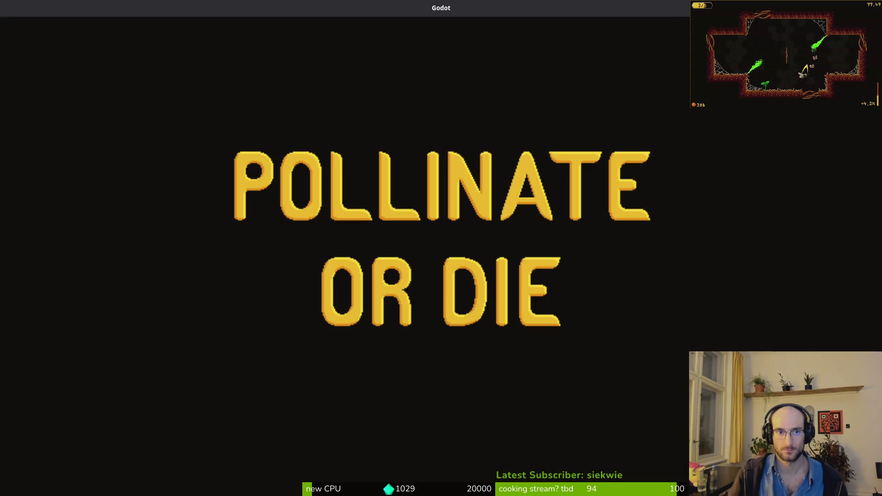
key(Return)
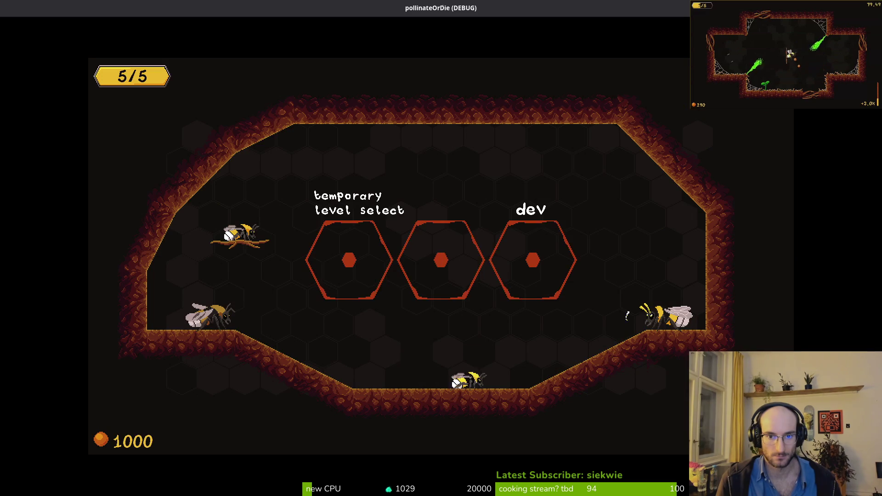
Buy increase health, combobar, smash damage and reflect projectiles, then stop the game
key(Tab)
key(Return)
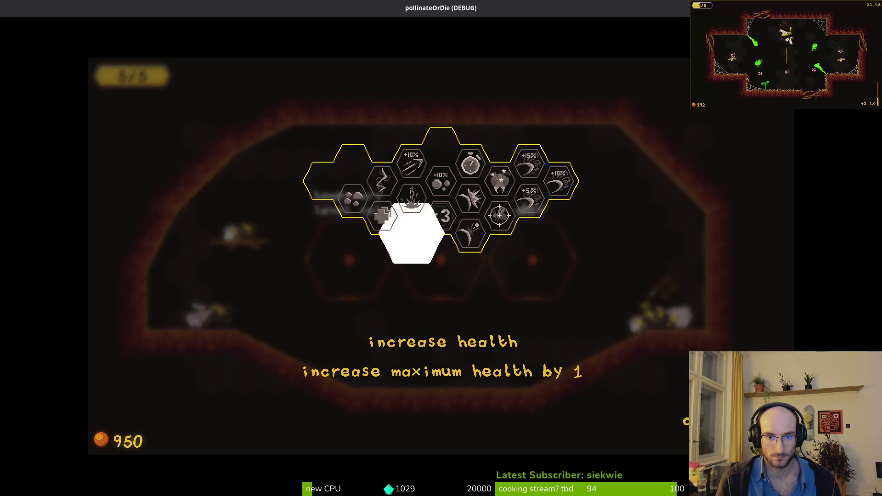
key(Return)
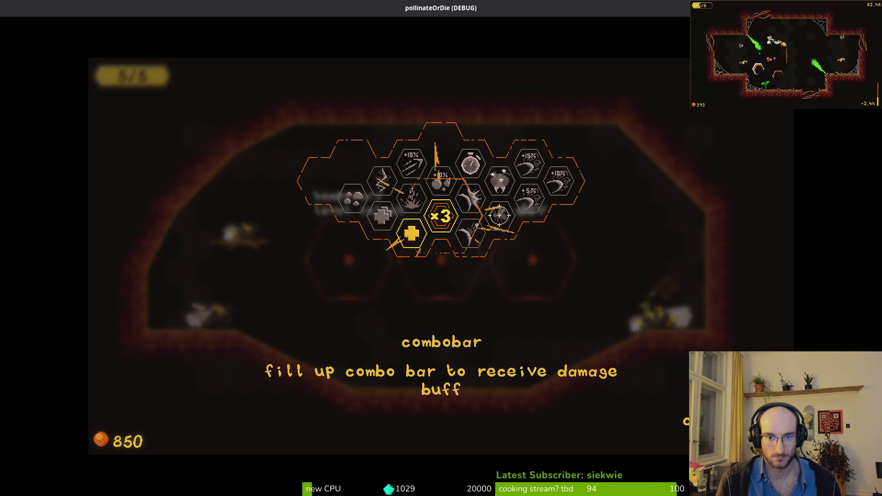
key(Right)
key(Return)
key(Down)
key(Return)
key(Up)
key(Down)
key(Left)
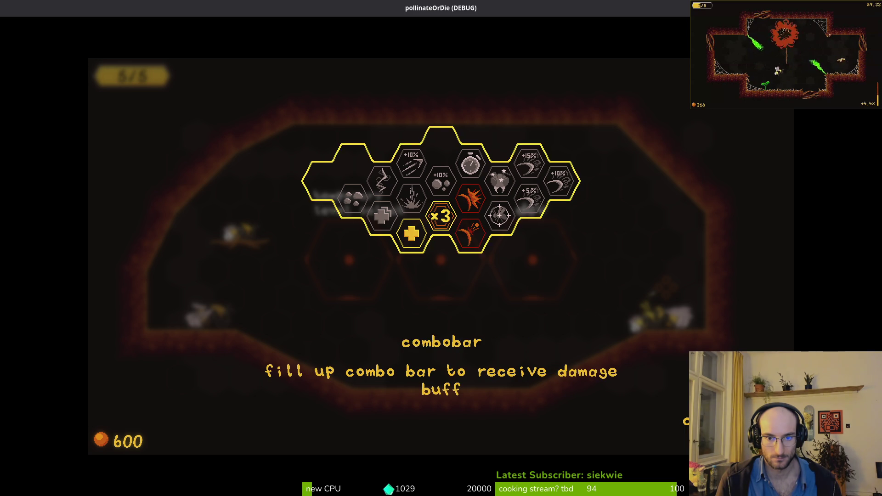
key(Return)
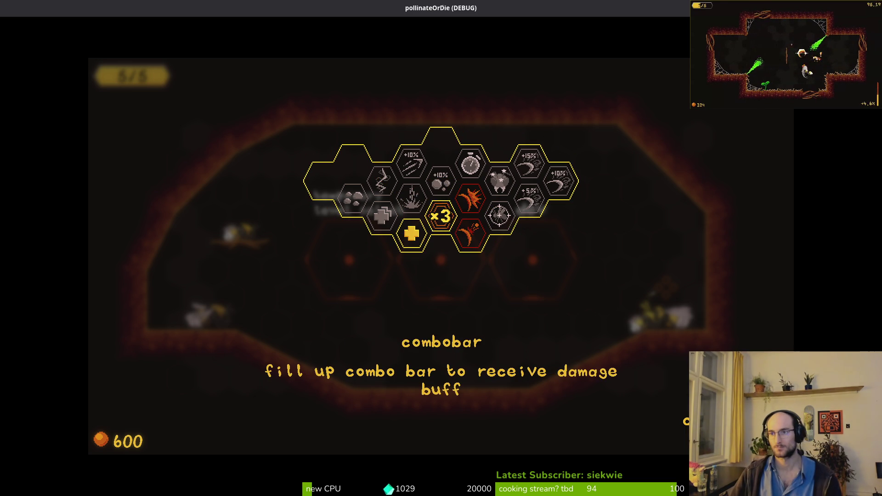
key(F8)
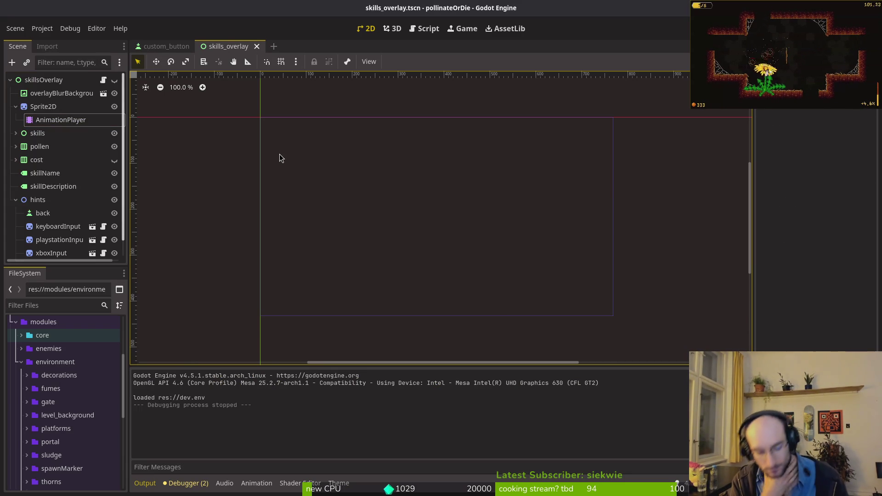
key(alt+Tab)
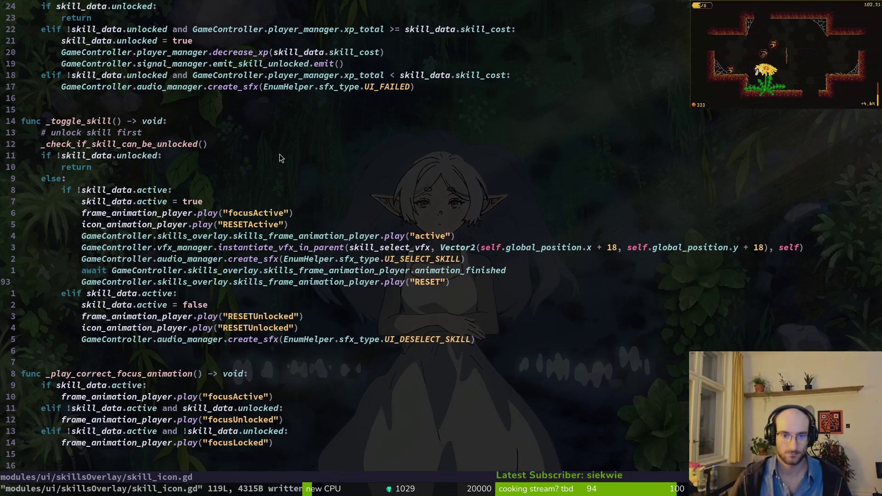
Change the overlay's play("RESET") call to play("idle") in skill_icon.gd
key(c)
key(i)
key(quotedbl)
text(idle)
key(alt+Tab)
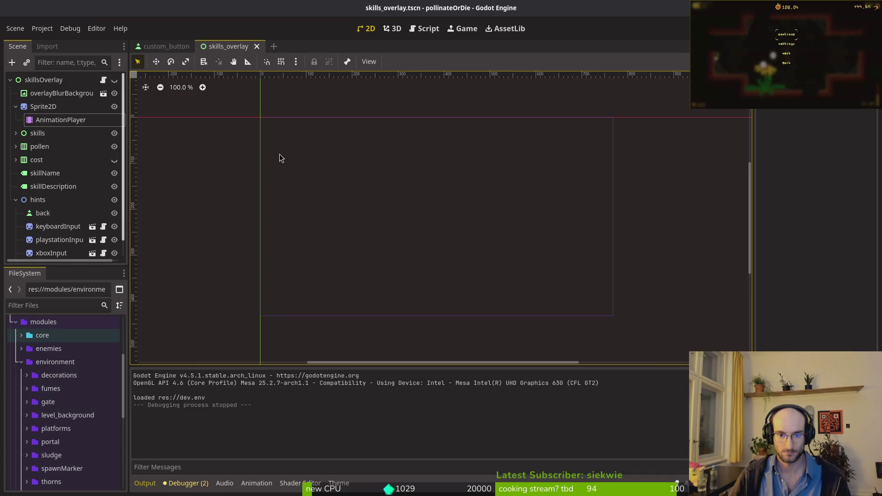
Run the game, fly to the skill station and buy increase health in the skill tree
key(F5)
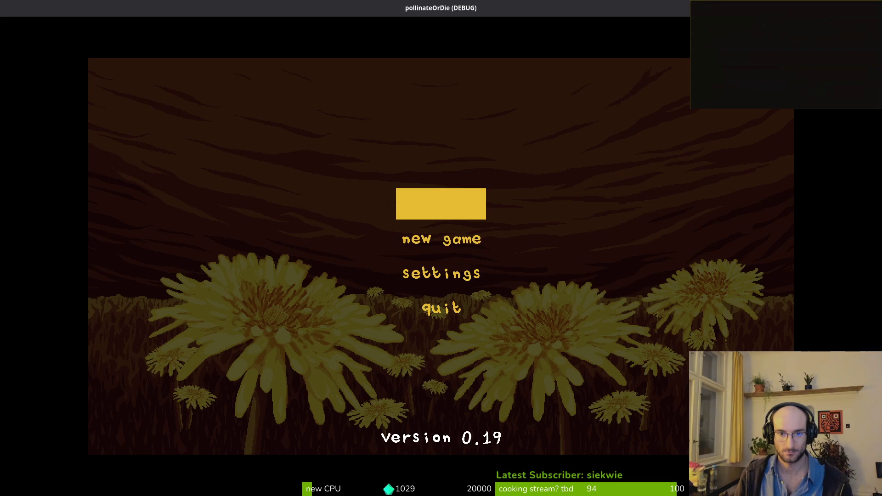
click(471, 205)
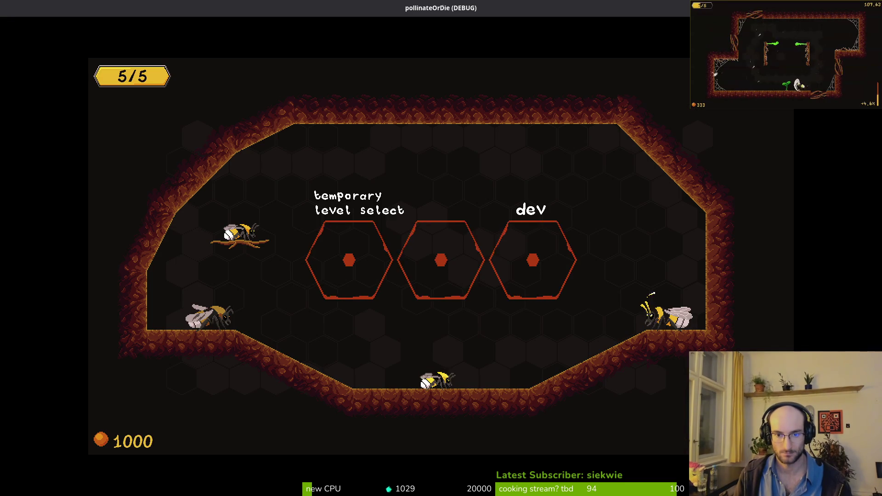
key(d)
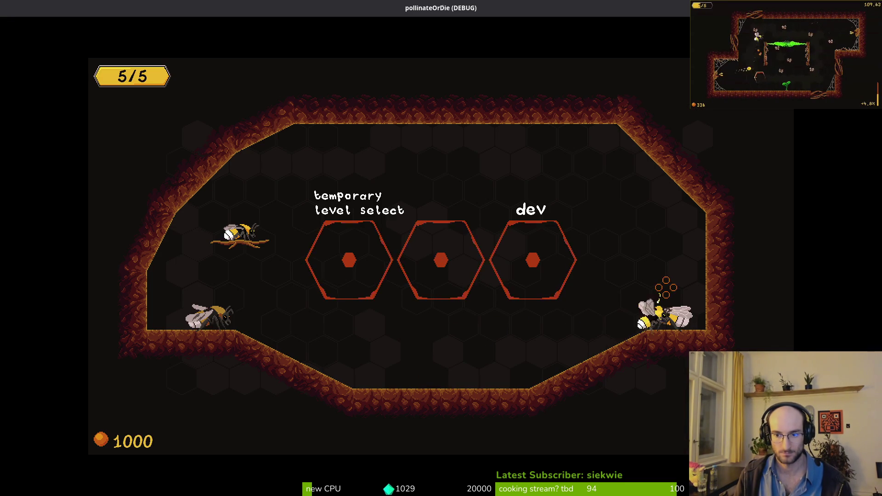
key(e)
key(e)
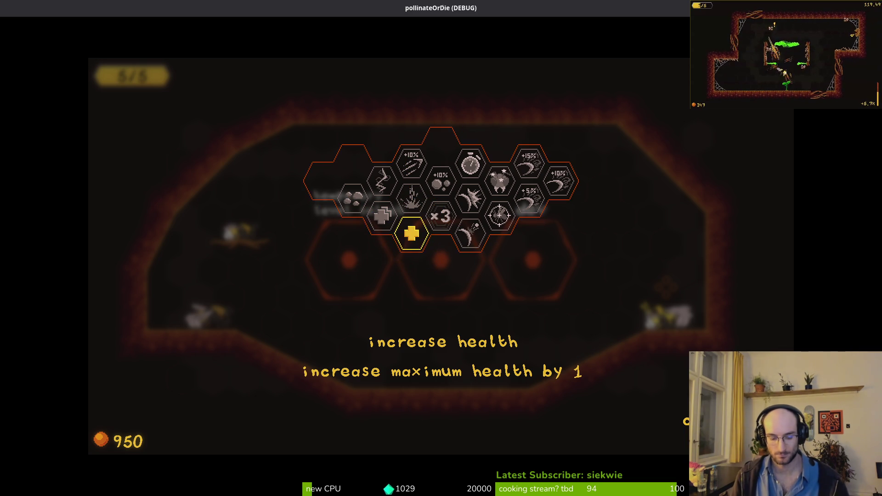
key(alt+Tab)
key(alt+Tab)
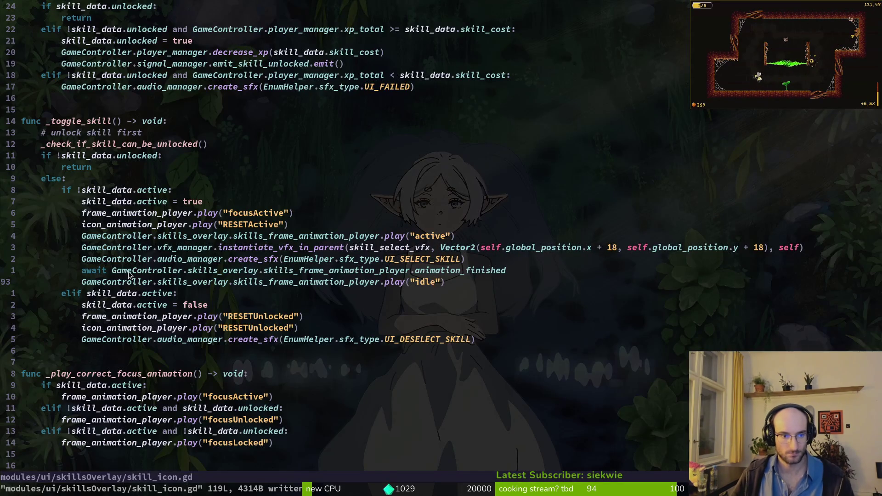
Delete the overlay's active/await/idle play lines from skill_icon.gd and save
key(d)
key(d)
key(d)
key(k)
key(k)
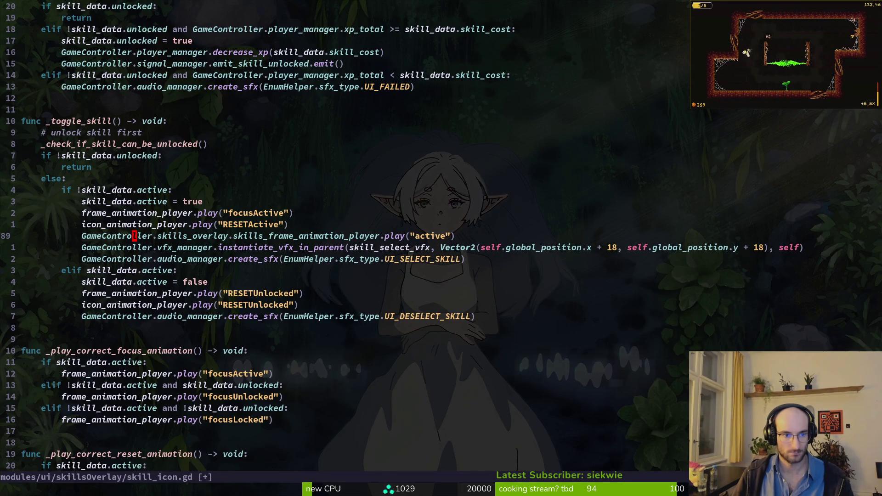
key(d)
key(d)
text(:w)
key(Return)
key(alt+Tab)
Set the overlay AnimationPlayer's "active" animation to Autoplay on Load
key(alt+F4)
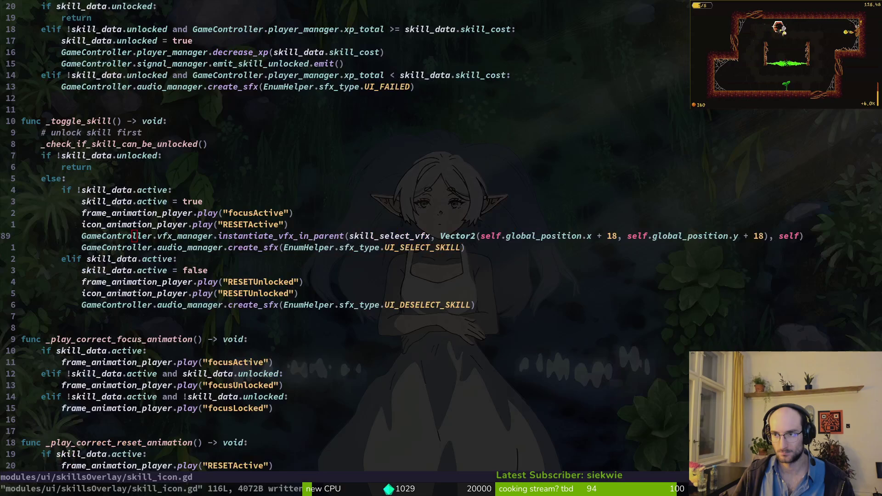
key(alt+Tab)
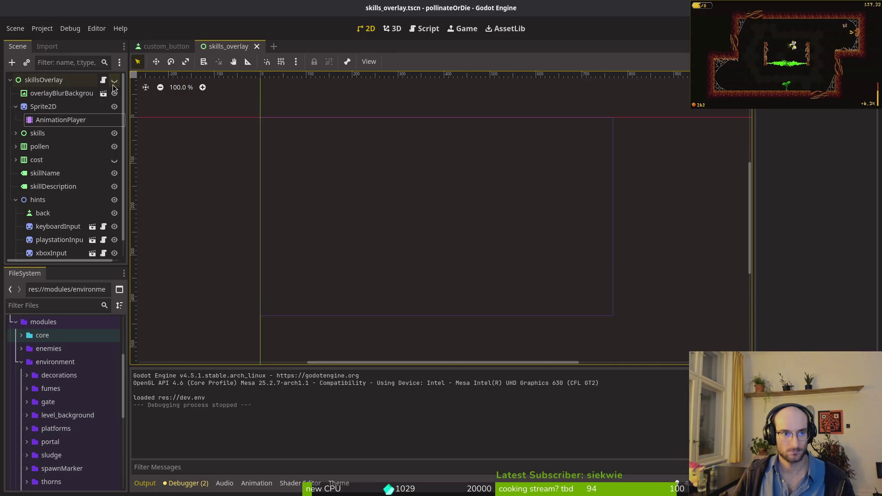
click(114, 80)
click(61, 120)
click(670, 376)
Save and run the game, check the skill tree, and reselect the overlay's AnimationPlayer
key(F5)
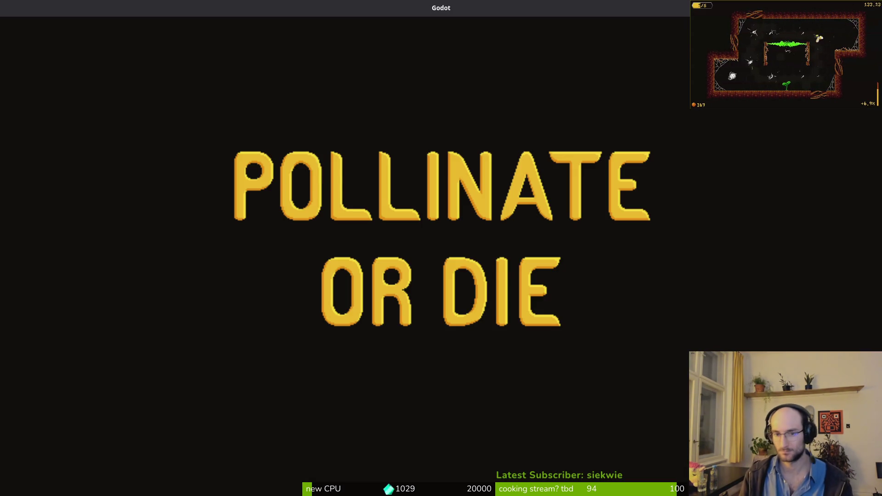
key(Return)
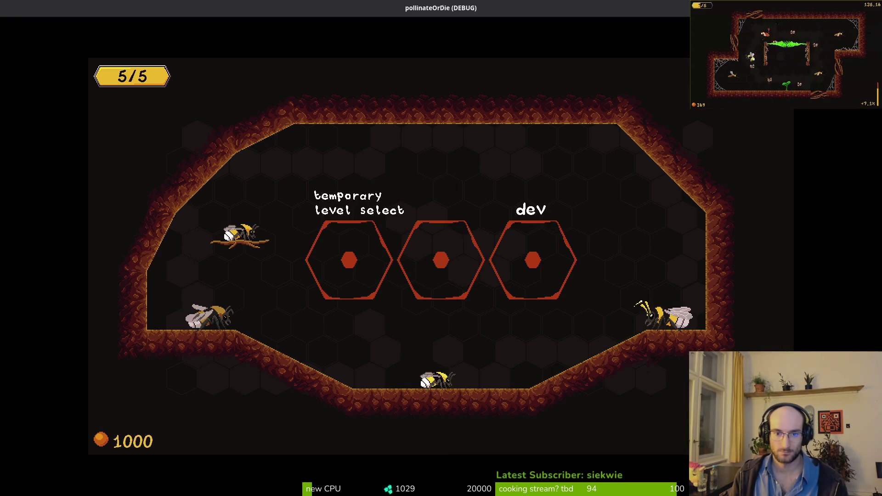
key(Tab)
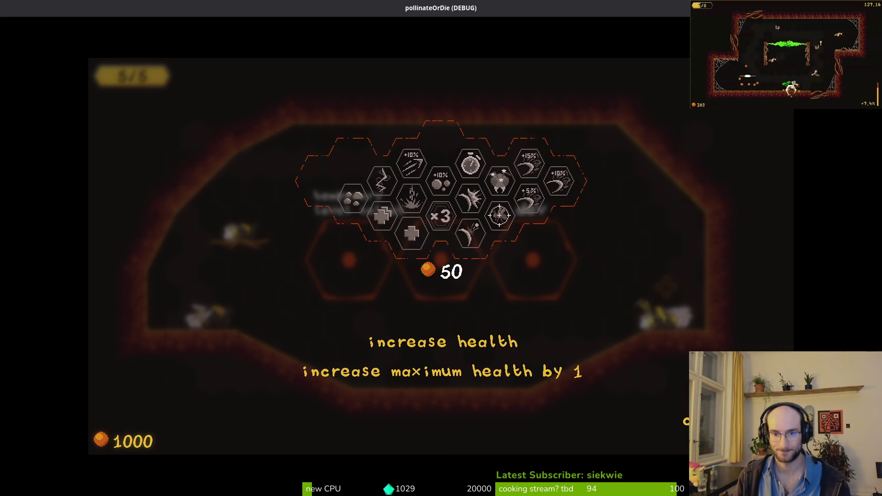
key(Tab)
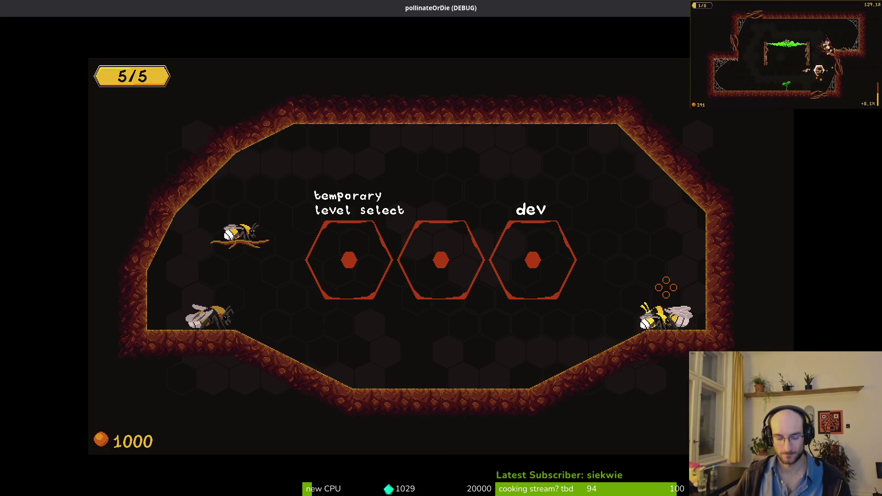
key(alt+Tab)
click(96, 78)
click(61, 135)
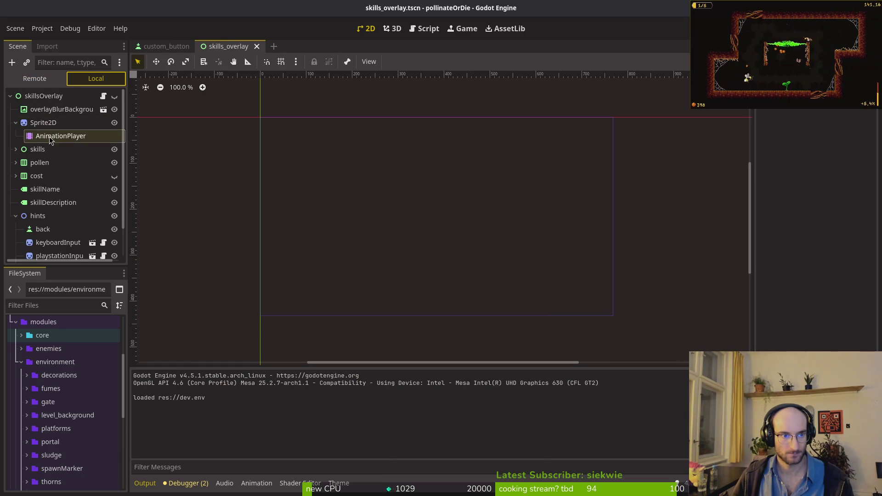
key(F5)
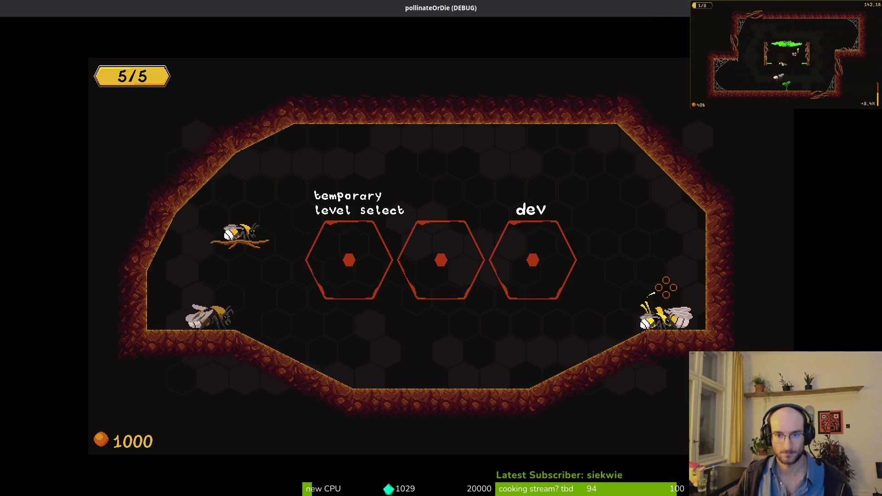
key(Tab)
key(Tab)
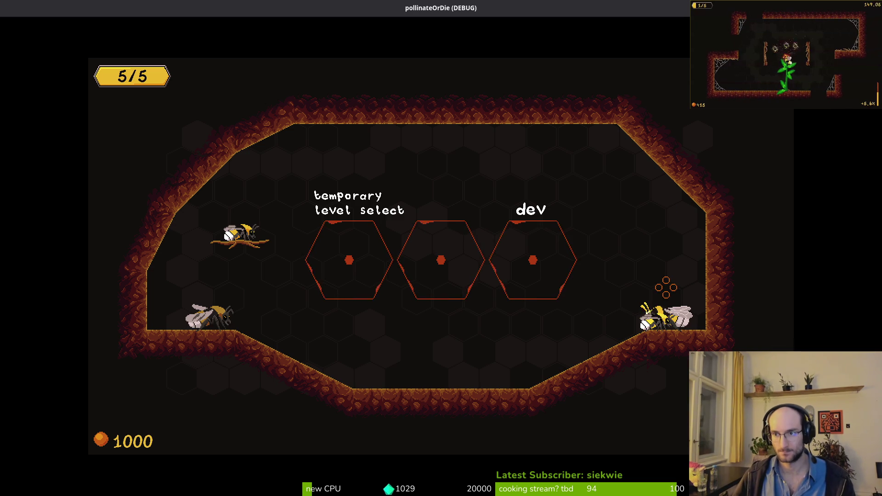
Restart the game, open the skill tree and move through the health upgrades
key(F8)
key(F5)
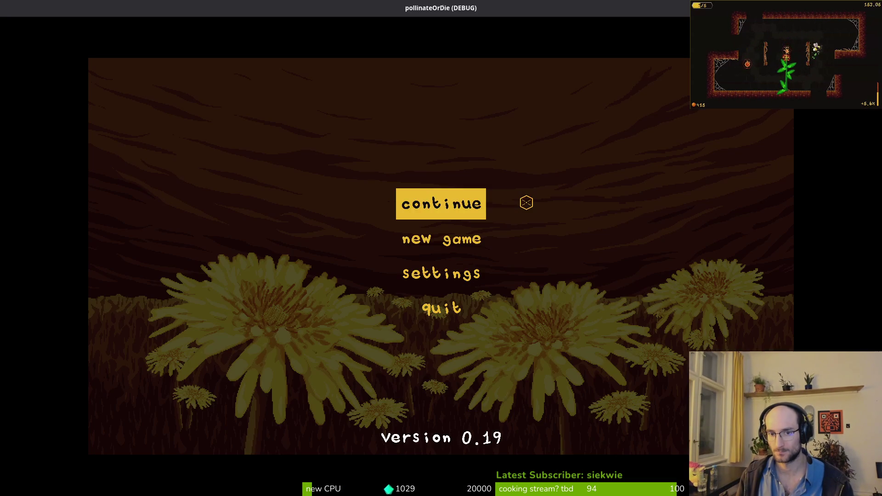
key(Return)
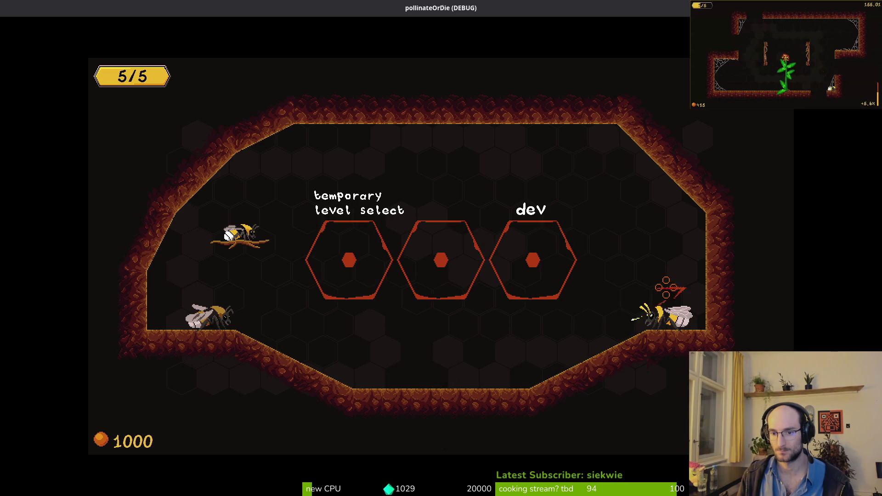
key(Tab)
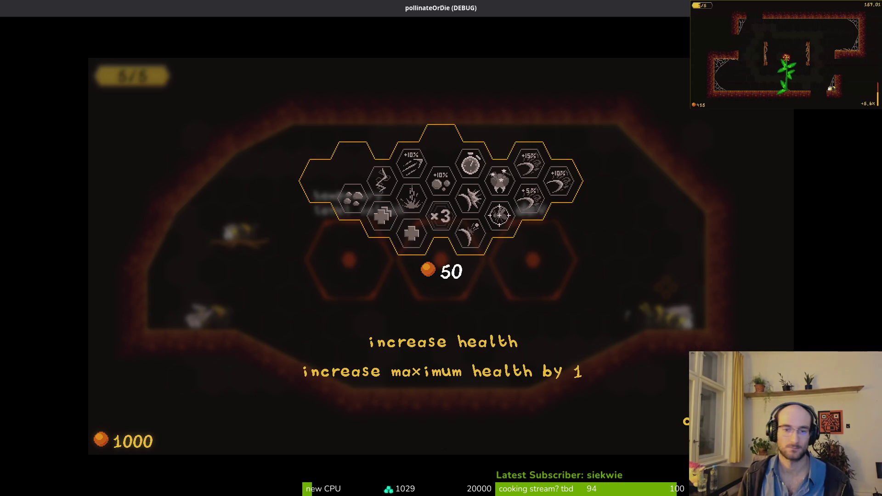
key(Right)
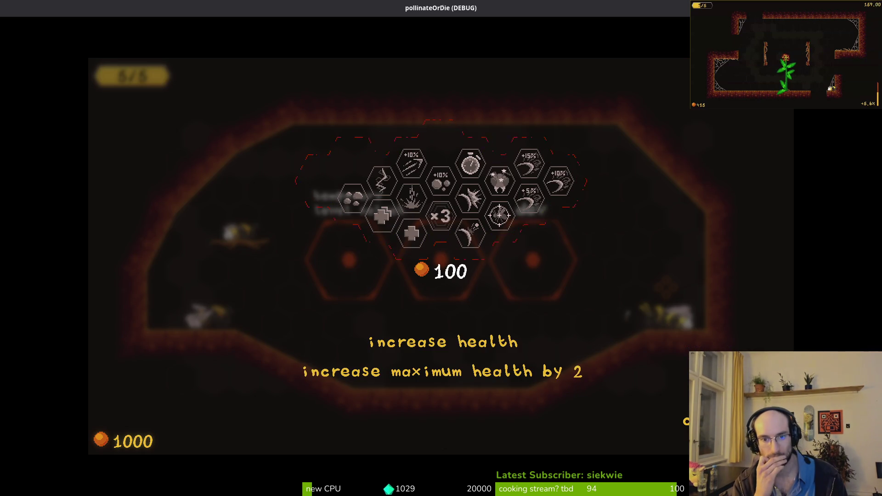
key(Right)
key(Right)
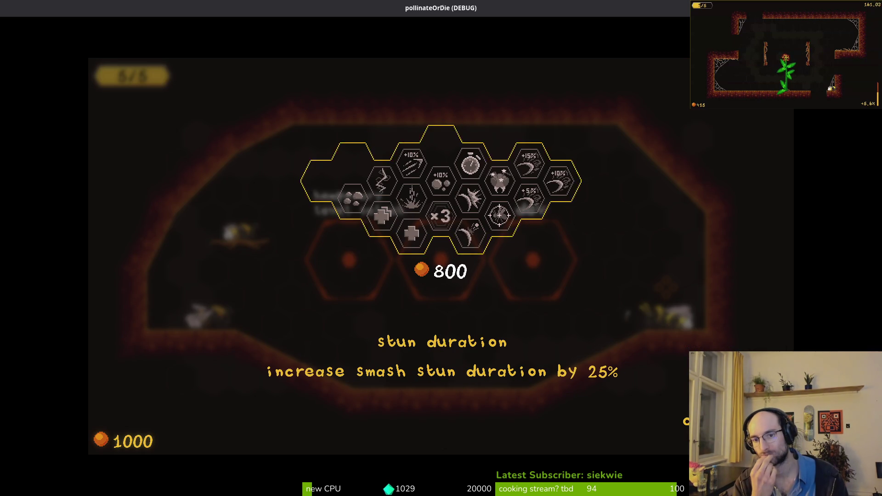
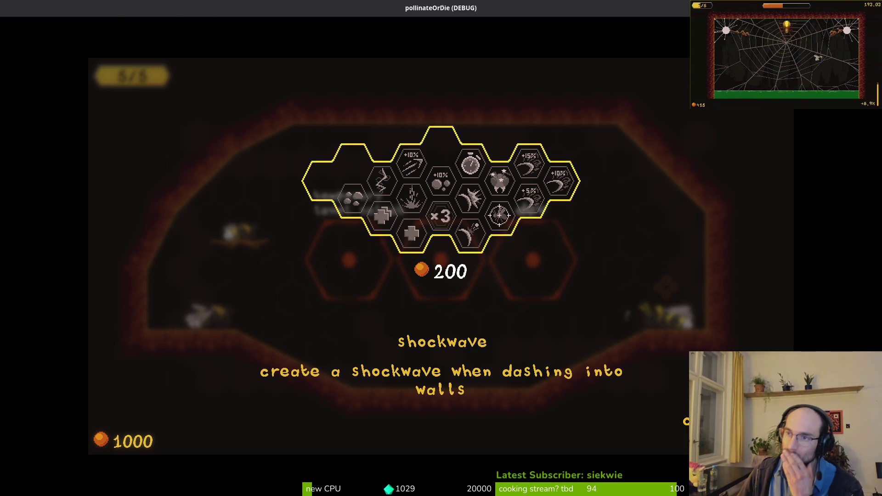
Stop the pollinateOrDie debug run and bring up the GitLab issues page in the browser
key(F8)
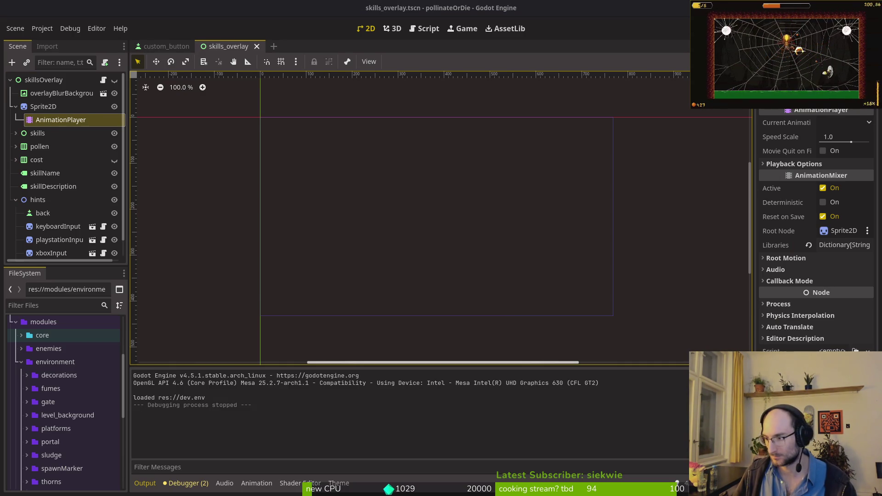
key(alt+Tab)
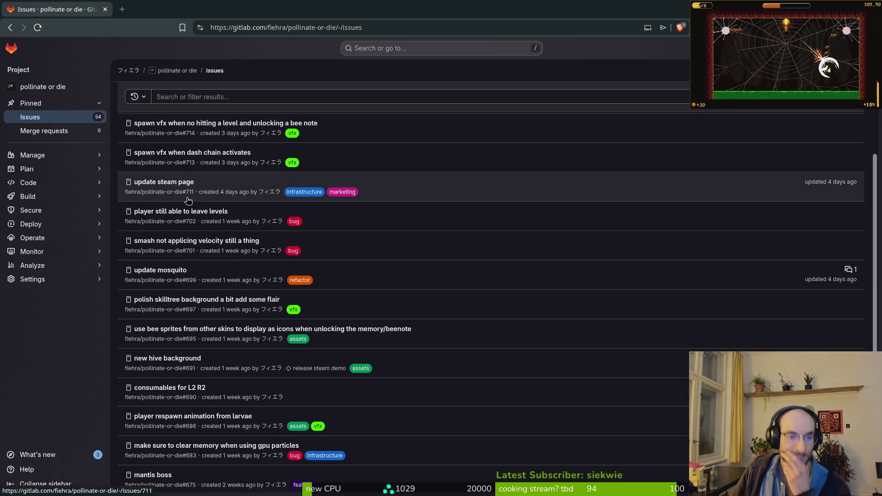
Scroll up to the newest issue, 'add a button select animation to overlay frame', then go to Aseprite
scroll(190, 241, up, 3)
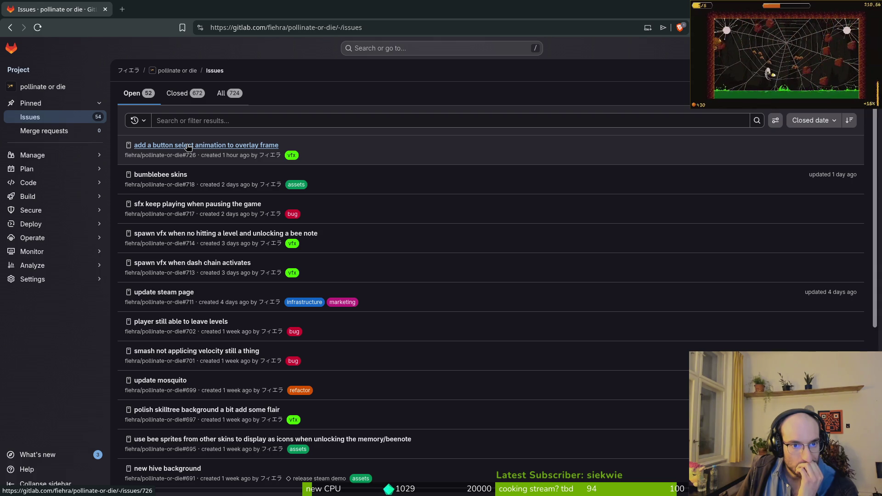
key(alt+Tab)
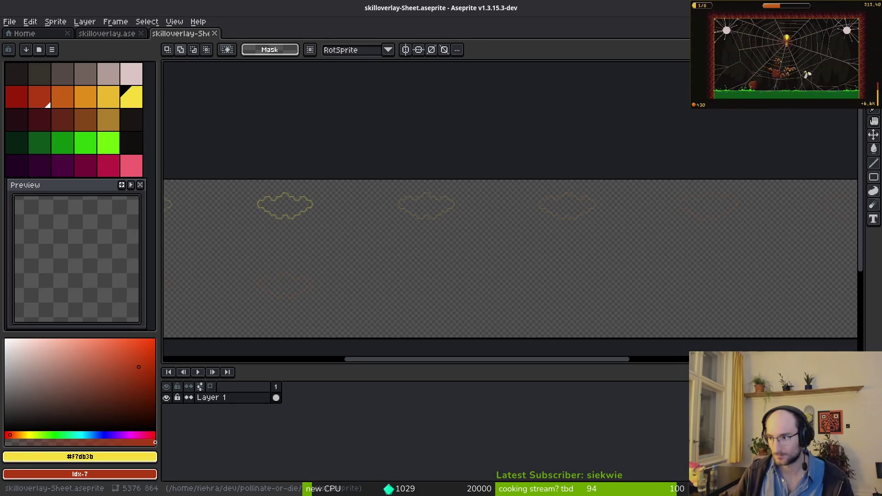
Close both skilloverlay sheet documents and open overlay_item_frame.aseprite from Recent files
click(140, 33)
click(138, 33)
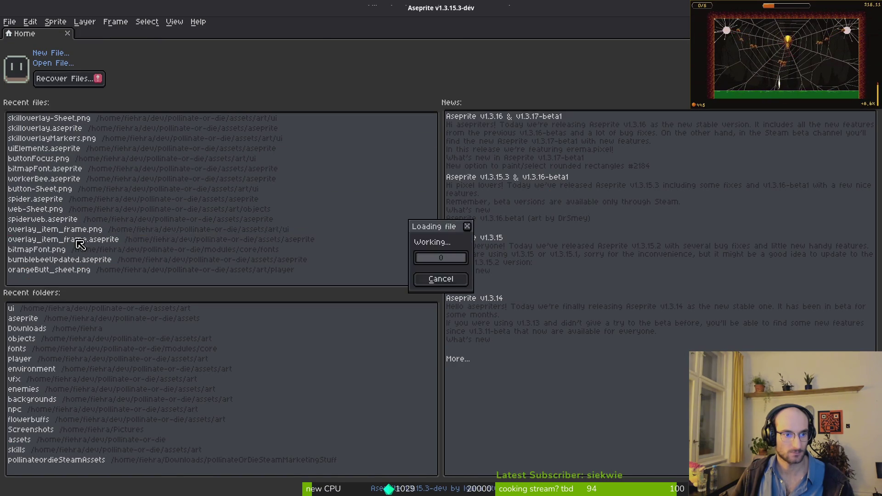
click(70, 238)
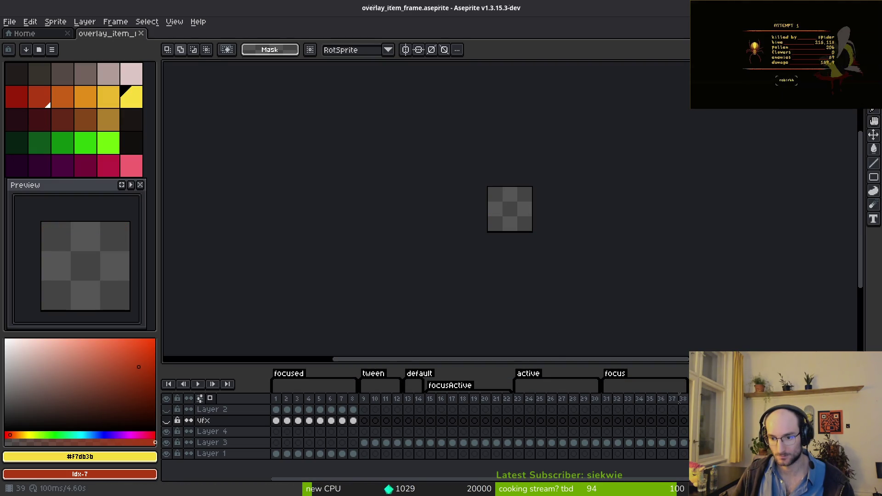
On Layer 3, pick the border's red and bucket-fill the frame interior with it
key(i)
scroll(541, 234, up, 4)
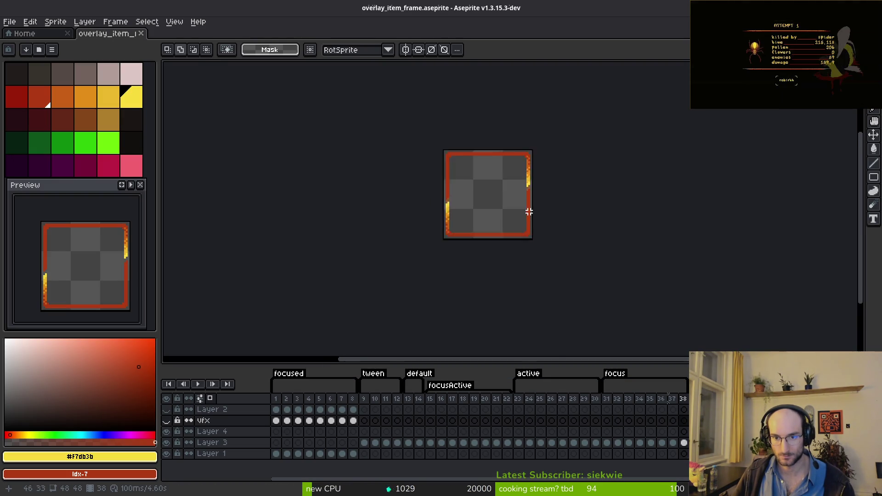
click(211, 442)
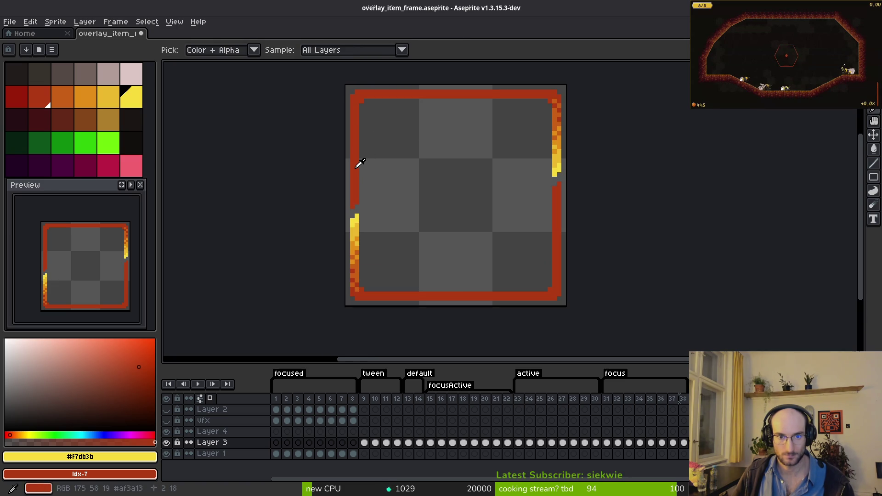
alt+click(365, 164)
scroll(384, 208, up, 3)
key(f)
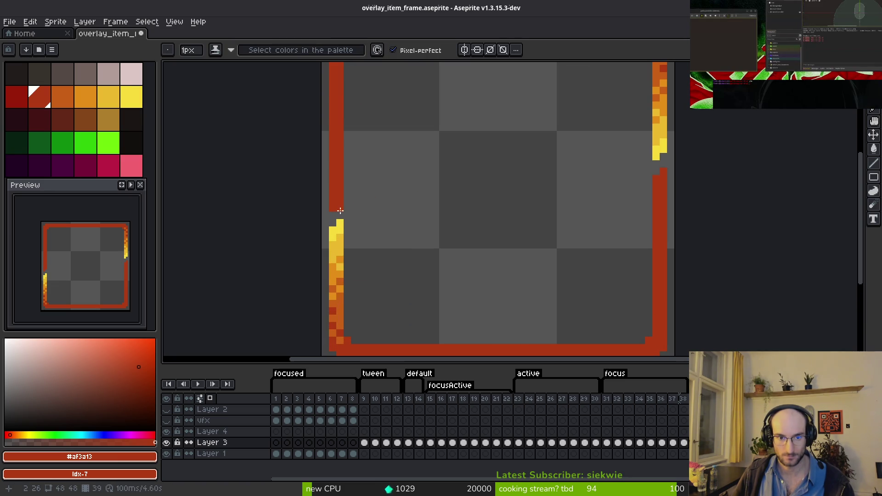
key(g)
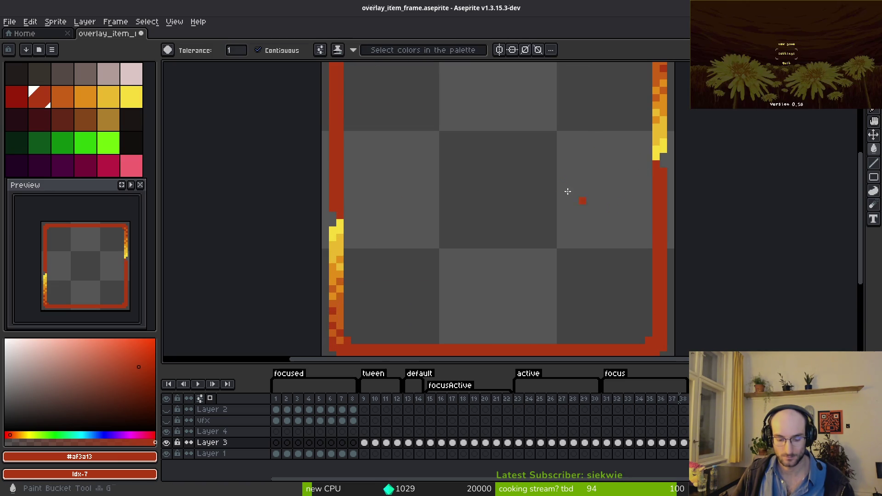
click(583, 199)
scroll(542, 192, down, 2)
scroll(541, 191, up, 3)
Erase a jagged transparent crack across the middle of the red fill and recentre the sprite
key(f)
scroll(376, 210, up, 1)
key(e)
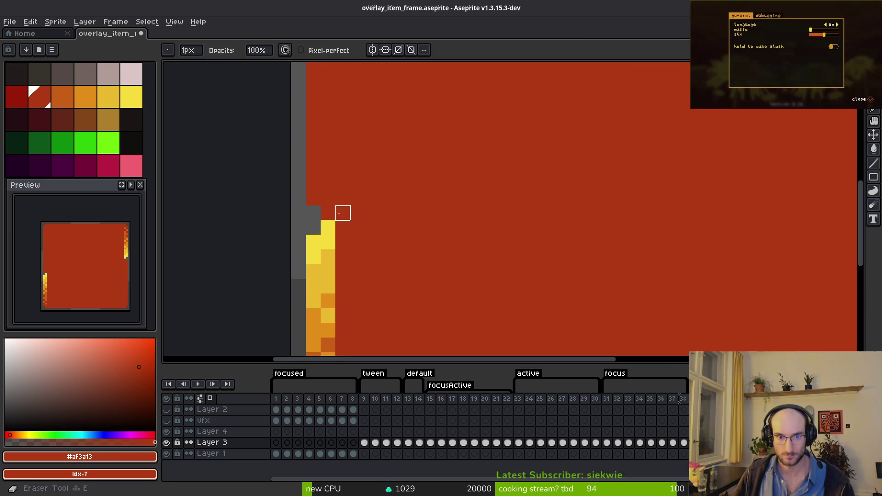
key(ctrl+z)
scroll(462, 198, down, 3)
key(ctrl+y)
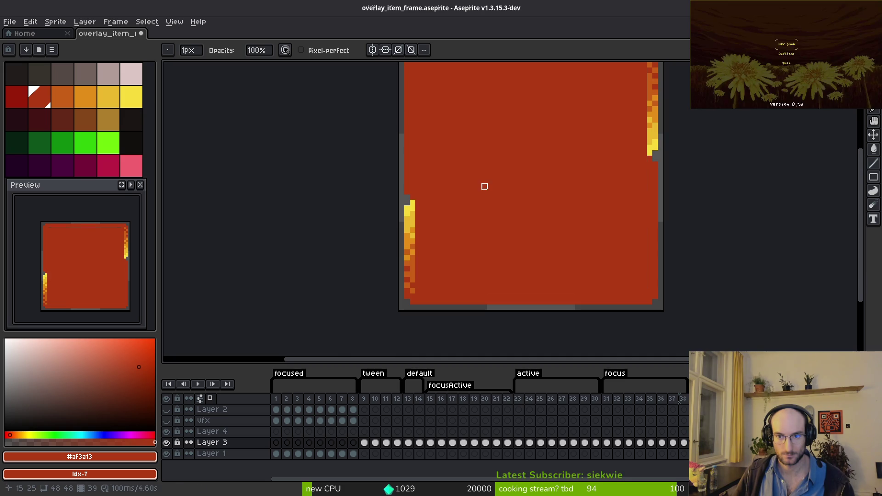
scroll(652, 160, up, 3)
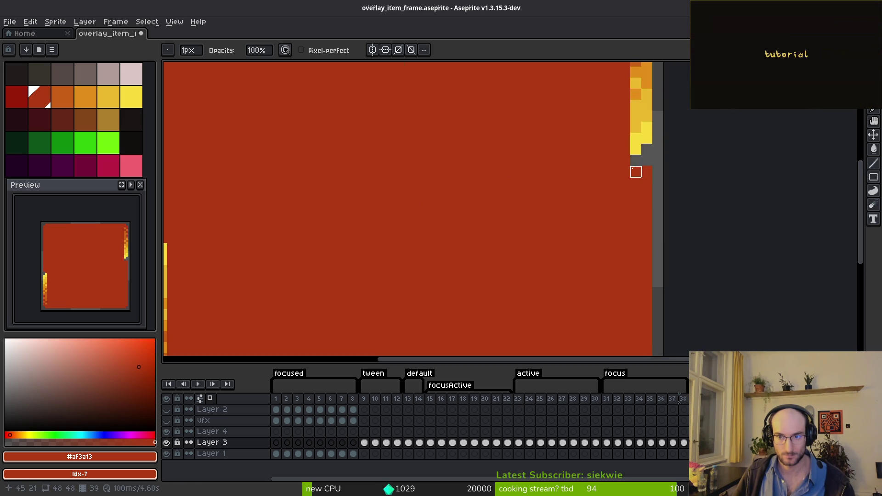
mouse_move(581, 193)
mouse_down()
mouse_move(502, 197)
mouse_move(590, 175)
mouse_move(395, 210)
mouse_up()
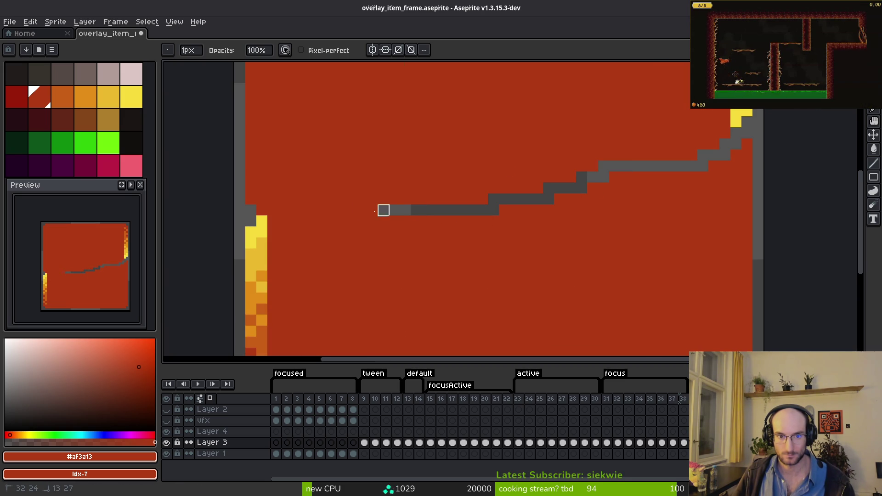
mouse_move(294, 199)
mouse_down()
mouse_move(273, 207)
mouse_move(350, 189)
mouse_move(538, 188)
mouse_up()
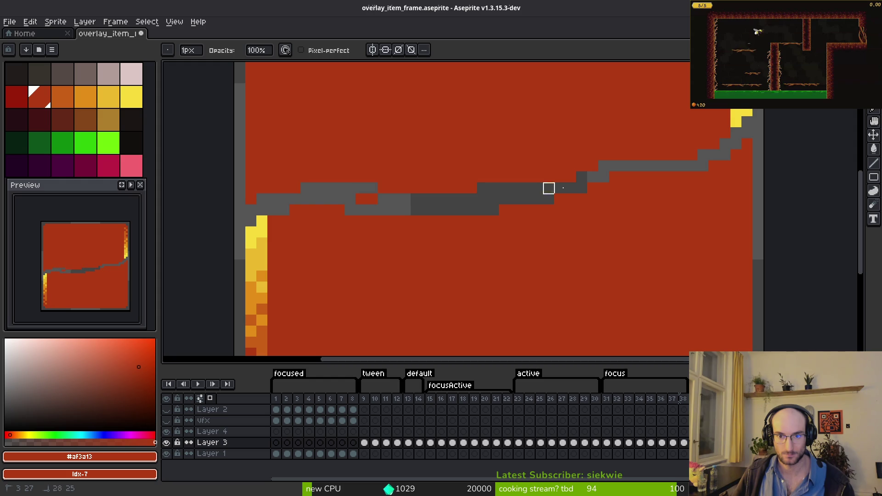
scroll(692, 156, down, 4)
scroll(608, 209, up, 2)
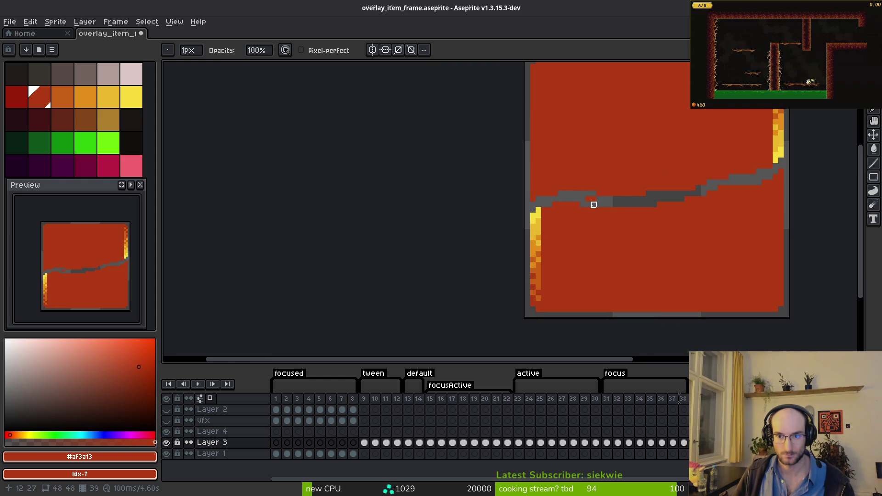
scroll(583, 202, down, 1)
key(alt)
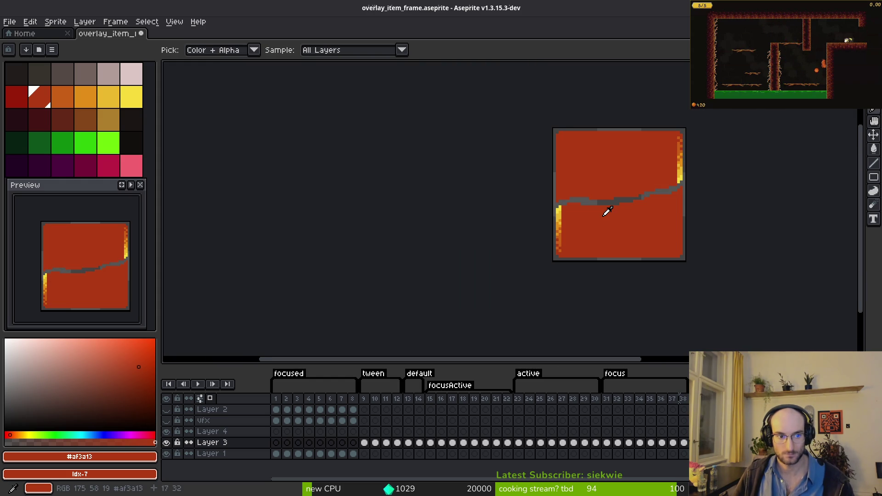
drag(603, 209, 576, 216)
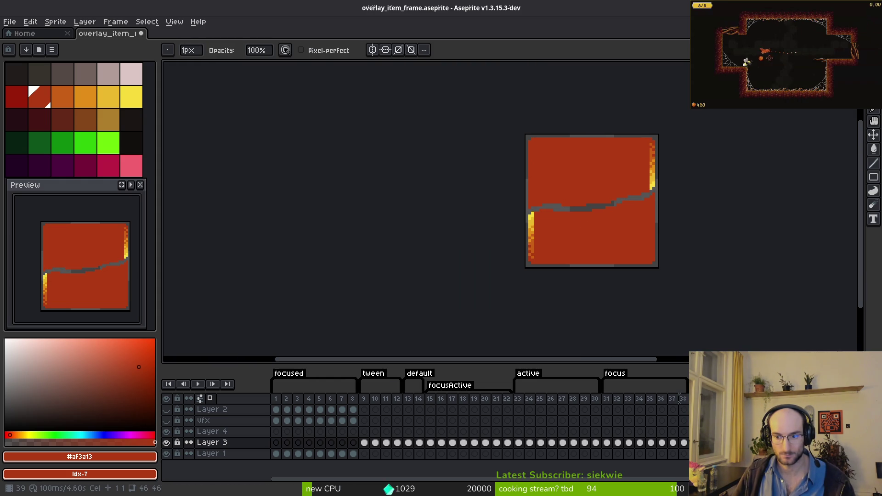
mouse_move(561, 220)
mouse_down()
mouse_move(491, 225)
mouse_move(484, 191)
mouse_up()
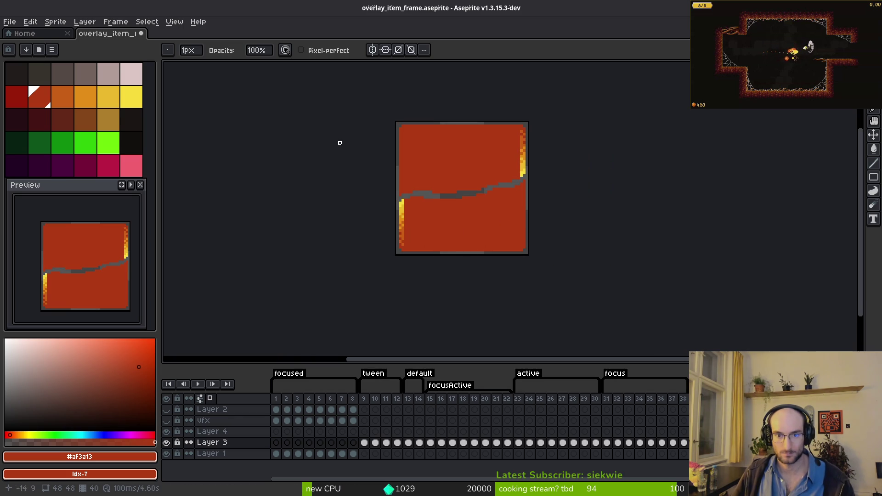
Bucket-fill the upper and lower halves of the cracked frame with golden yellow swatch idx-10
click(108, 96)
key(g)
scroll(403, 145, up, 2)
click(487, 193)
click(567, 291)
scroll(542, 280, down, 4)
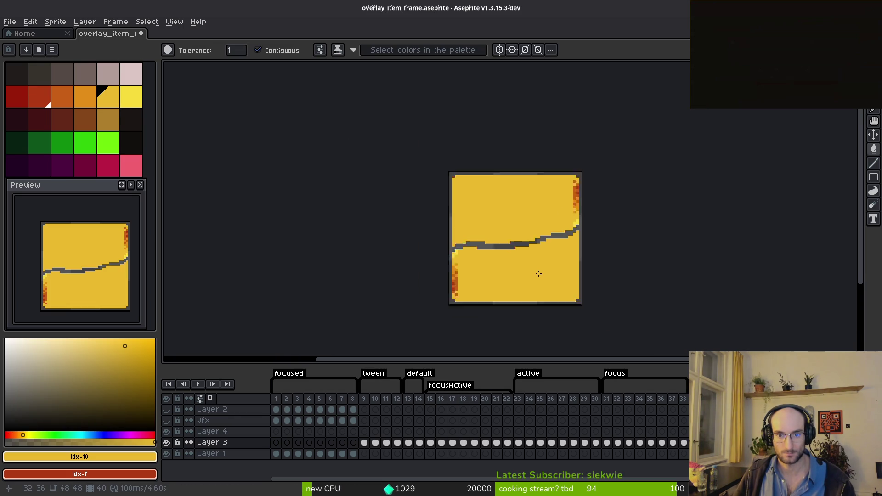
drag(539, 274, 497, 266)
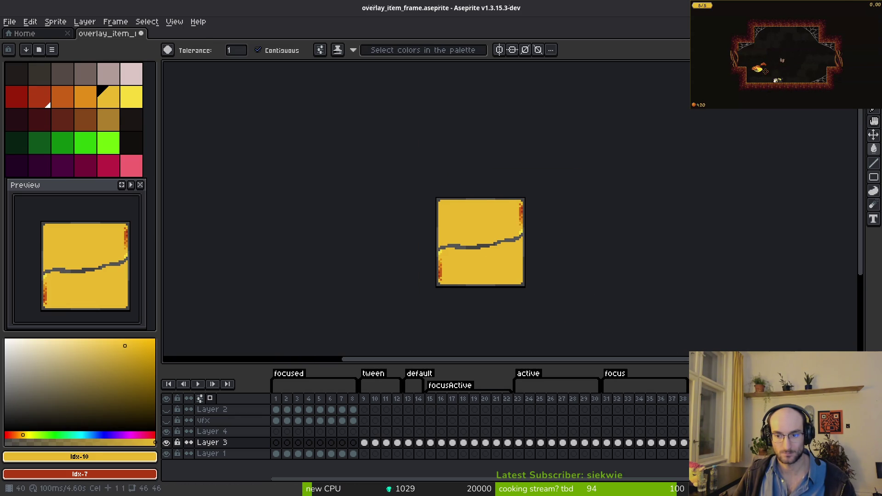
key(ctrl+z)
key(ctrl+z)
key(ctrl+y)
key(ctrl+y)
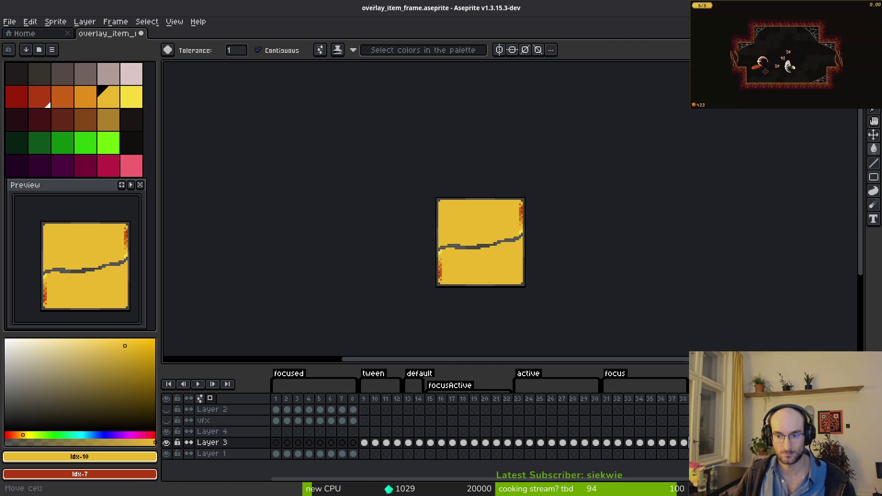
Step through frames, inspect Layer 4's red cel at frame 37, then return to Layer 3
key(End)
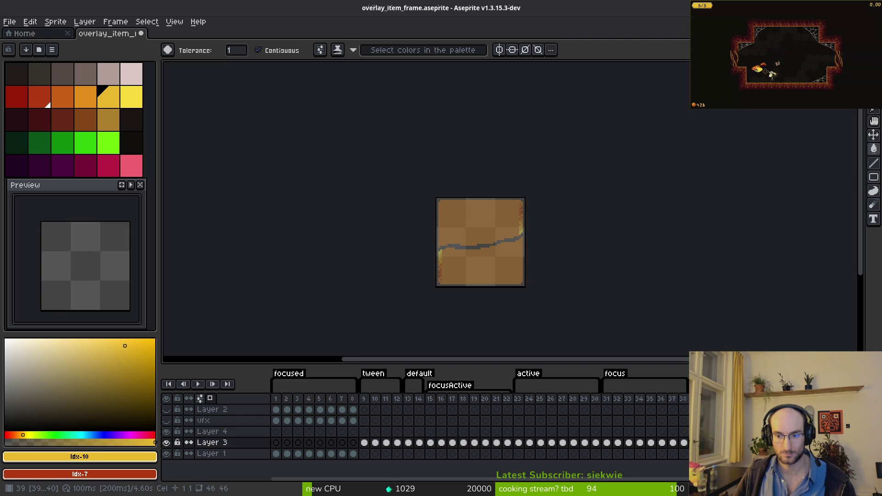
key(Left)
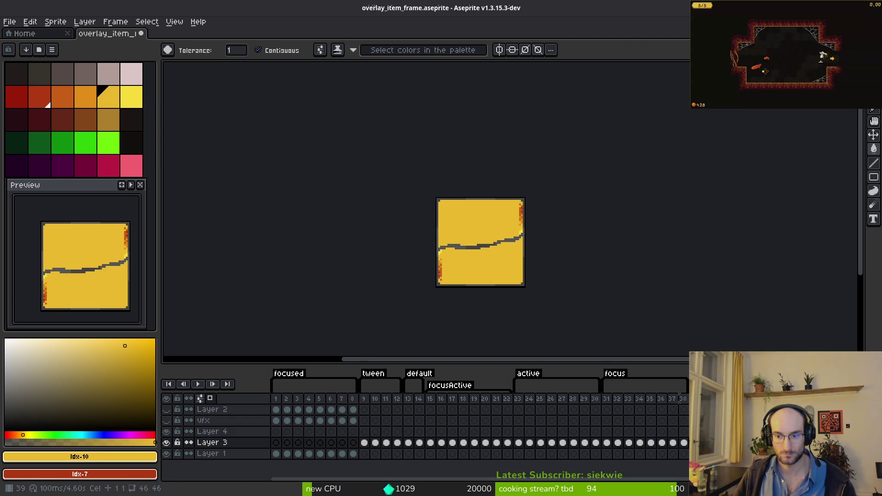
click(672, 431)
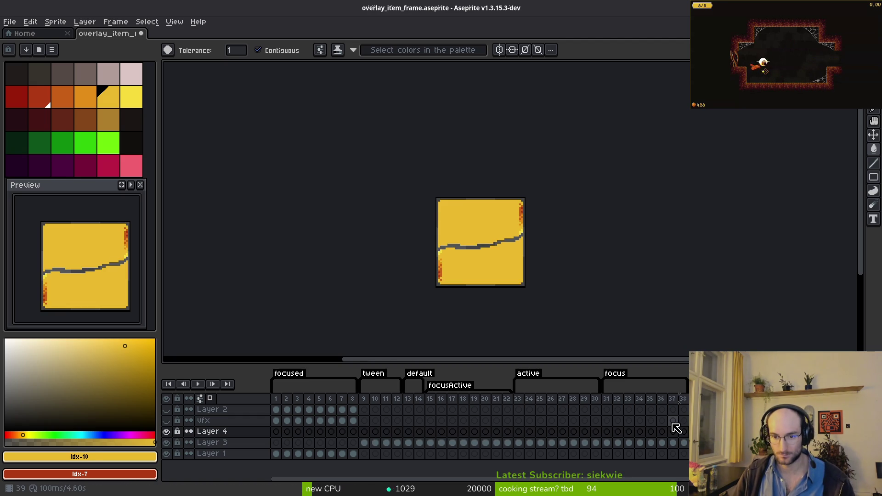
key(i)
key(Right)
key(Left)
key(Right)
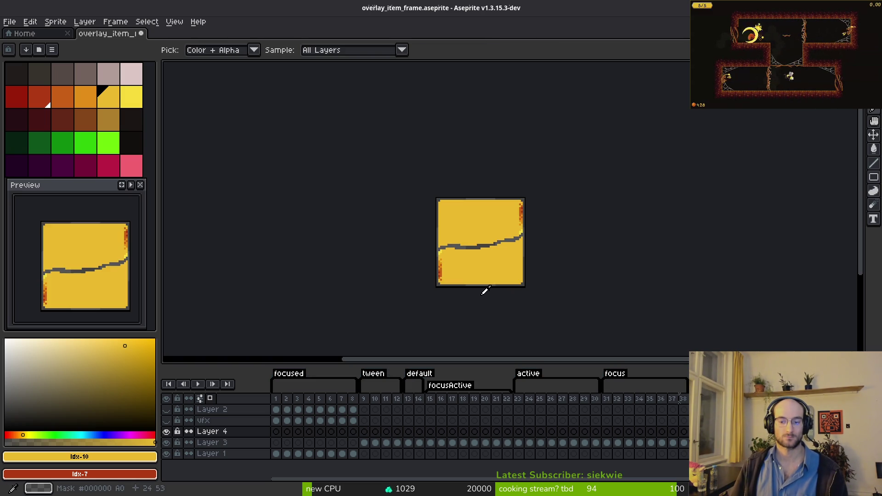
key(w)
scroll(525, 244, up, 3)
scroll(485, 255, down, 3)
scroll(459, 267, up, 4)
scroll(457, 272, down, 1)
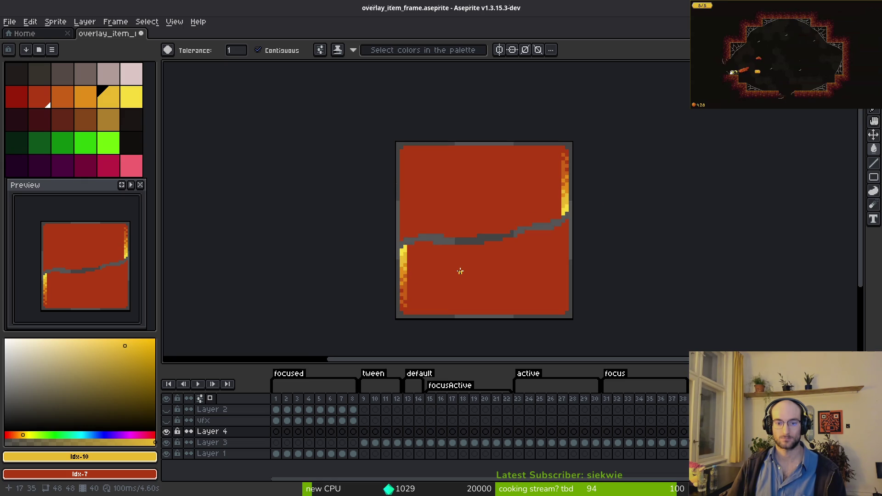
key(alt+Down)
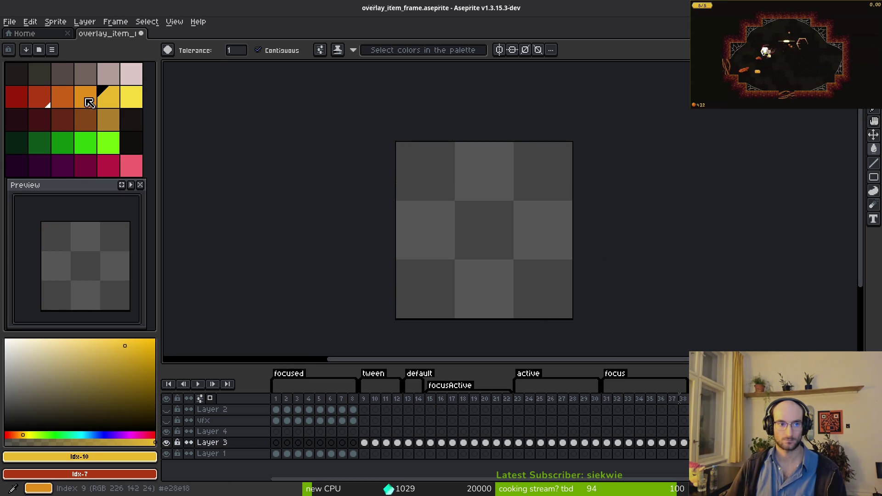
Fill the empty cel bright yellow and erase its top-left corner, left edge and top edge
click(132, 96)
click(474, 228)
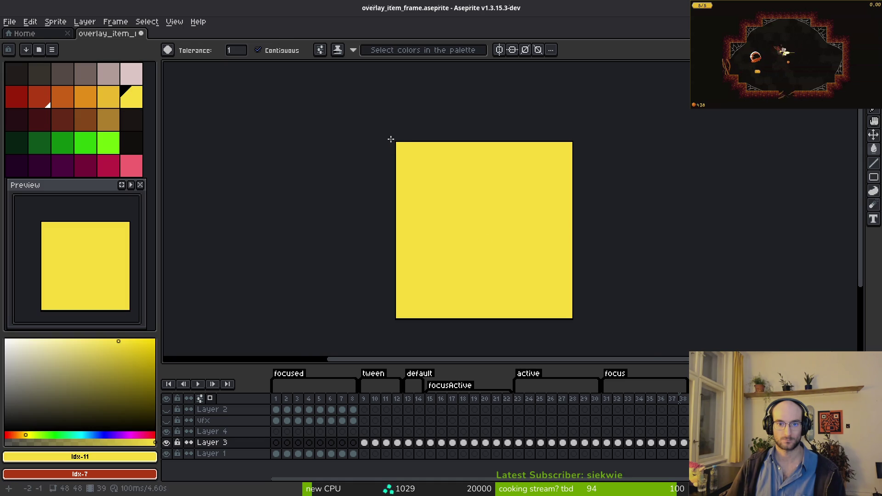
key(e)
scroll(399, 147, up, 1)
click(399, 141)
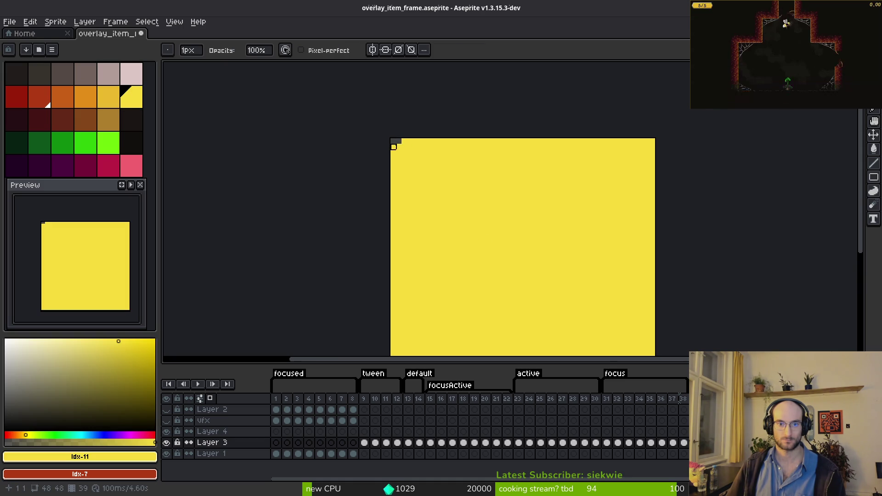
drag(394, 147, 382, 229)
drag(399, 136, 719, 131)
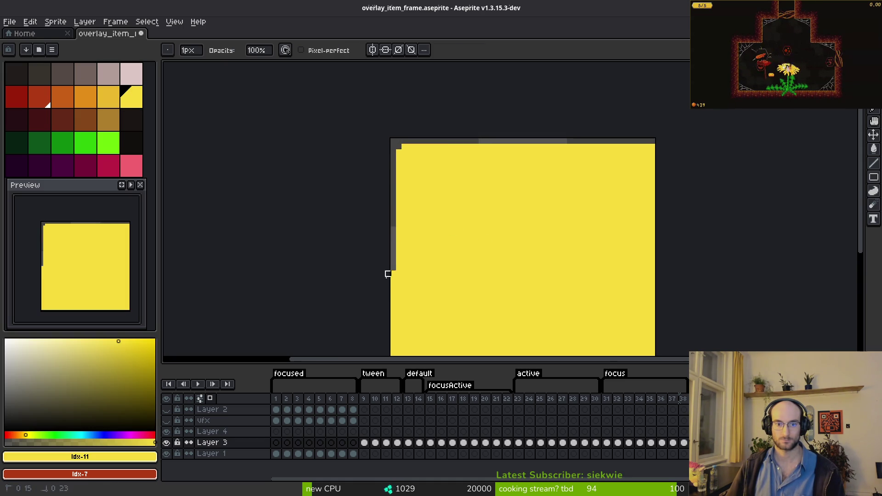
Extend the erased strip down the left edge and clear the sprite's bottom row of yellow
scroll(387, 266, down, 5)
scroll(351, 279, right, 1)
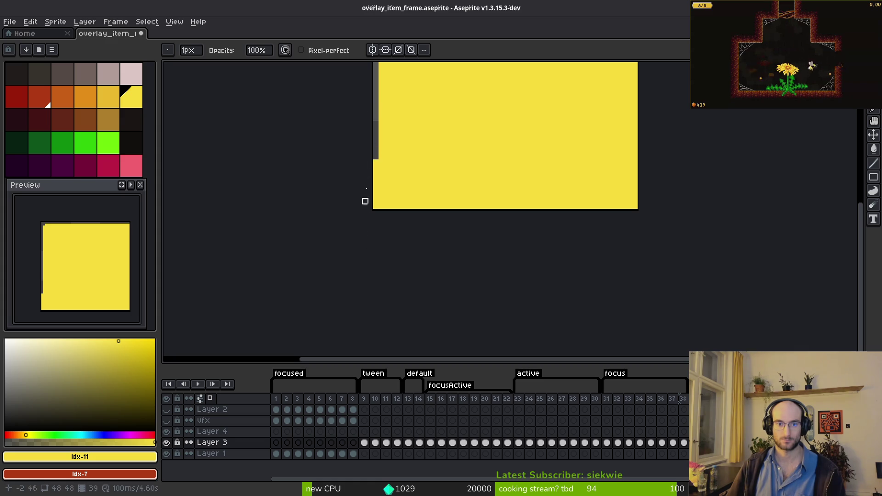
drag(376, 167, 376, 205)
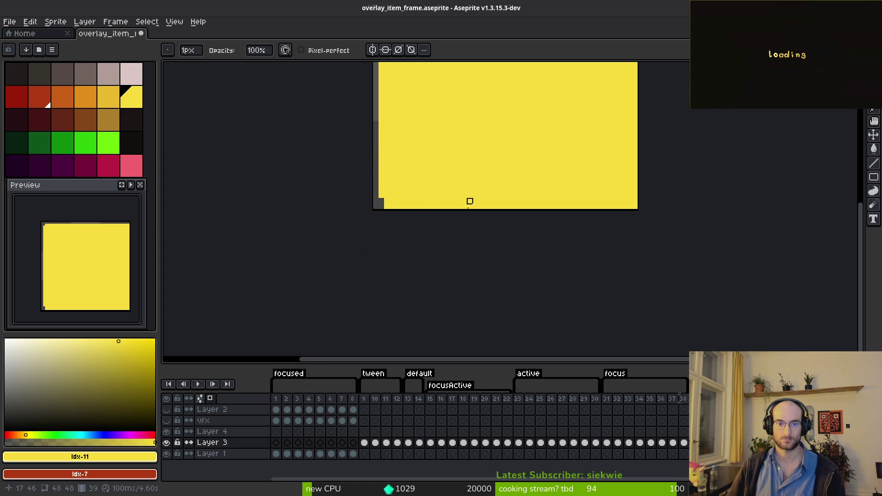
scroll(469, 196, up, 4)
drag(260, 219, 735, 219)
scroll(214, 234, right, 5)
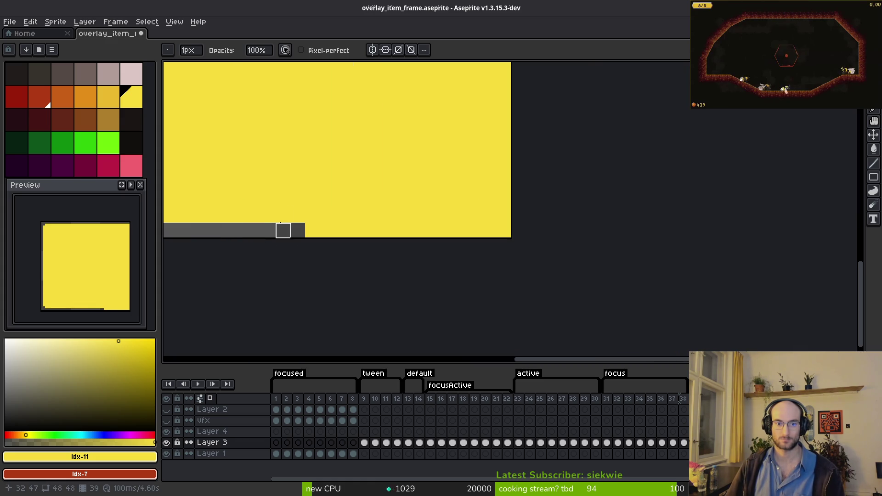
drag(268, 231, 518, 216)
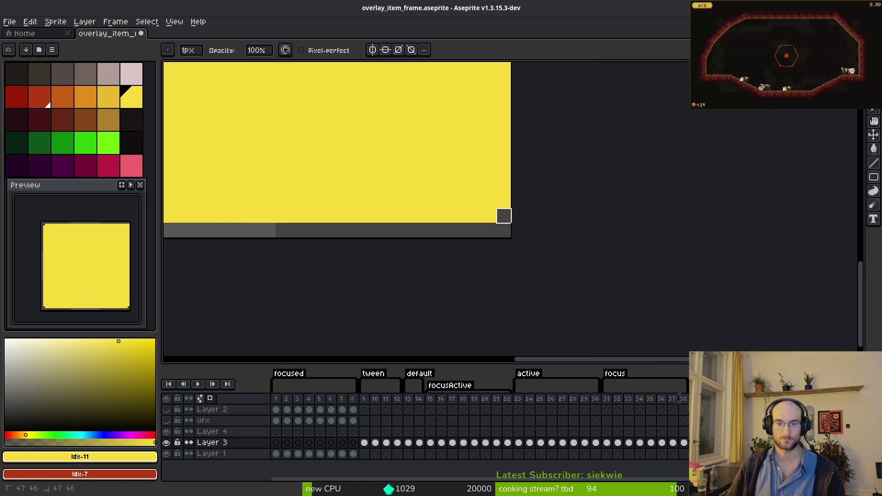
Erase the yellow along the sprite's right-edge columns, undoing one misplaced stroke
drag(503, 127, 489, 172)
key(ctrl+z)
drag(504, 69, 504, 208)
scroll(536, 214, up, 3)
scroll(535, 215, up, 5)
mouse_move(504, 66)
mouse_down()
mouse_move(491, 294)
mouse_move(488, 282)
mouse_up()
scroll(542, 298, up, 5)
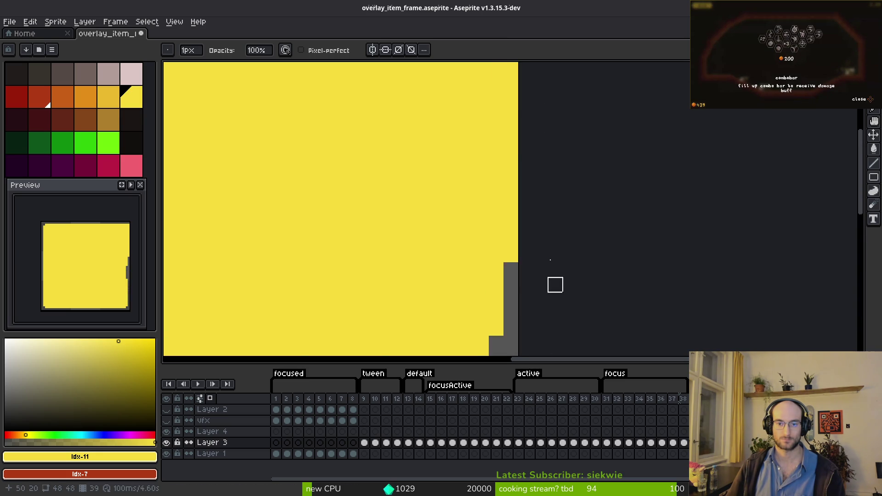
scroll(555, 314, down, 2)
drag(517, 159, 516, 256)
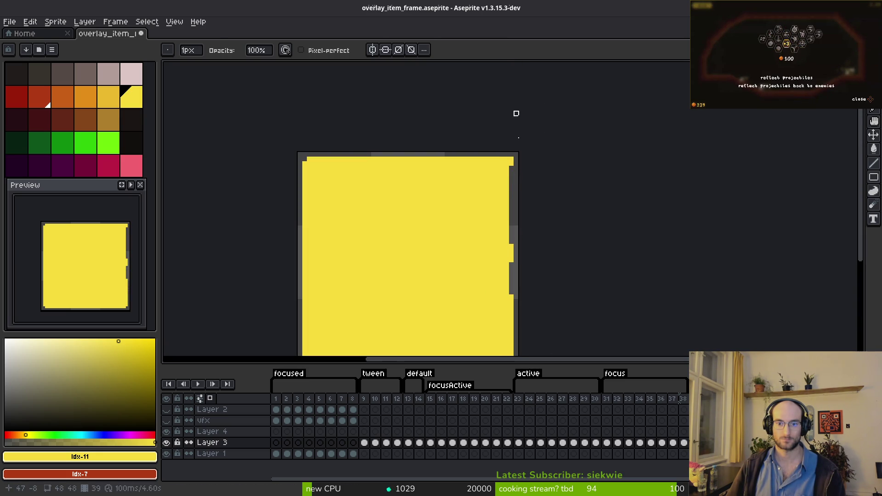
Repaint part of the right edge yellow, save the sprite, and touch up a few pixels
key(b)
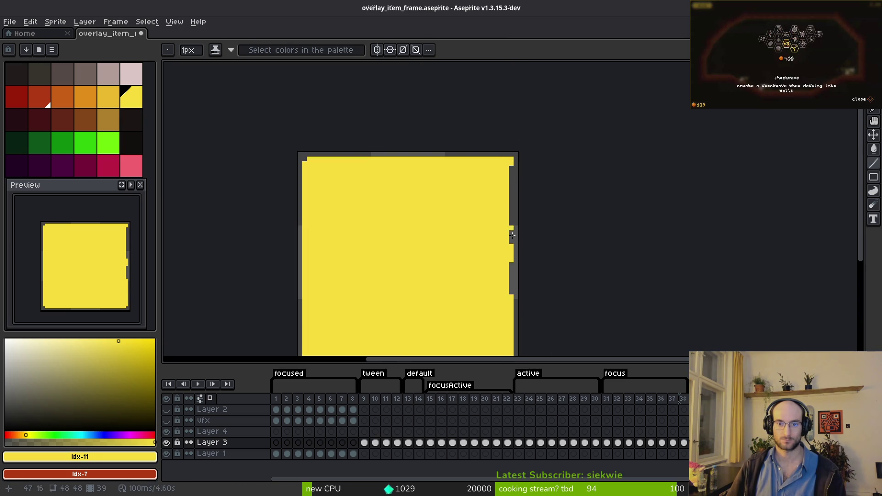
drag(511, 299, 515, 159)
key(e)
scroll(518, 171, up, 1)
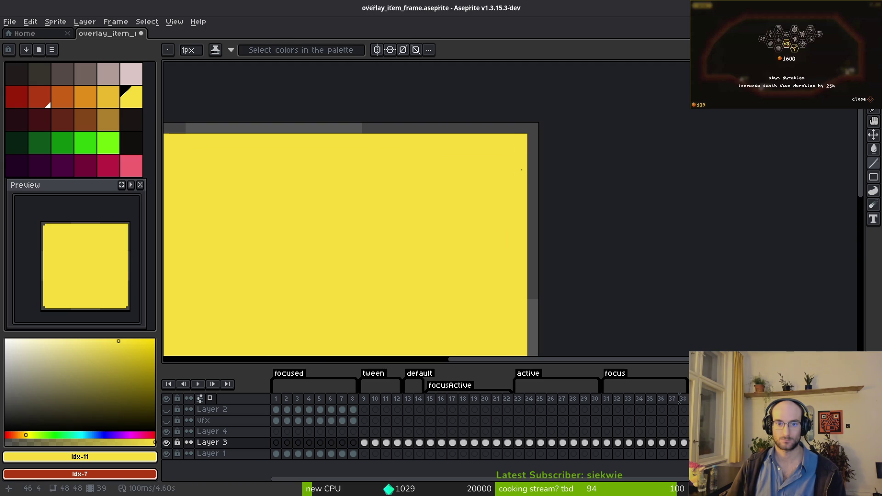
scroll(522, 133, down, 3)
key(ctrl+s)
key(i)
key(e)
drag(492, 202, 495, 232)
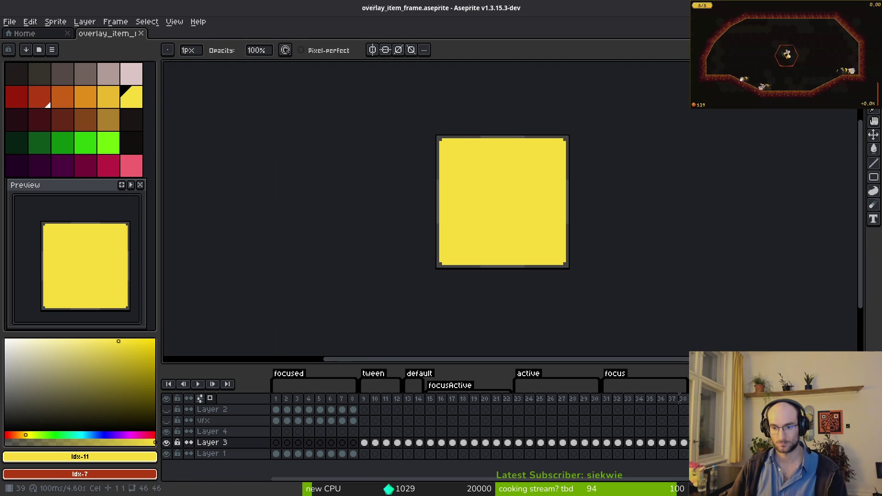
click(616, 327)
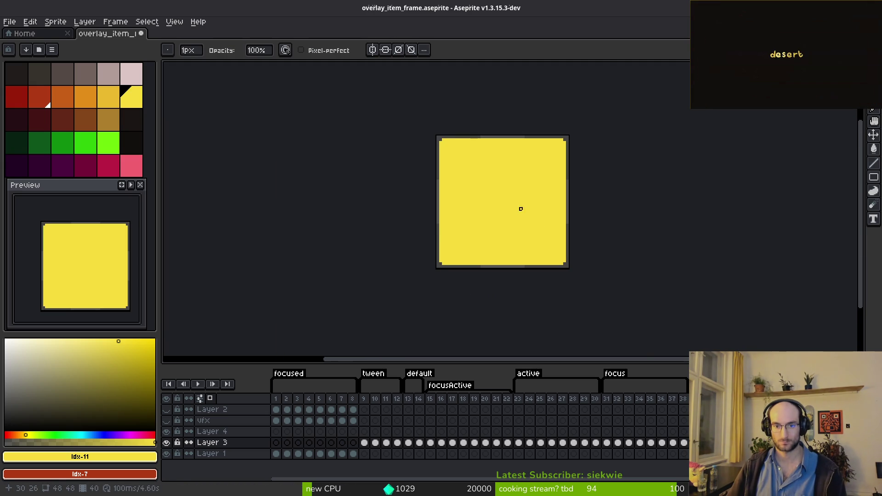
scroll(472, 197, up, 1)
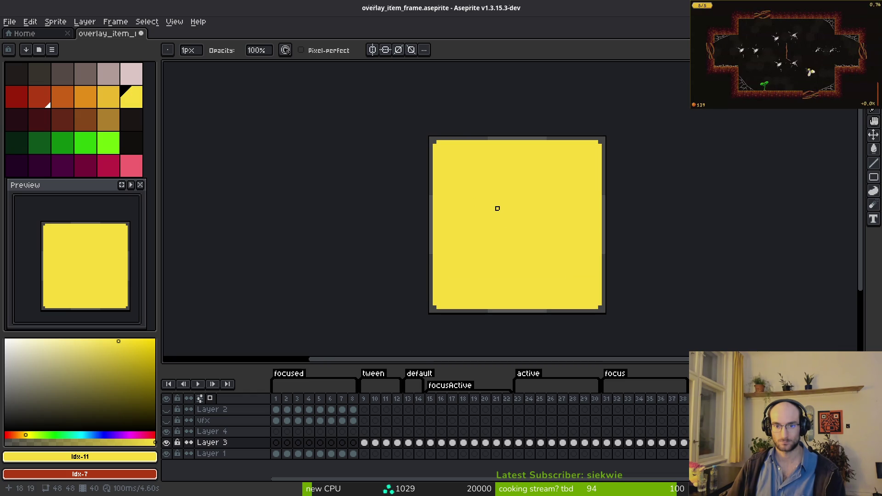
scroll(482, 200, up, 1)
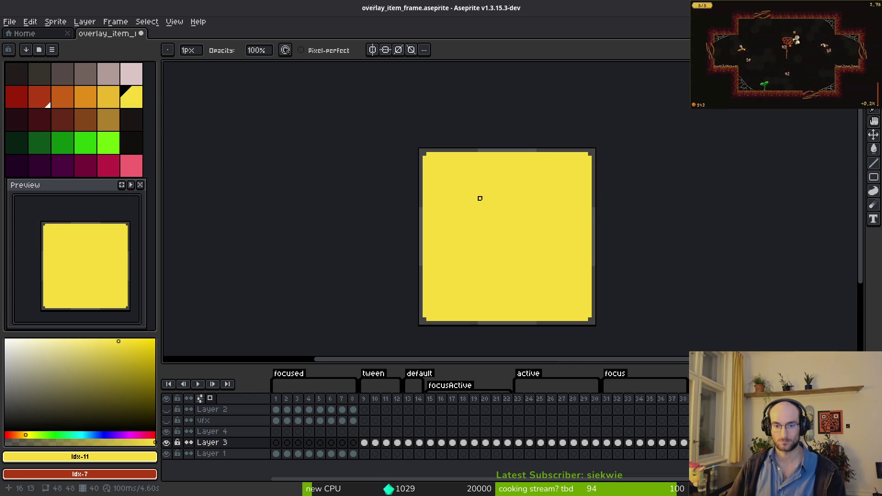
Compare against the red-border frame and play the animation to preview the frame glow
key(i)
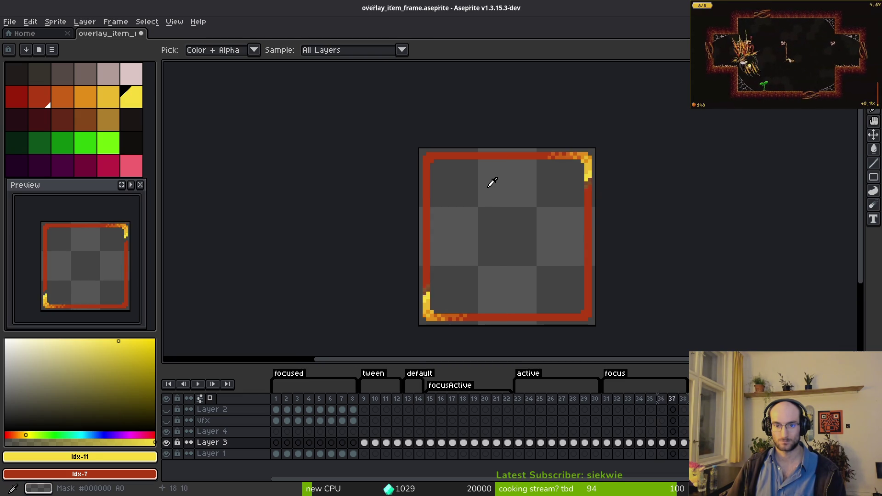
key(Left)
key(Right)
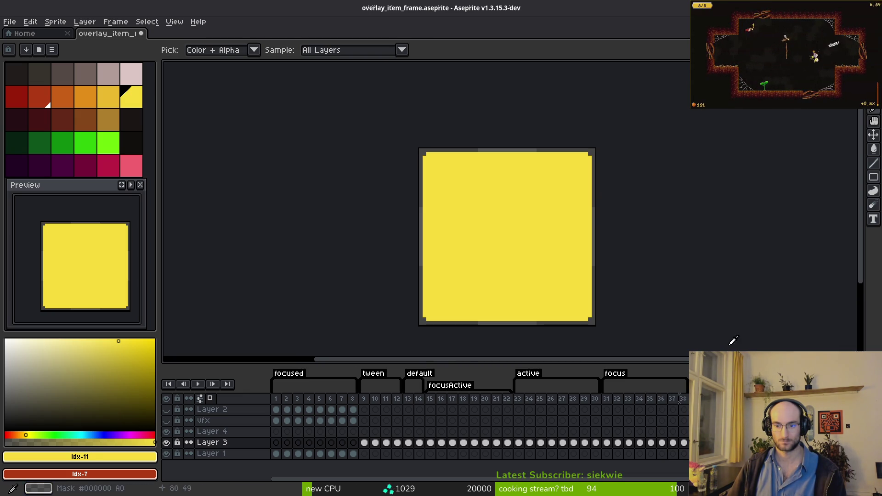
key(Return)
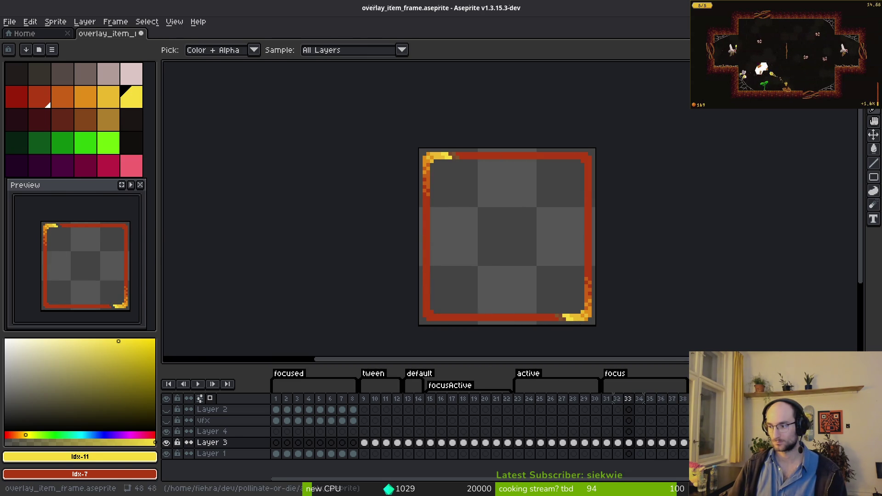
Switch to the code editor and start a project file search
key(alt+Tab)
key(space)
key(f)
key(f)
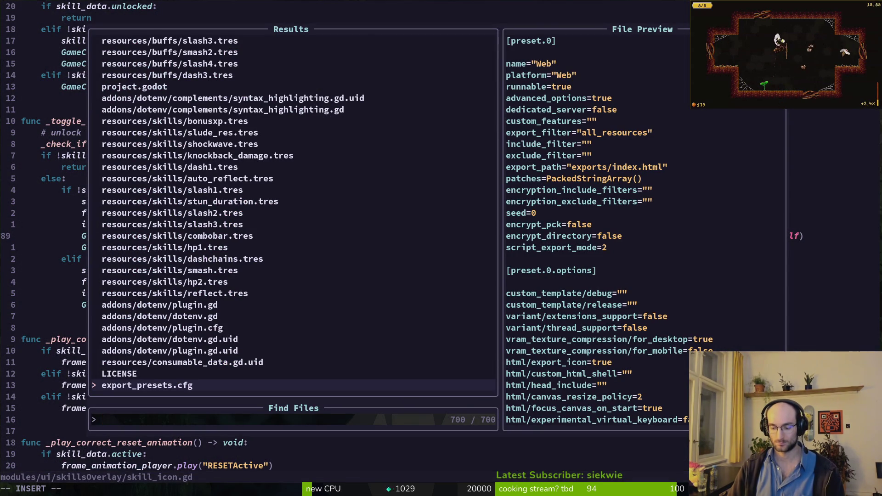
Search 'frame' to open list_item_frame.gd and save it with :w
text(overfra)
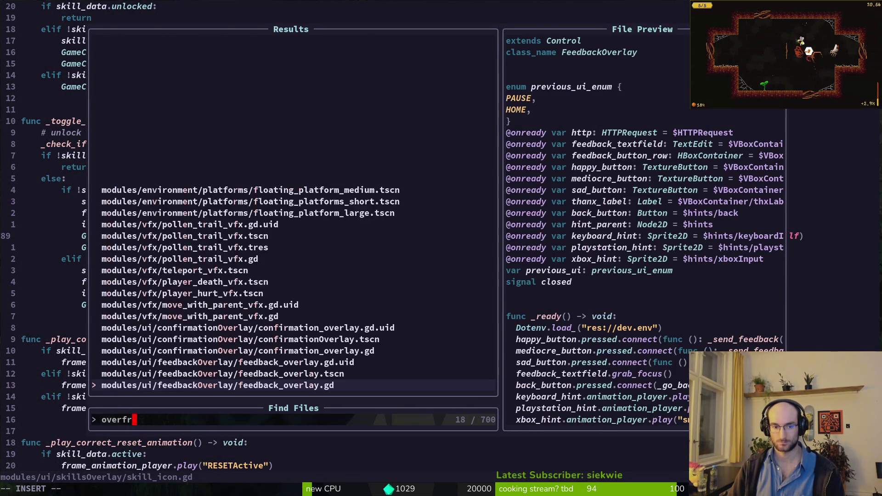
key(Up)
key(Up)
key(Up)
key(BackSpace)
key(BackSpace)
key(BackSpace)
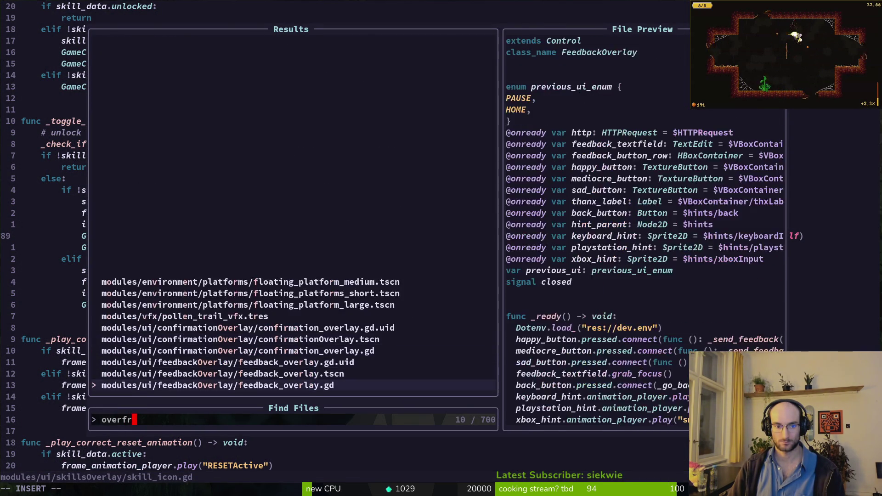
text(frame)
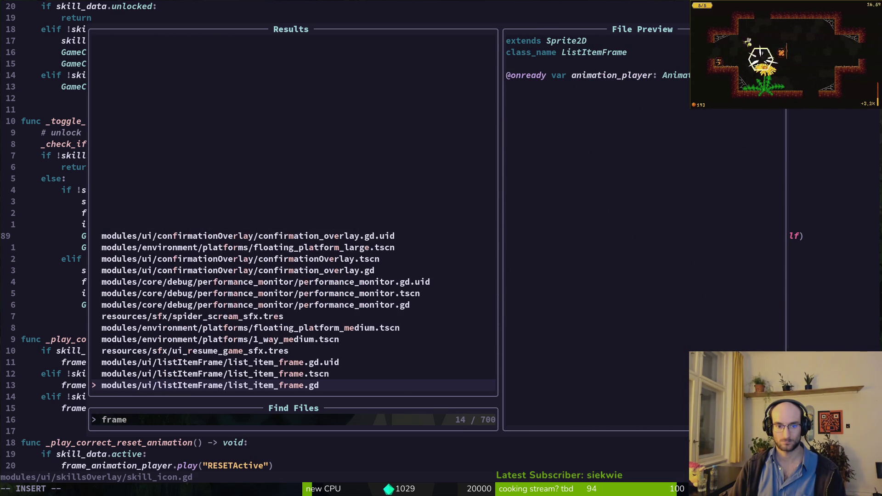
key(Return)
text(j)
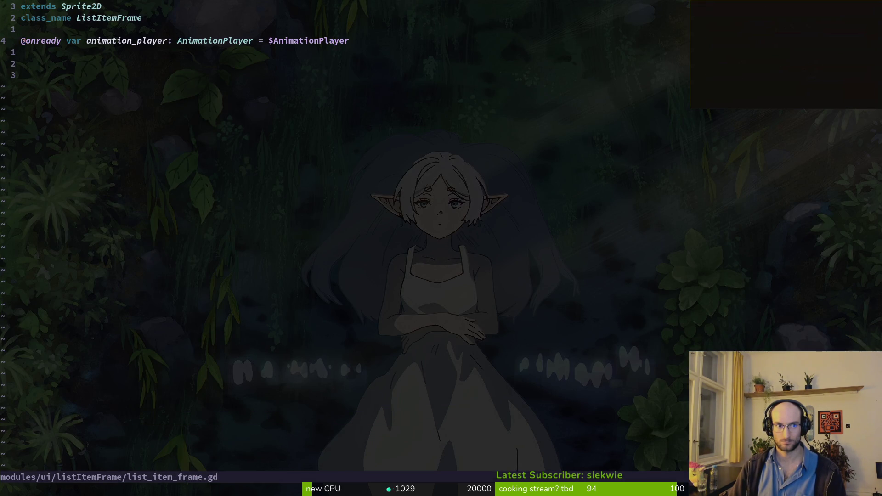
text(:w)
key(Return)
Open note_list_item.gd via the search 'enlite' and move down to the GameController line
key(space)
key(f)
key(f)
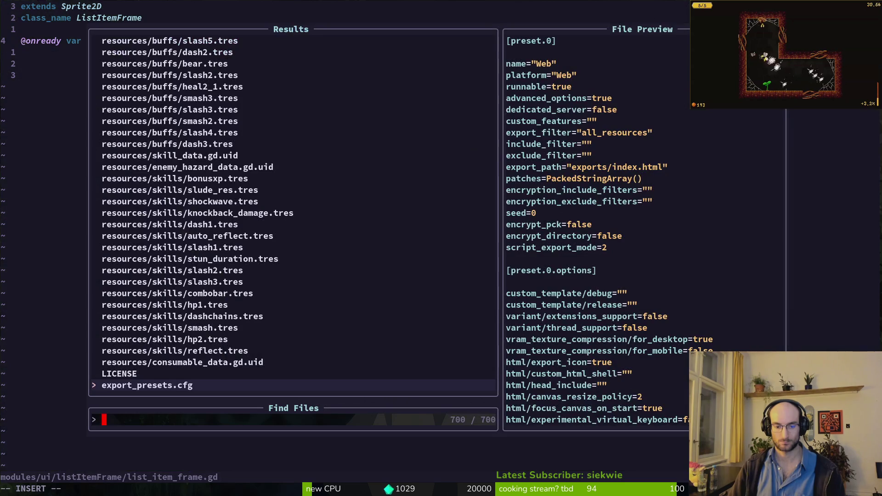
text(enlite)
key(Return)
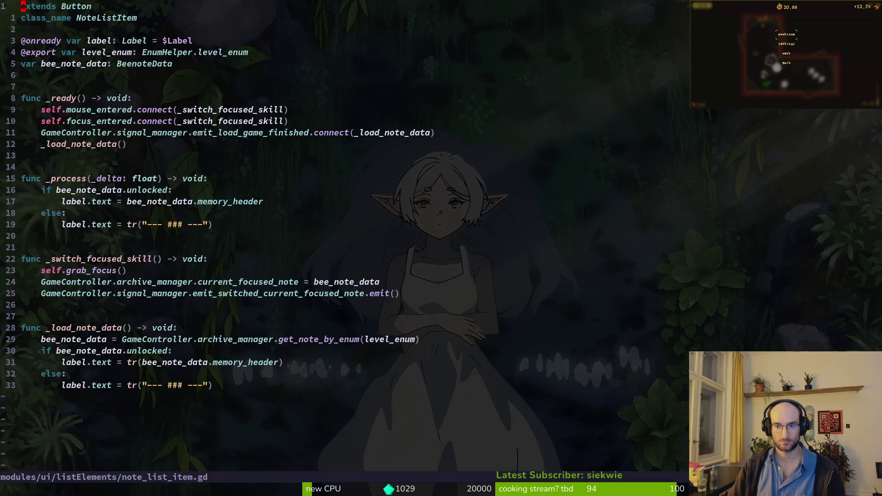
key(9)
key(j)
Search 'beeskin' and open bee_skin_list_item.gd
key(space)
key(f)
key(f)
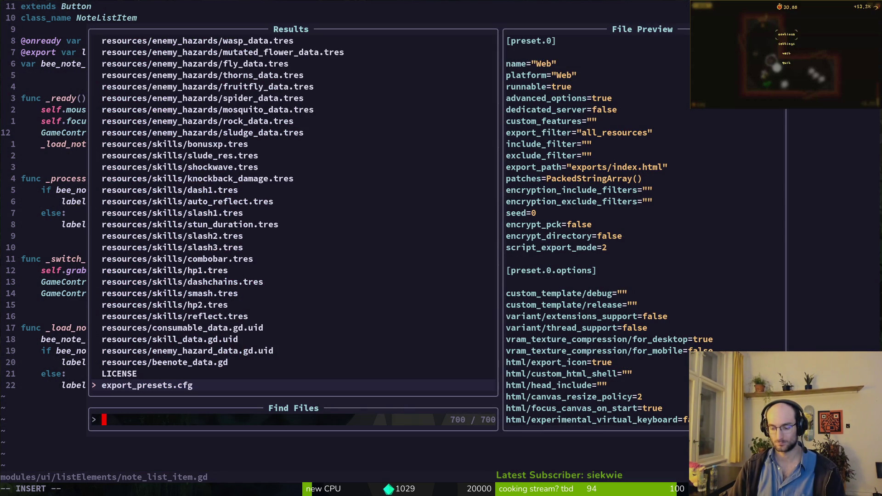
text(beeskin)
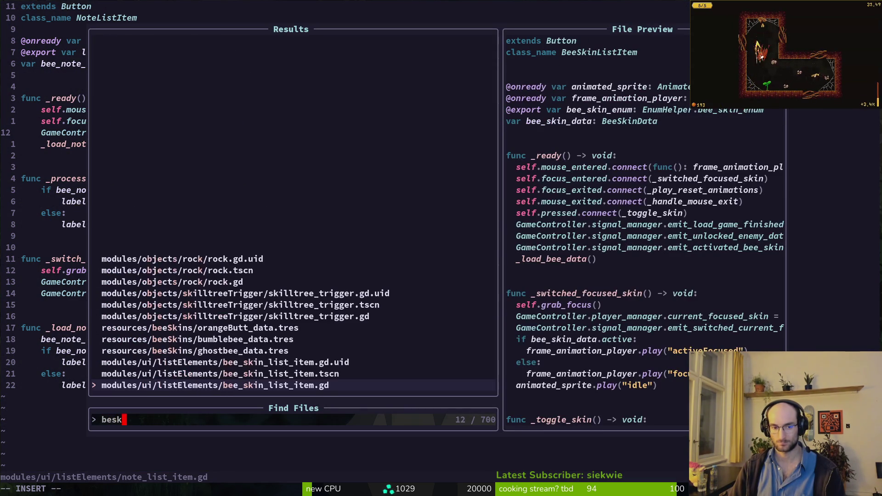
key(Return)
Yank the mouse_exited connection line and page down toward the skin unlock check
key(j)
key(j)
key(j)
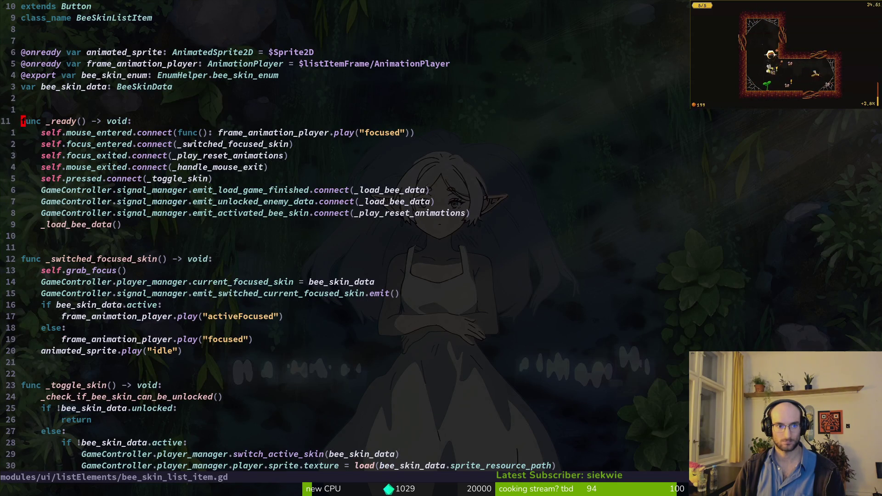
key(shift+v)
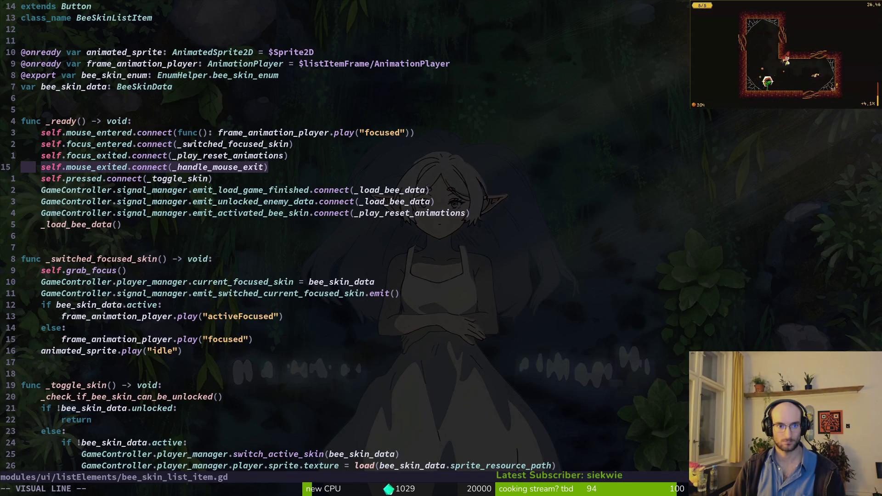
key(y)
key(ctrl+d)
Review the _handle_mouse_exit focused-skin condition, then return to the item frame sprite in Aseprite
key(ctrl+d)
key(ctrl+d)
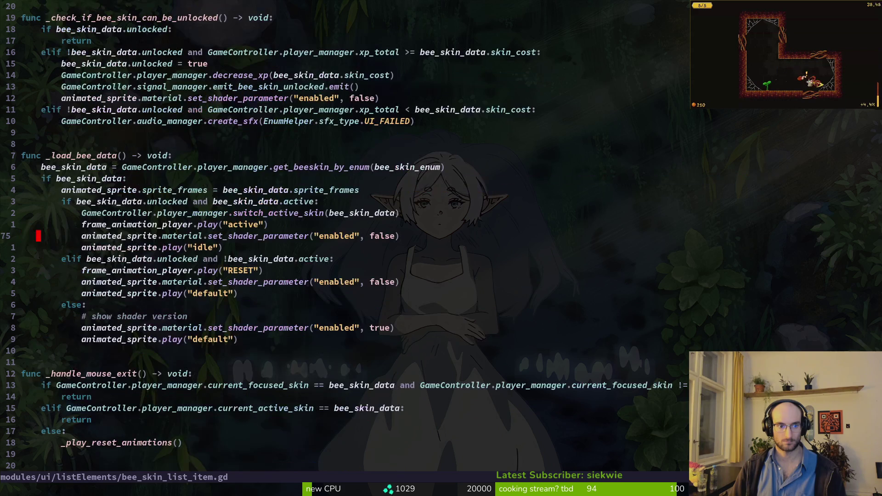
key(ctrl+d)
key(k)
key(k)
key(k)
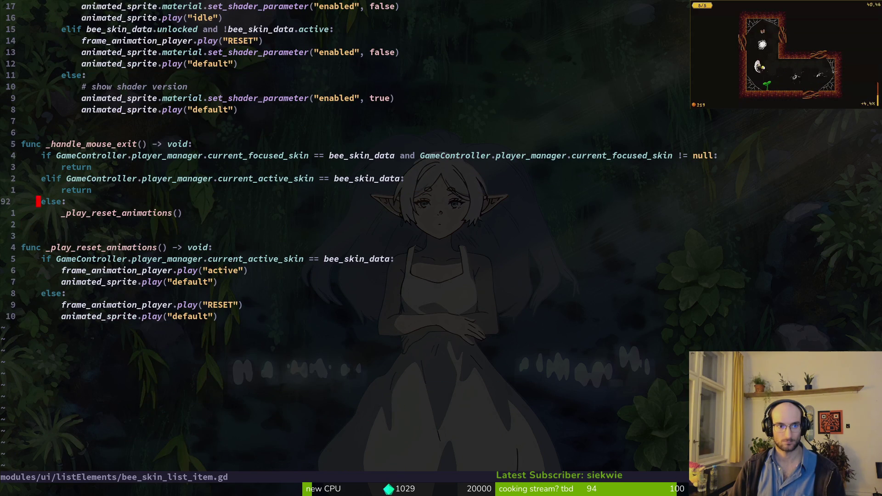
key(shift+v)
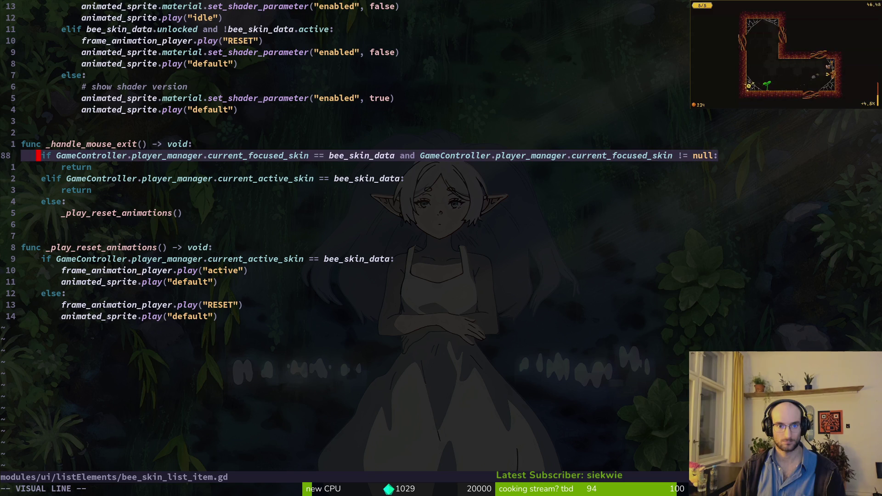
key(Escape)
key(k)
key(k)
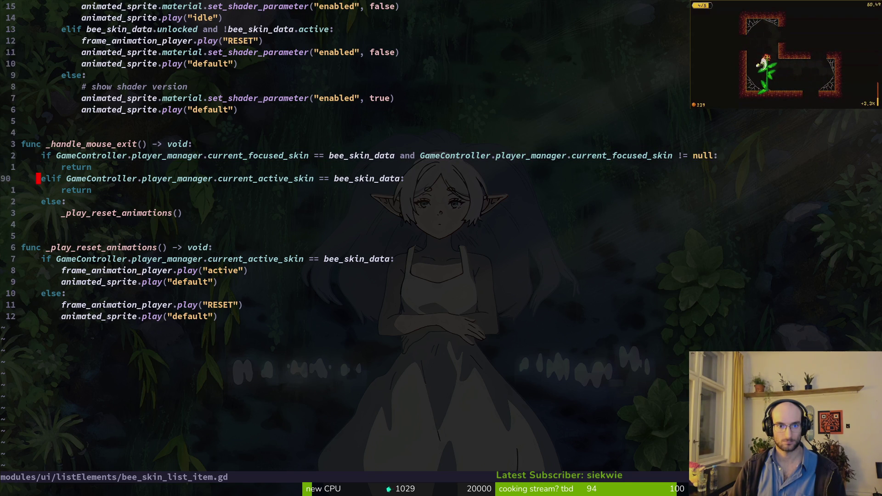
key(alt+Tab)
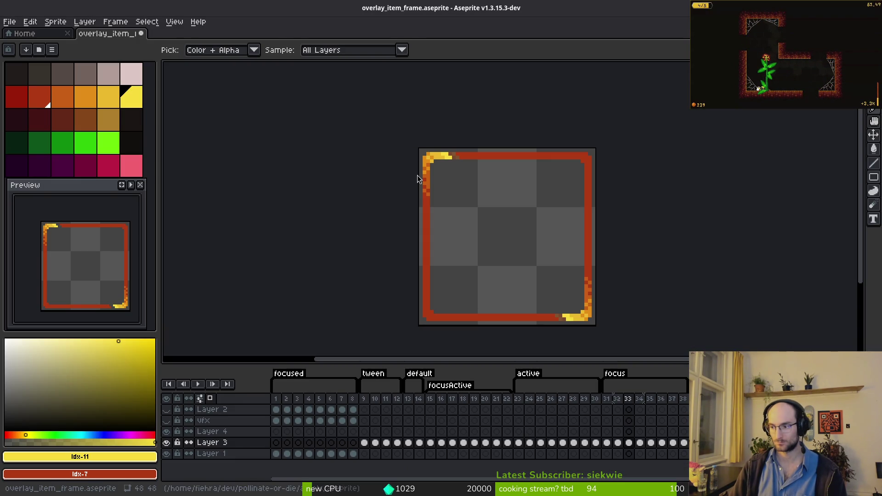
Launch the game with F5, continue the saved game, and fly the bee to the branch
key(alt+Tab)
key(F5)
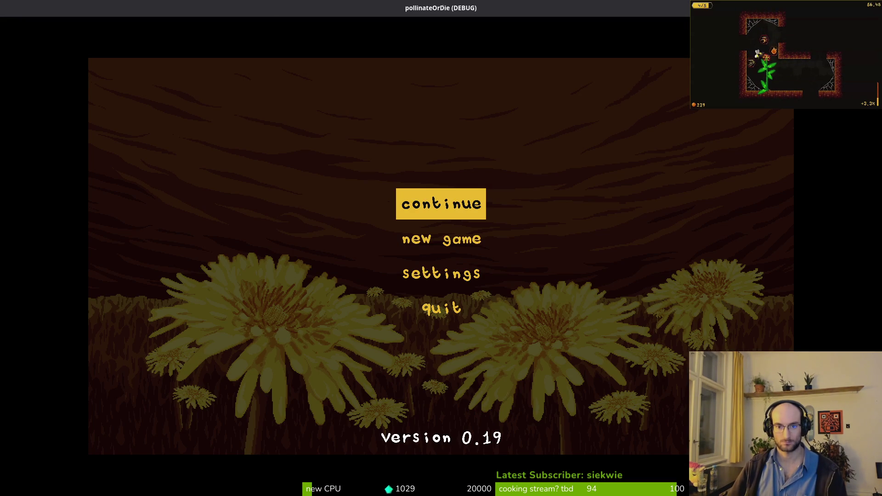
key(Return)
key(Left)
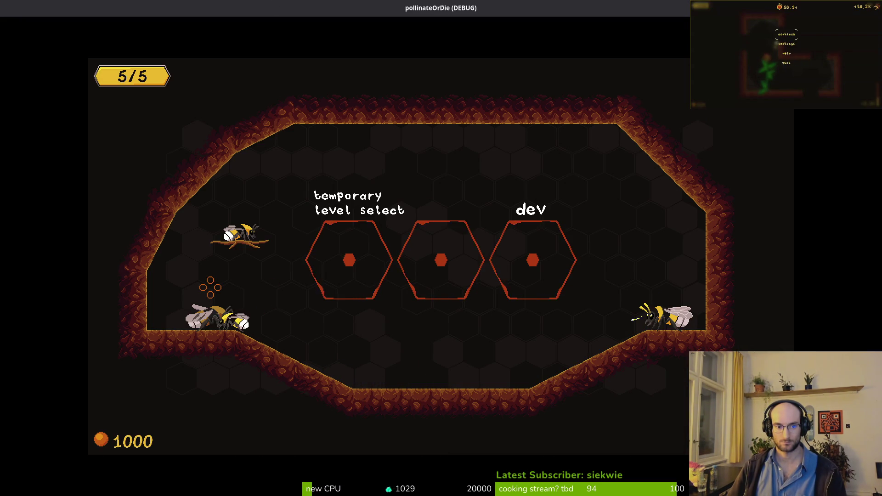
key(Up)
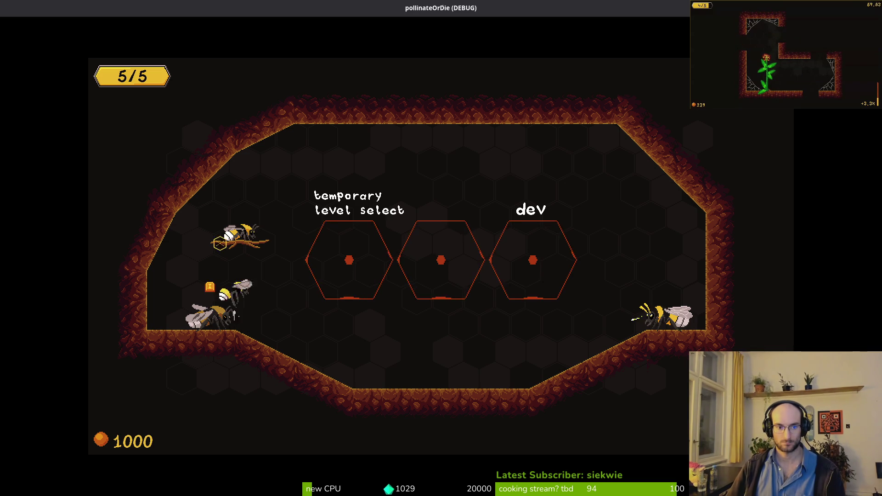
Buy the Red-tailed bumblebee skin and check the frame on each skin in the list
key(i)
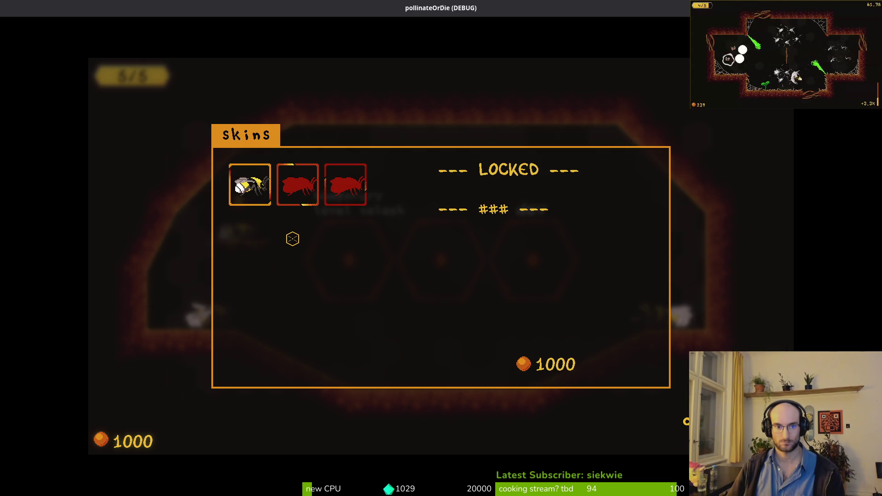
key(Left)
key(Right)
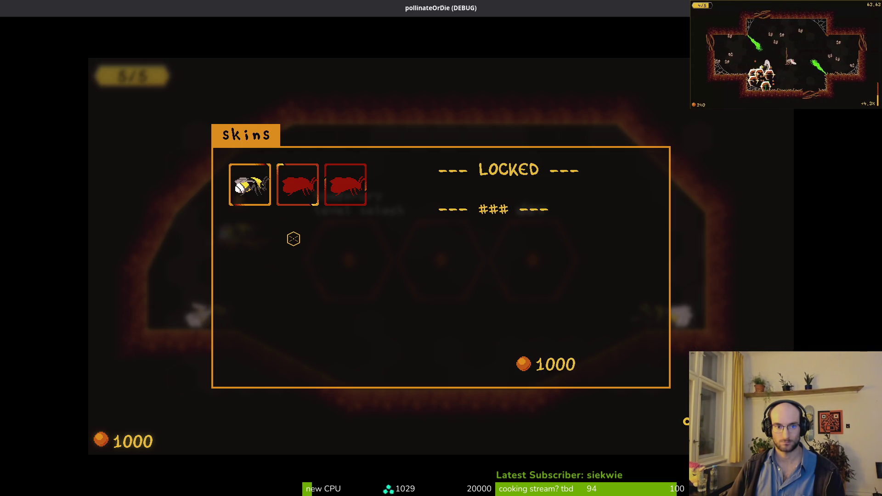
key(Return)
key(Left)
key(Right)
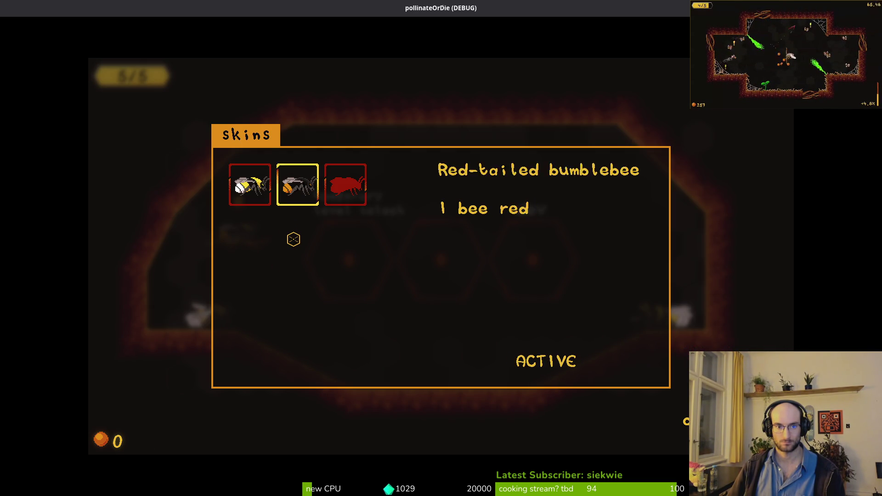
key(Right)
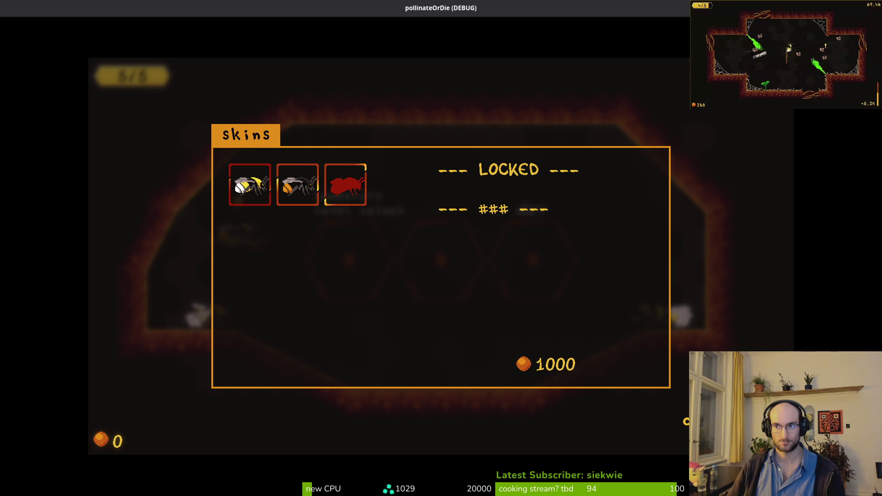
Back in bee_skin_list_item.gd, go to the mouse_entered connection line
key(alt+Tab)
key(alt+Tab)
key(alt+Tab)
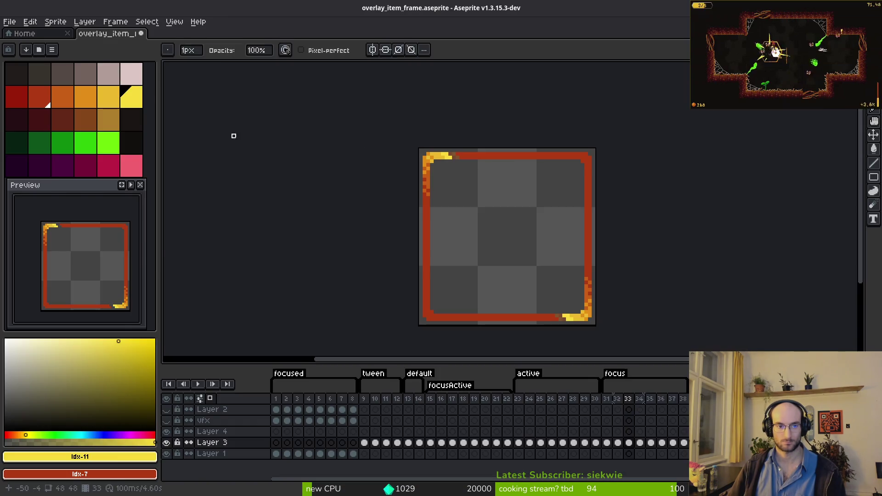
key(ctrl+u)
key(ctrl+u)
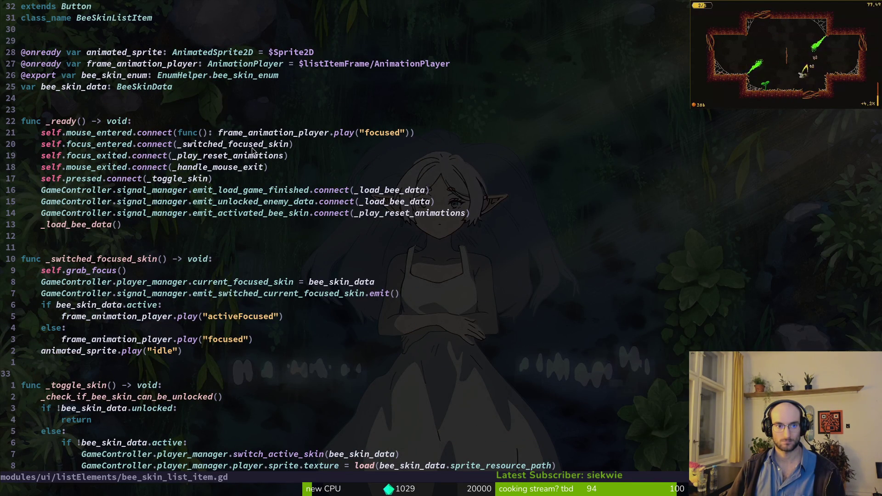
click(150, 135)
Replace the inline lambda in the mouse_entered connect with _handle_mouse_enter and save
drag(178, 133, 398, 134)
text(ct()
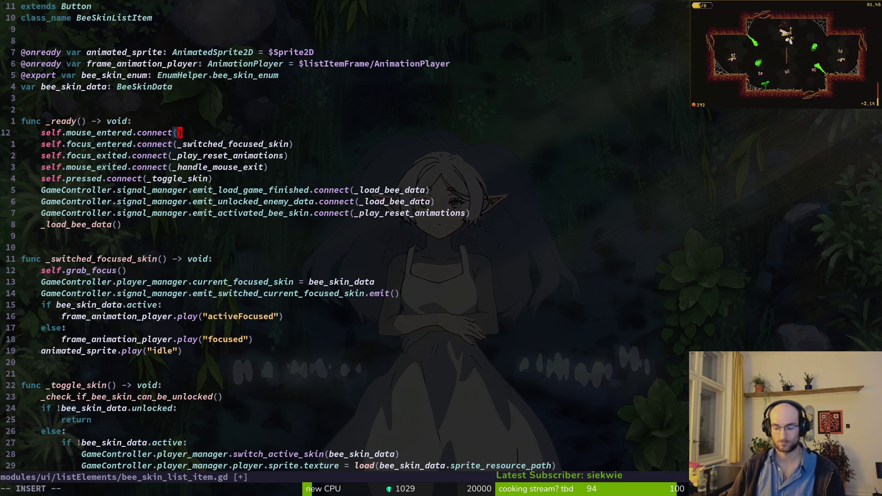
text(_hda)
key(BackSpace)
key(BackSpace)
text(andle_mouse)
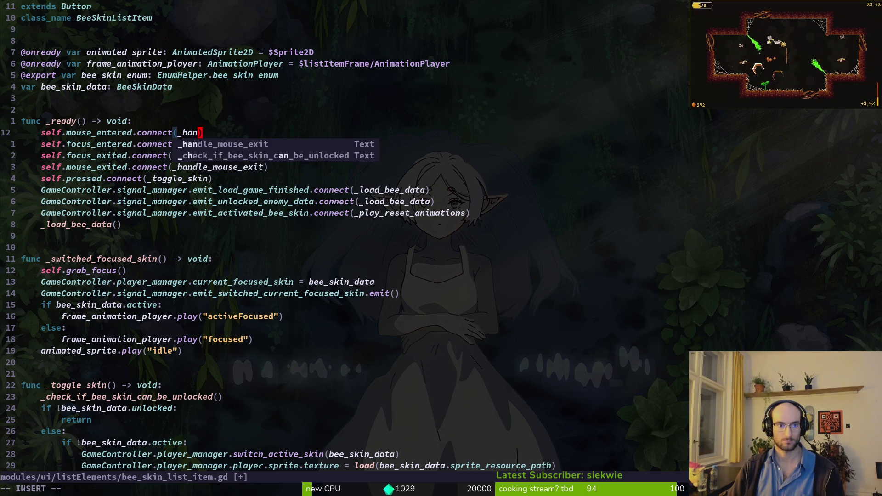
text(_enter)
key(Escape)
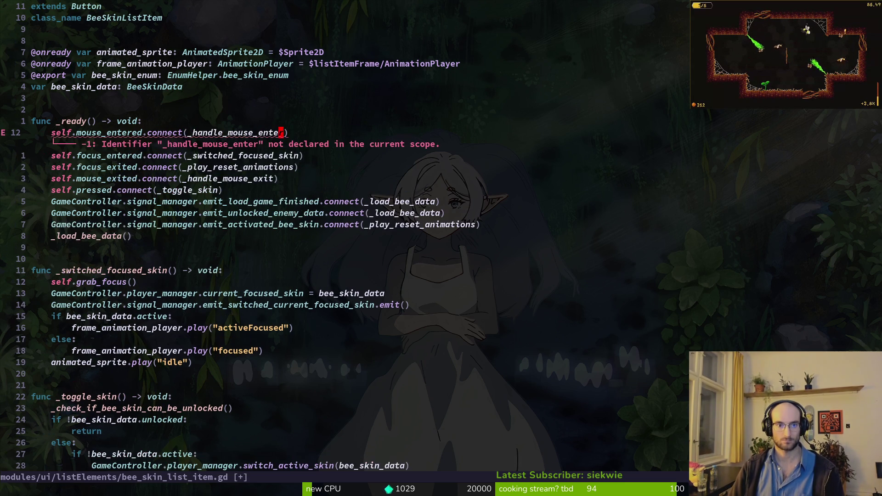
text(:w)
key(Return)
Duplicate the _handle_mouse_exit function and separate the two copies with a blank line
key(shift+g)
key(k)
key(k)
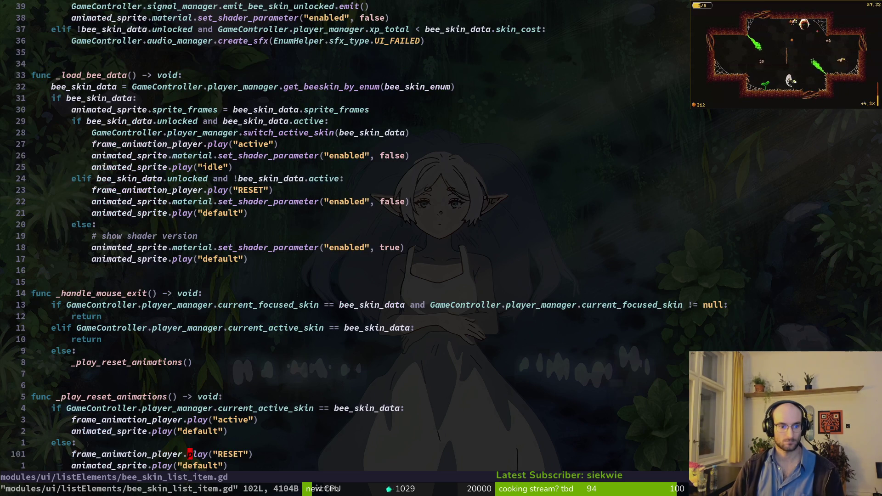
key(k)
key(k)
key(k)
key(shift+v)
key(k)
key(k)
key(k)
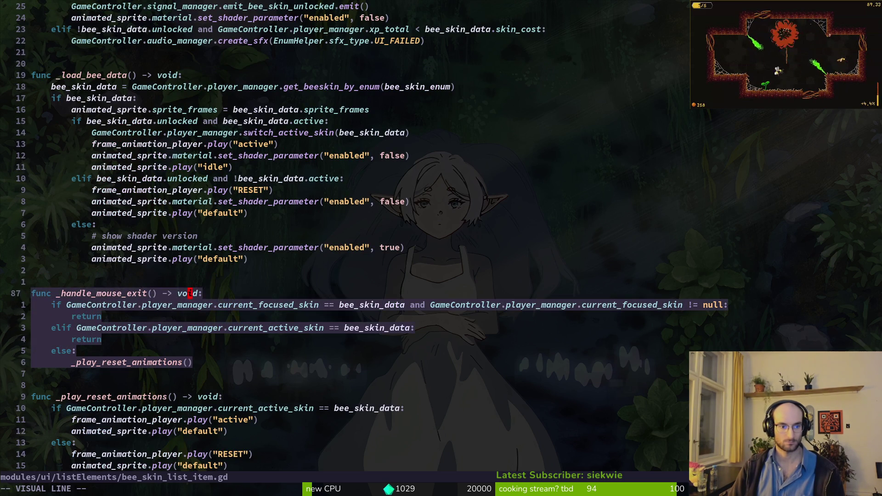
key(y)
key(p)
key(j)
key(j)
key(j)
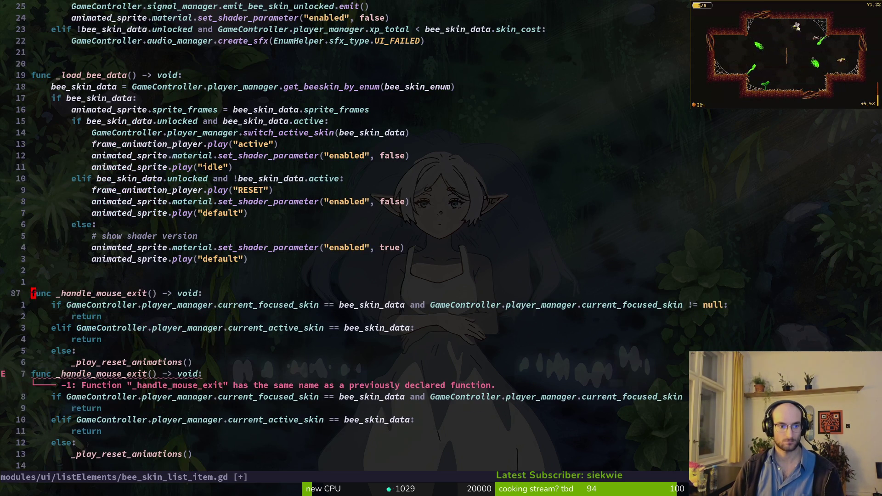
key(j)
key(j)
key(j)
key(o)
key(Return)
key(Escape)
Rename the duplicated function to _handle_mouse_enter and save the script
key(k)
key(k)
key(k)
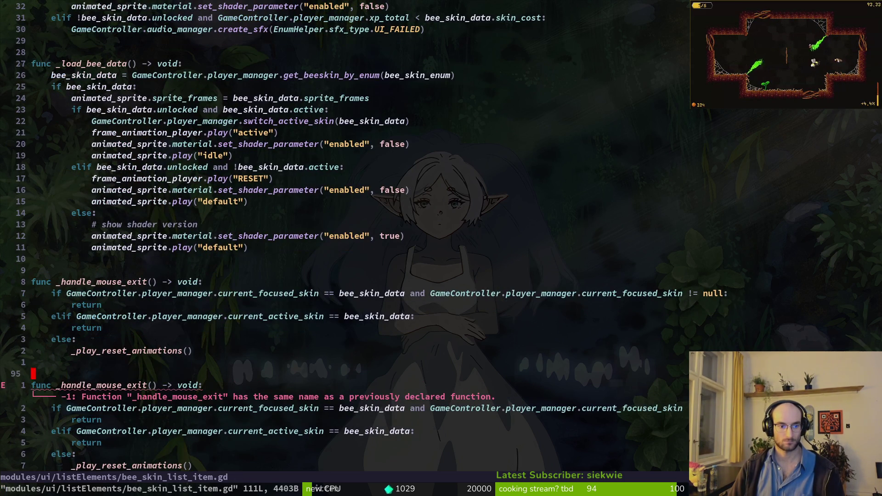
text(k)
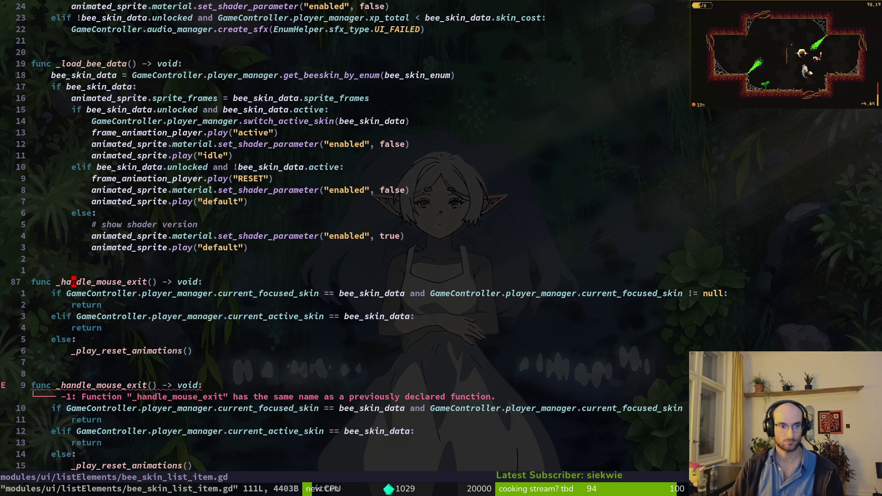
text(ciw_hand)
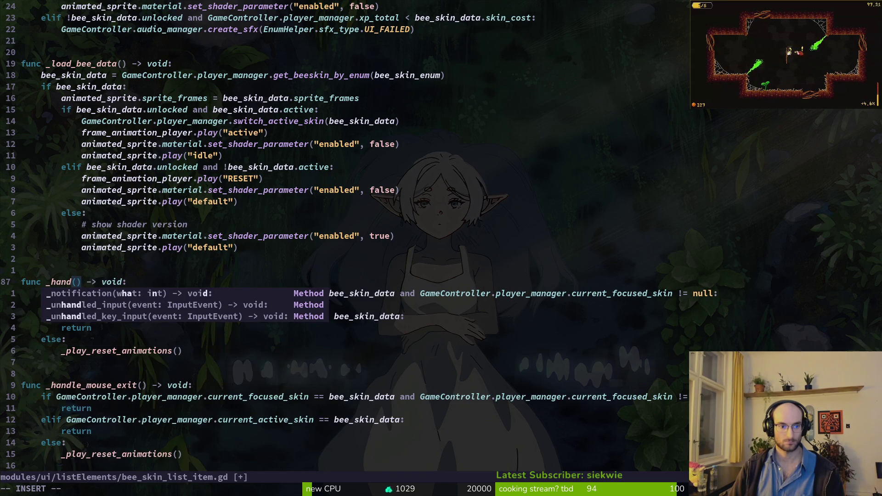
text(le_mouse_ente)
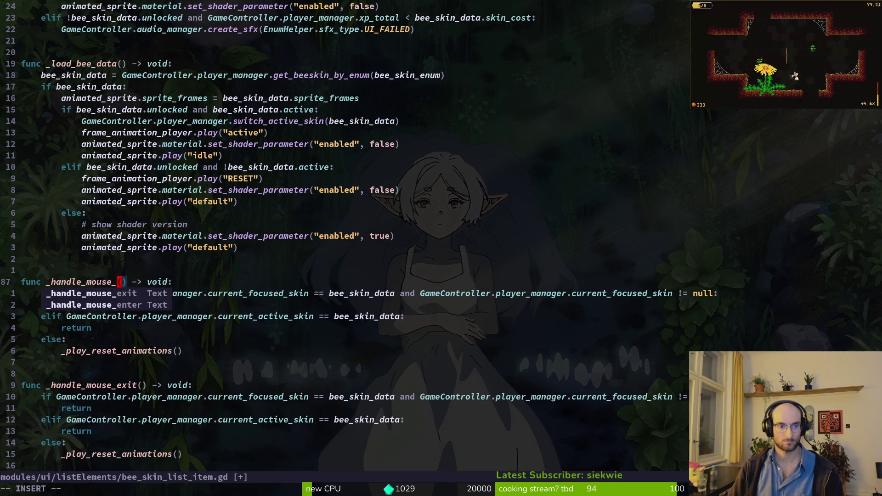
text(r)
key(Escape)
text(:w)
key(Return)
Start editing the reset call in _handle_mouse_enter, then undo the unfinished edits
key(j)
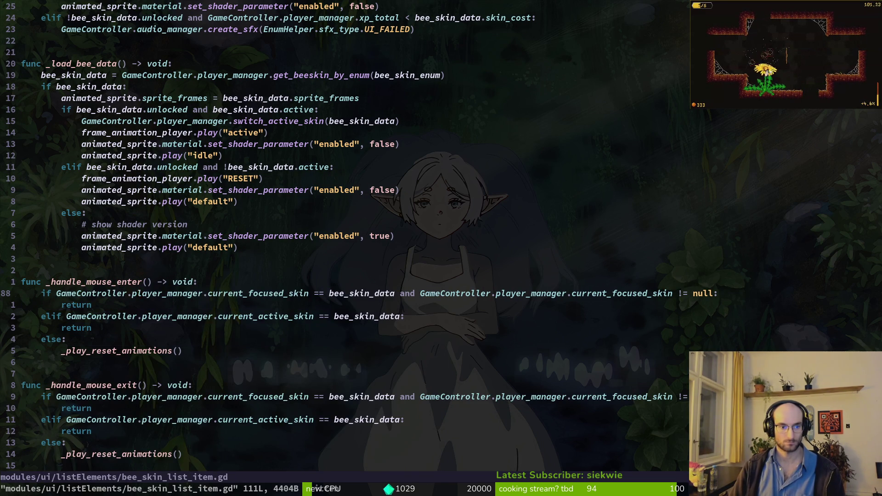
key(j)
key(j)
key(j)
text(ciw_)
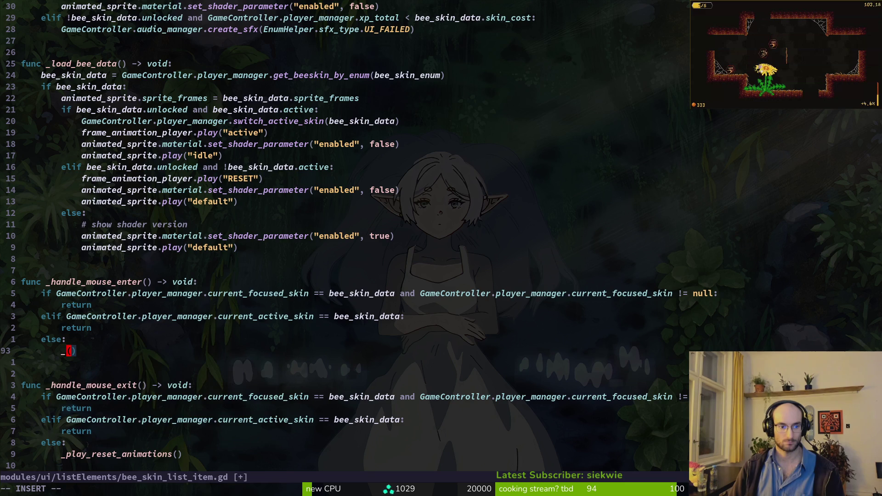
key(Escape)
key(k)
key(k)
key(k)
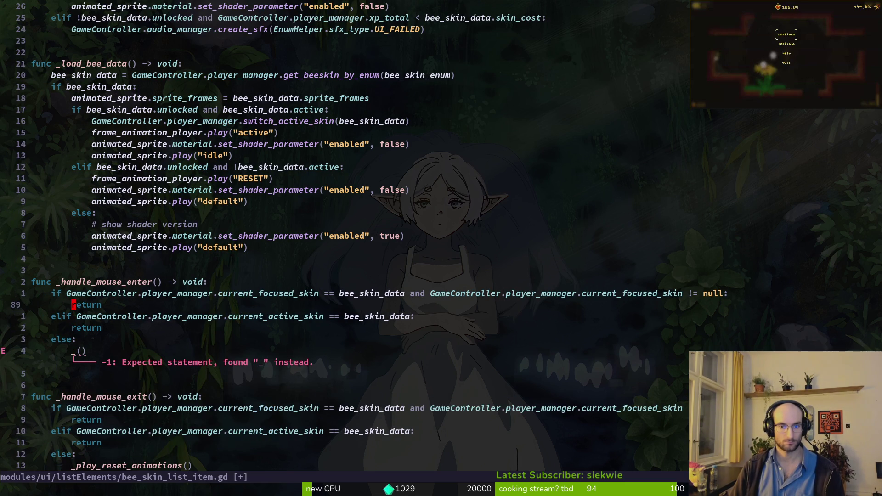
key(o)
key(Escape)
key(k)
key(k)
key(k)
key(u)
key(u)
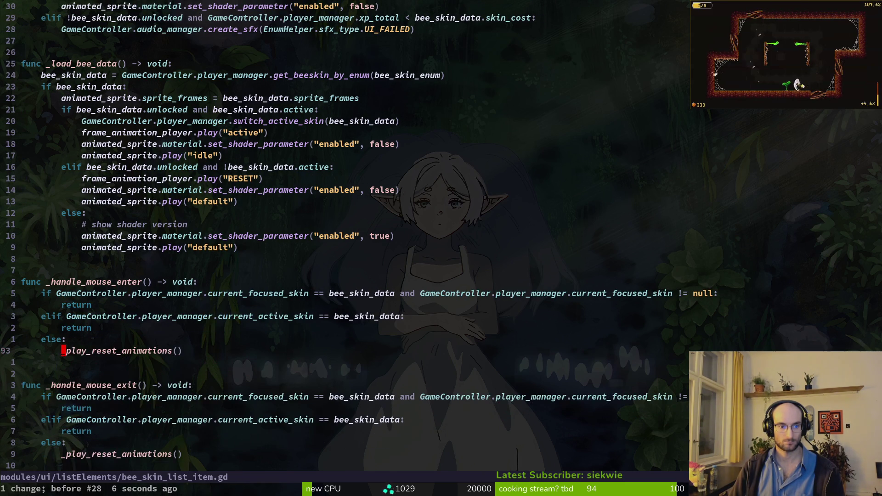
Copy the two active animation lines from the end of the file
key(V)
key(k)
key(k)
key(k)
key(Escape)
key(G)
key(k)
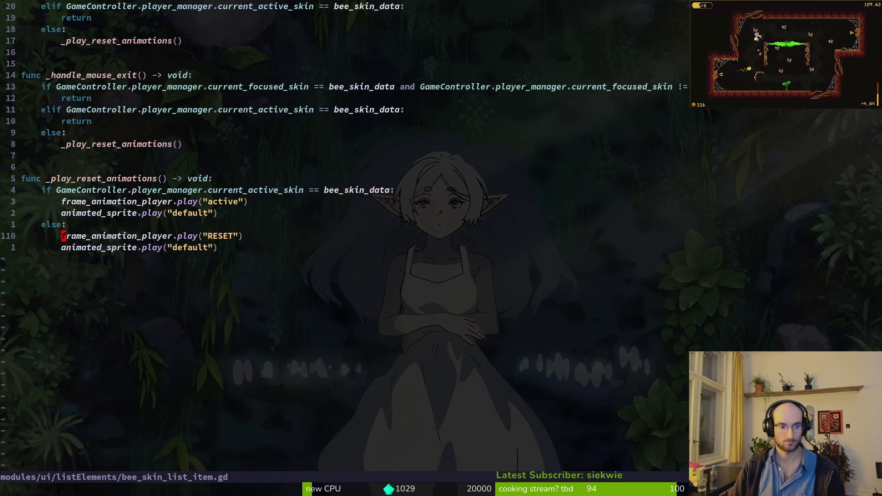
key(k)
key(k)
key(V)
key(k)
key(y)
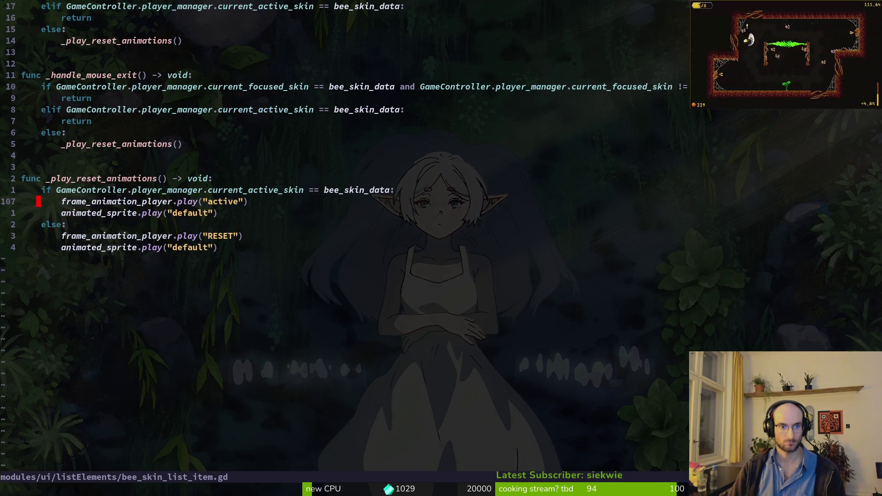
Paste the active animation lines under the first condition, replacing its return, and save
key(ctrl+o)
key(j)
key(j)
key(p)
key(k)
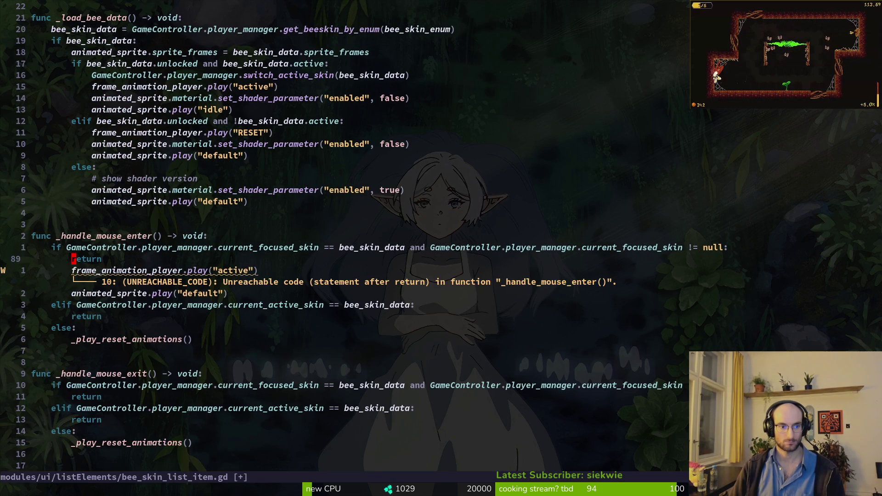
key(d)
key(d)
text(:w)
key(Return)
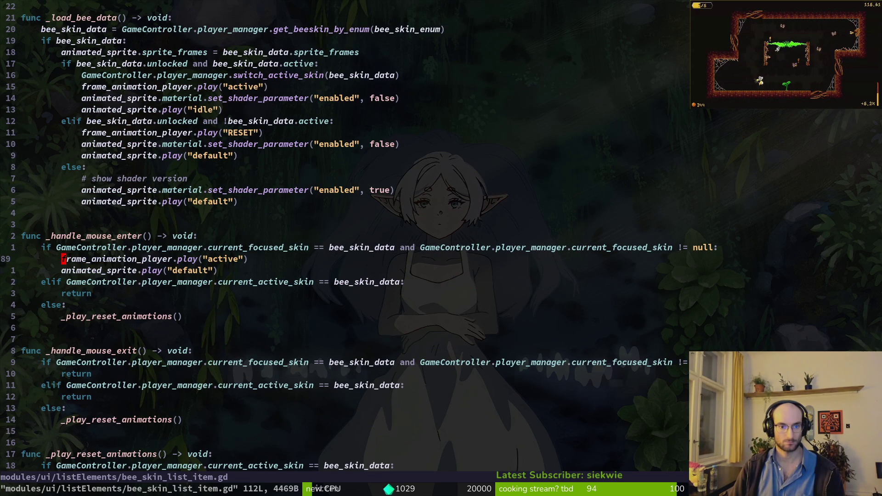
Undo and redo edits to restore the _ready signal connections
key(ctrl+u)
key(ctrl+u)
key(ctrl+u)
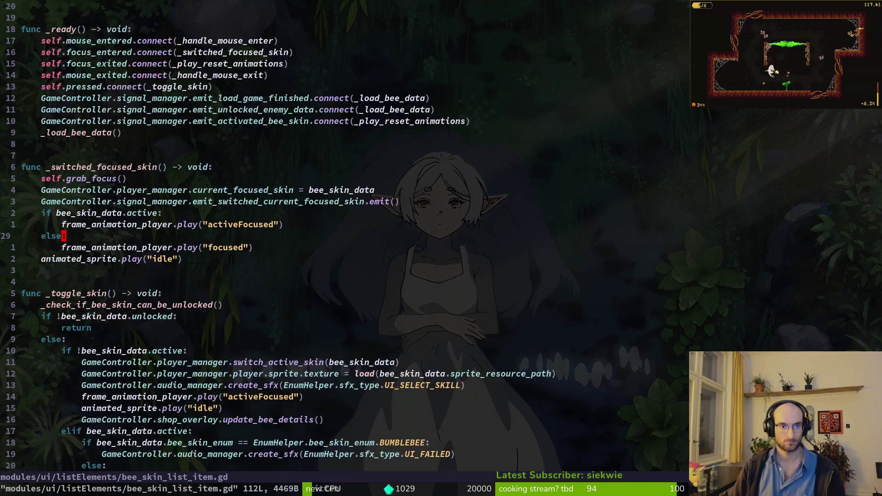
key(u)
key(u)
key(u)
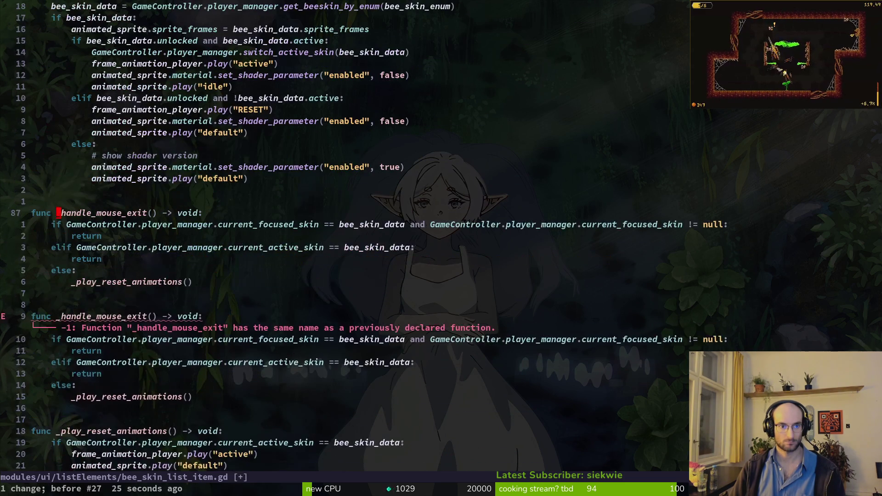
key(ctrl+r)
key(ctrl+r)
key(ctrl+r)
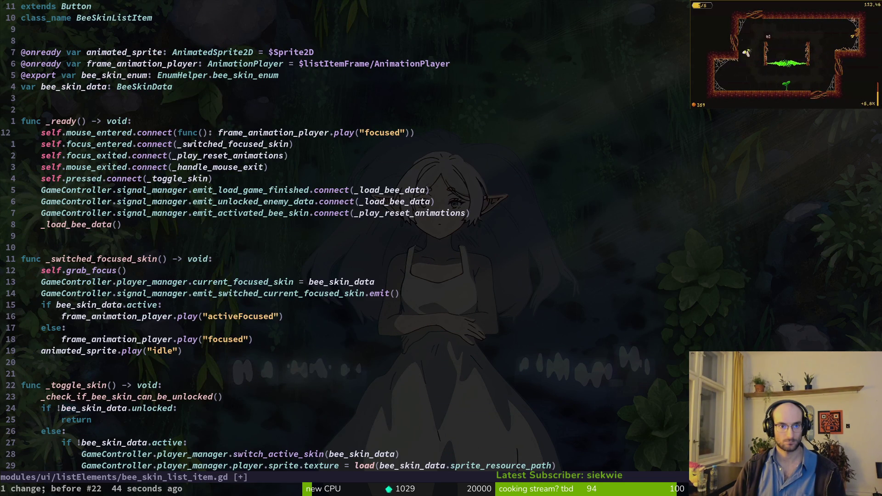
Copy the _handle_mouse_exit function block and paste a duplicate of it
key(ctrl+d)
key(ctrl+d)
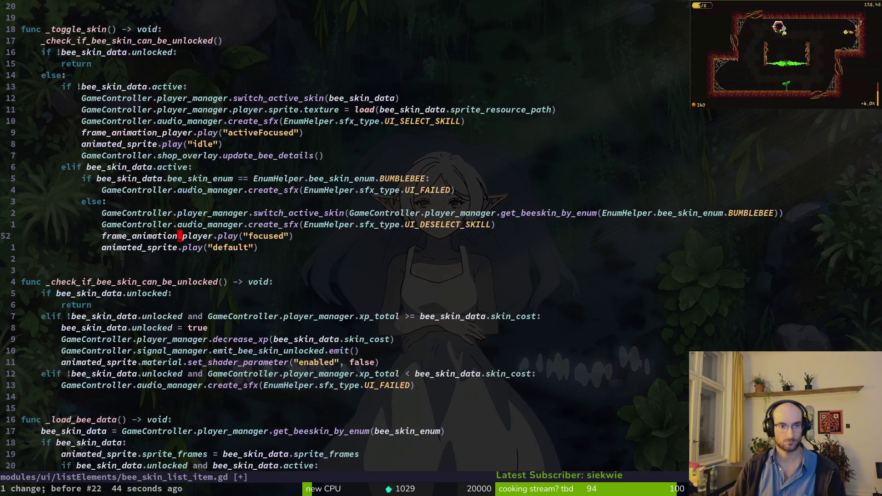
key(ctrl+d)
key(ctrl+d)
key(k)
key(k)
key(k)
key(V)
key(j)
key(j)
key(j)
key(y)
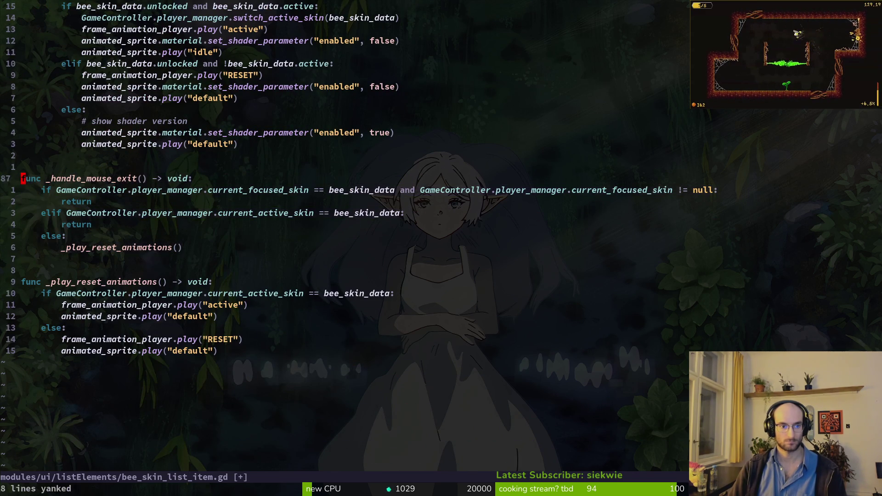
key(P)
Tidy the blank lines inside and above the duplicated function
key(o)
key(Return)
key(Escape)
key(V)
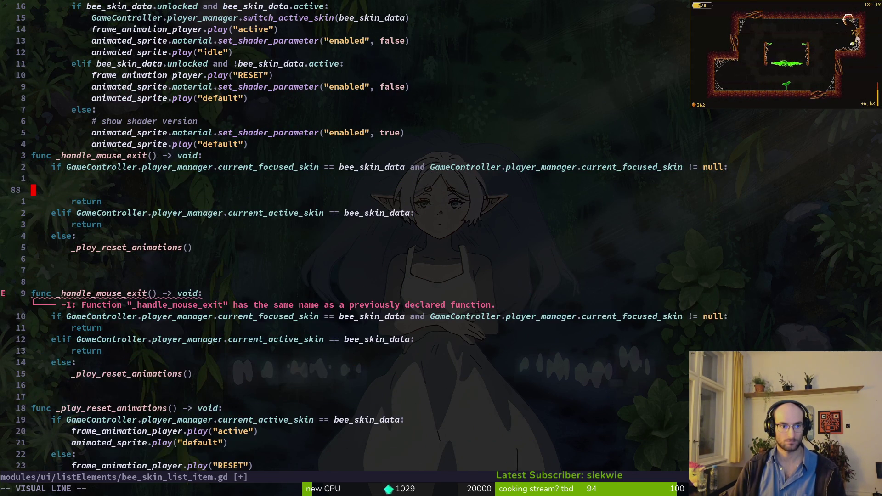
key(d)
key(k)
key(k)
key(k)
key(o)
key(Return)
text(j)
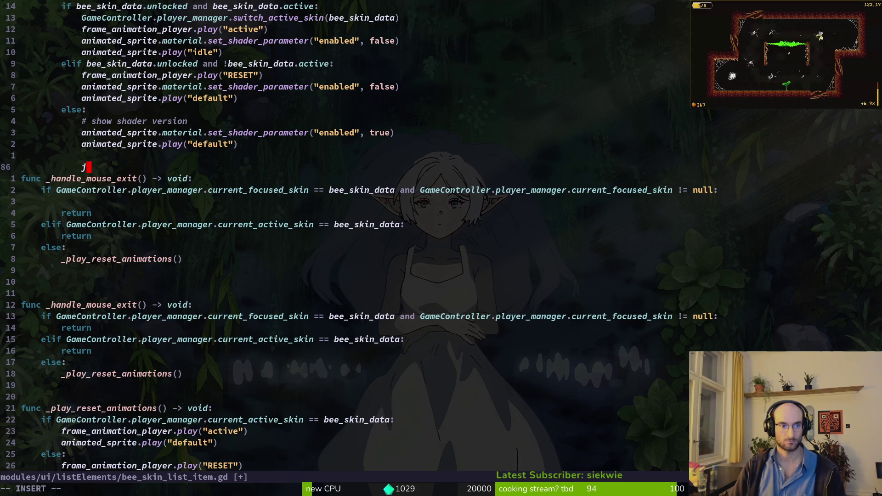
text(k)
key(j)
key(j)
key(j)
key(V)
key(d)
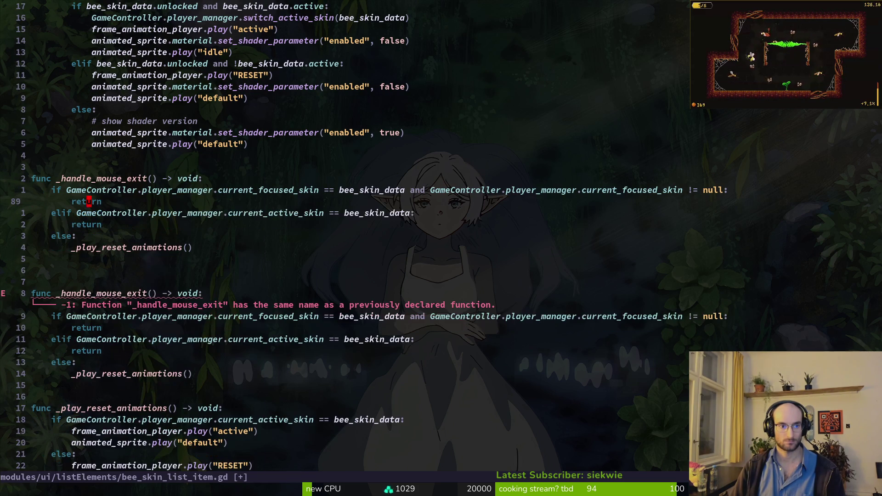
Rename the duplicated function to _handle_mouse_enter
key(k)
key(k)
text(wcw_handle_mouse_enter)
key(Escape)
Place a play("focused") line in the first branch of _handle_mouse_enter
key(j)
key(j)
key(p)
key(V)
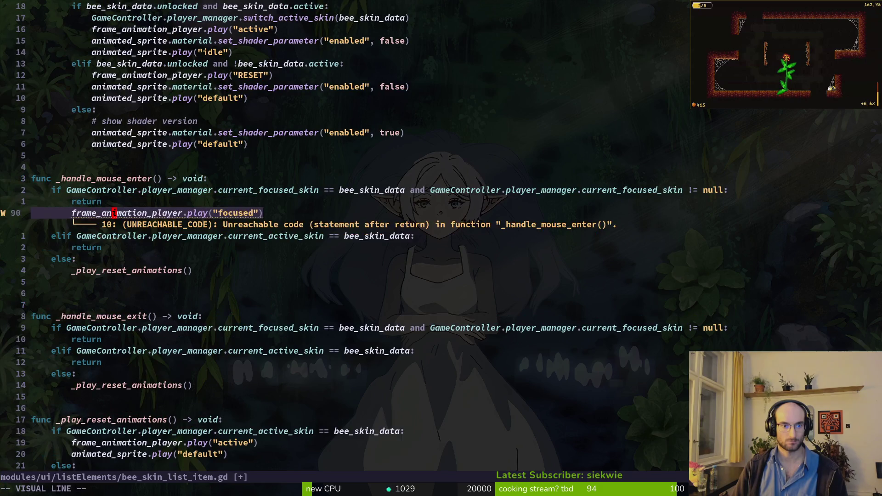
key(d)
key(p)
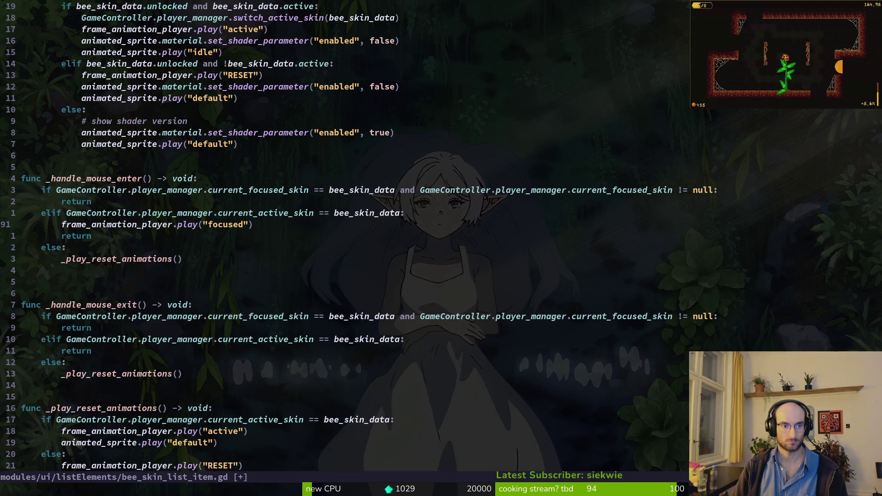
key(V)
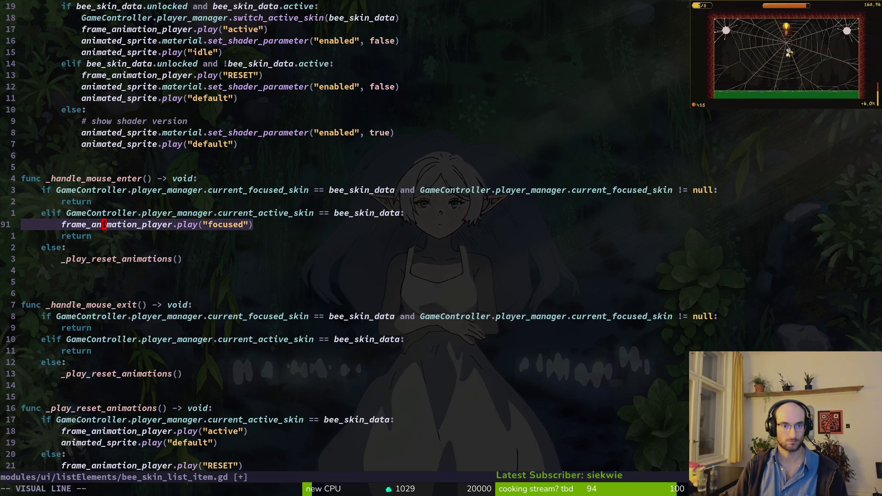
key(K)
key(K)
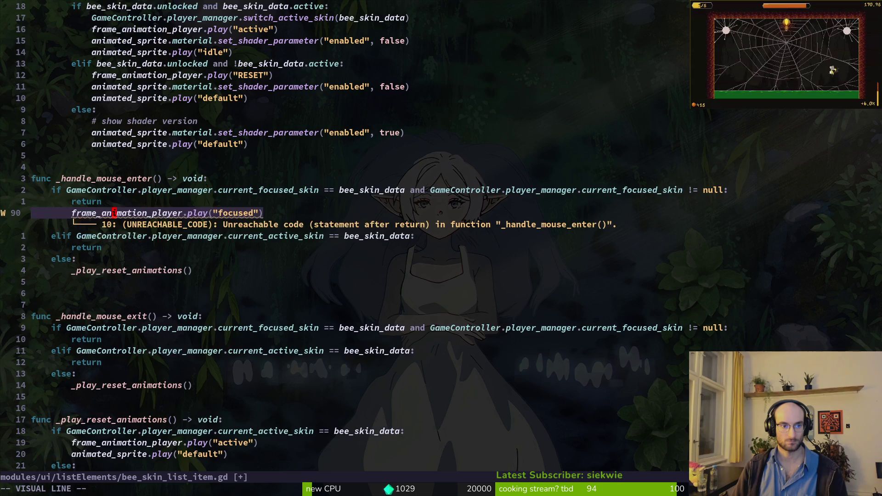
key(Escape)
key(j)
Replace both branches' returns with play("focused") and save the script
key(k)
key(k)
key(y)
key(y)
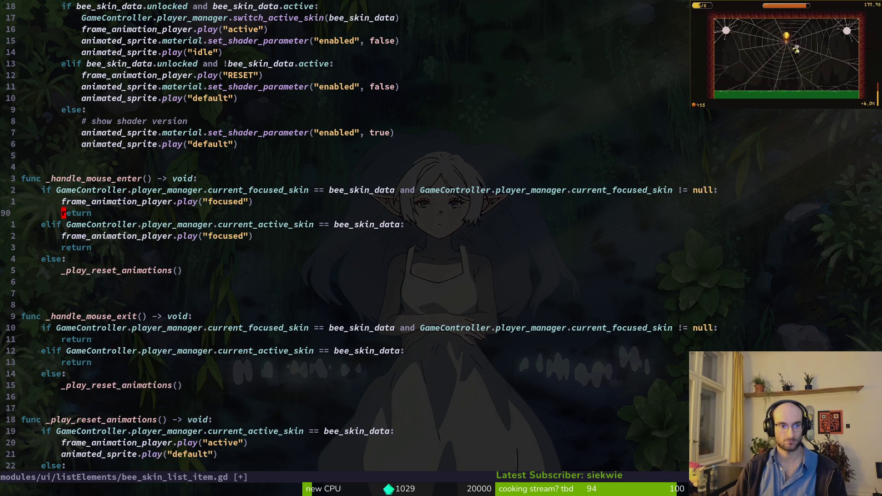
key(j)
key(d)
key(d)
key(j)
key(p)
key(k)
key(d)
key(d)
key(j)
key(j)
key(j)
text(:w)
key(Return)
Review the play("focused") calls in both branches of _handle_mouse_enter
key(k)
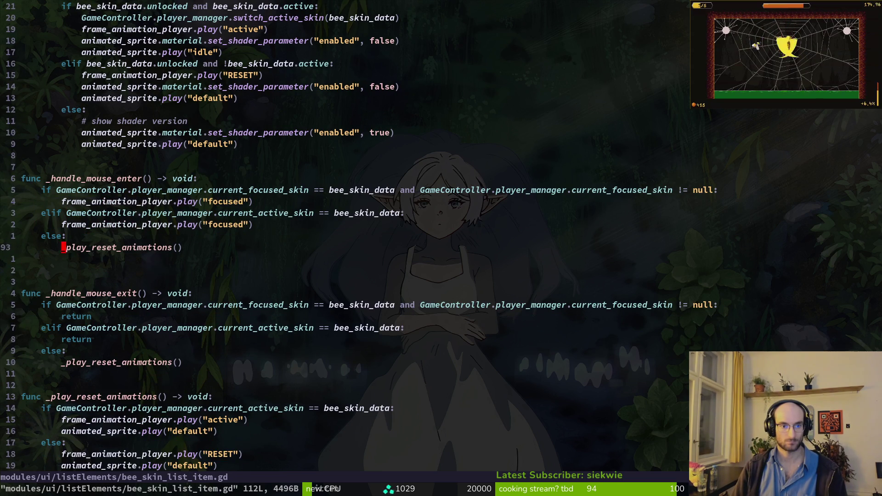
key(k)
key(k)
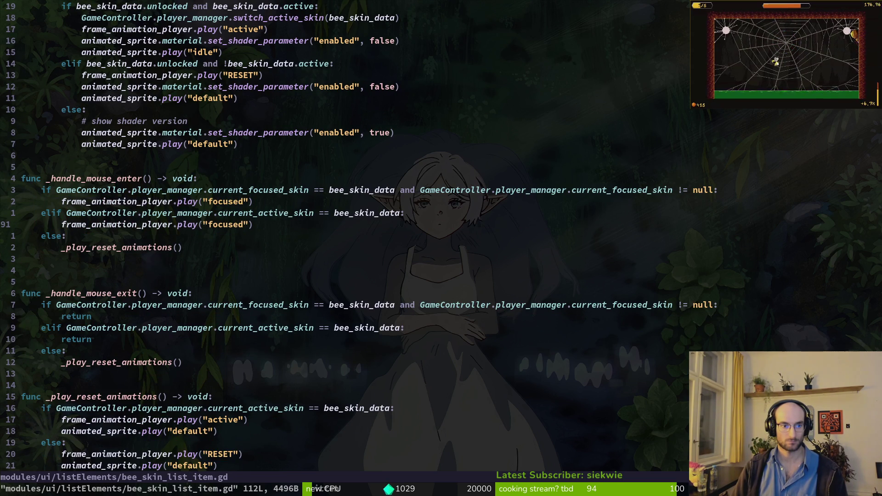
key(k)
key(k)
key(w)
key(w)
key(w)
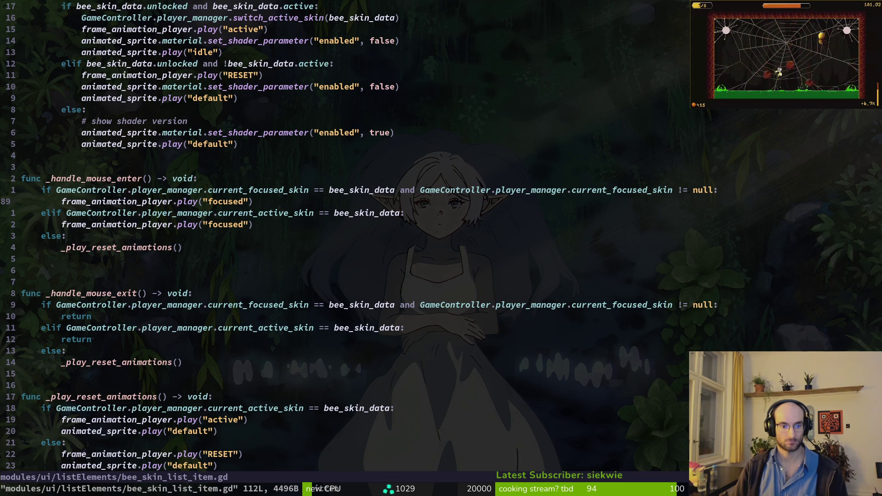
key(alt+Tab)
key(alt+Tab)
key(alt+Tab)
Check frame 21's yellow border, then make the first branch play "activeFocused"
click(496, 413)
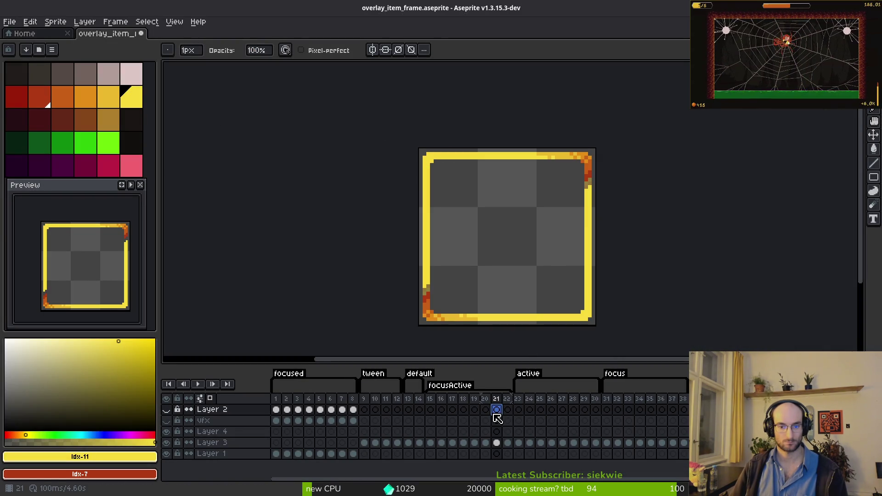
key(alt+Tab)
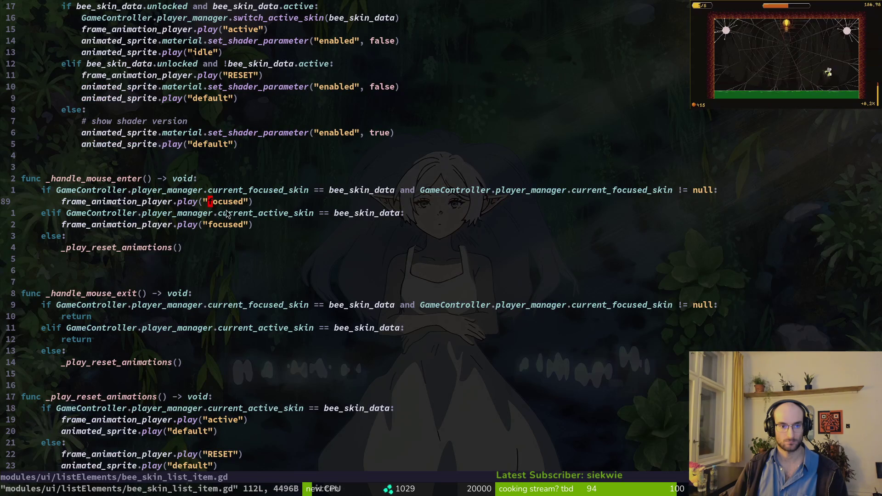
key(c)
key(i)
key(quotedbl)
text(focu)
key(Tab)
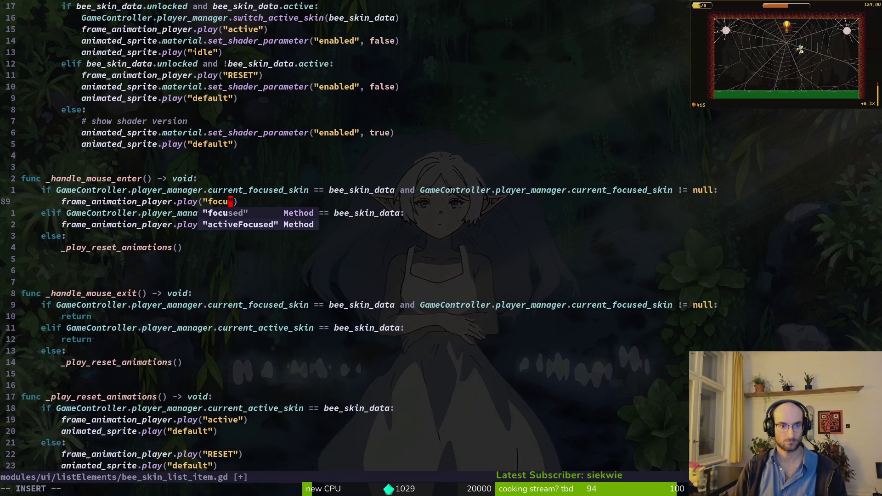
key(Escape)
Remove the extra quote on the activeFocused line and revert a trial elif change
key(b)
key(x)
key(u)
key(k)
key(j)
key(dollar)
key(x)
key(V)
key(y)
key(j)
key(j)
key(V)
key(p)
key(u)
Move the "focused" play line under else and delete the _play_reset_animations call
key(V)
key(d)
key(p)
key(j)
key(d)
key(d)
Copy the activeFocused play line under the elif and save the script
key(k)
key(k)
key(k)
key(V)
key(Escape)
key(j)
key(y)
key(y)
key(j)
key(j)
key(P)
key(V)
key(Escape)
text(:w)
key(Return)
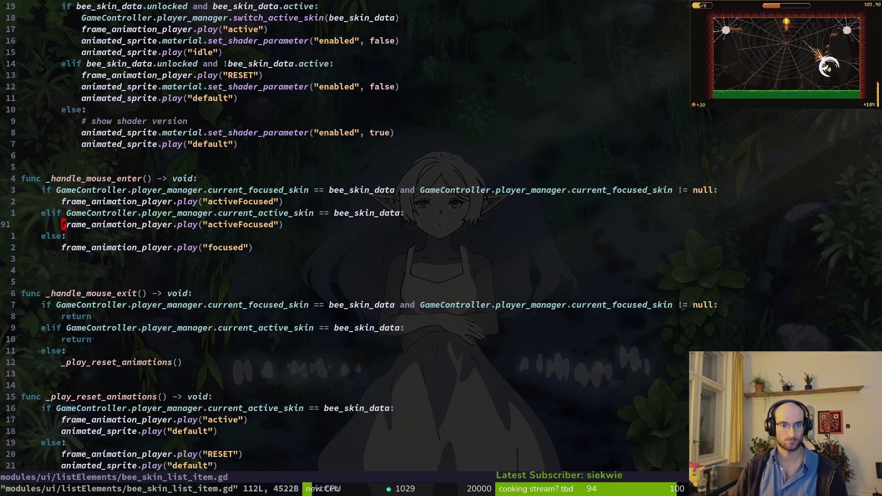
Delete the elif branch lines and save the script
text(kVjd:w)
key(Return)
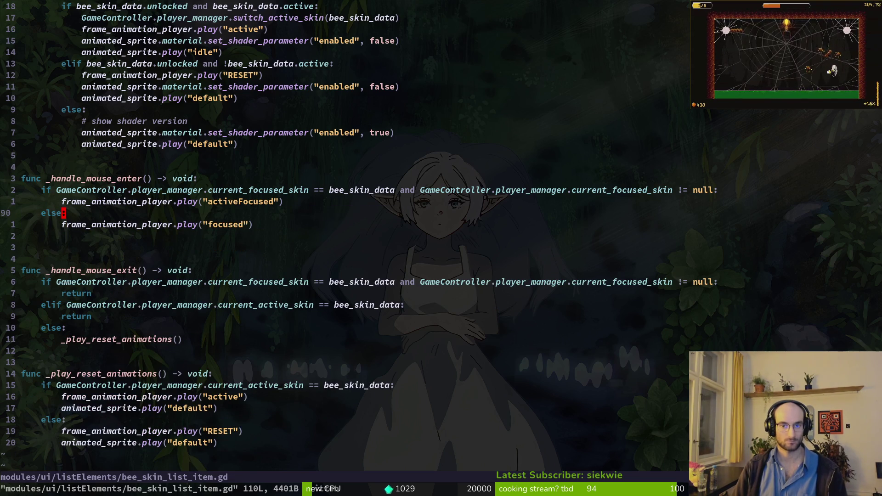
key(alt+Tab)
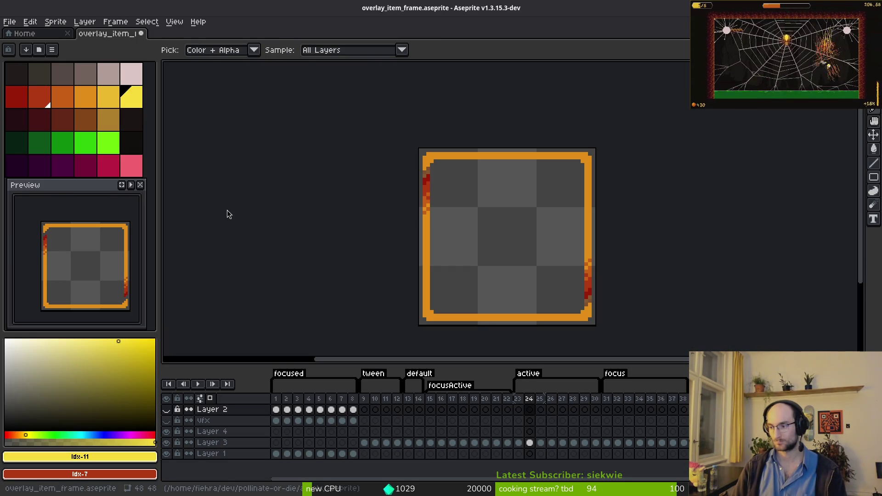
key(alt+Tab)
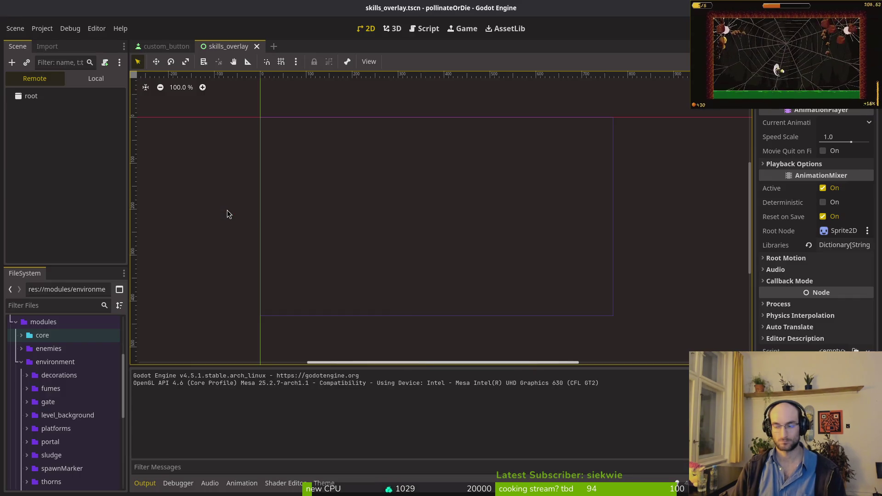
Copy the mouse_exited connection line in _ready over the mouse_entered lambda line
key(alt+Tab)
key(alt+Tab)
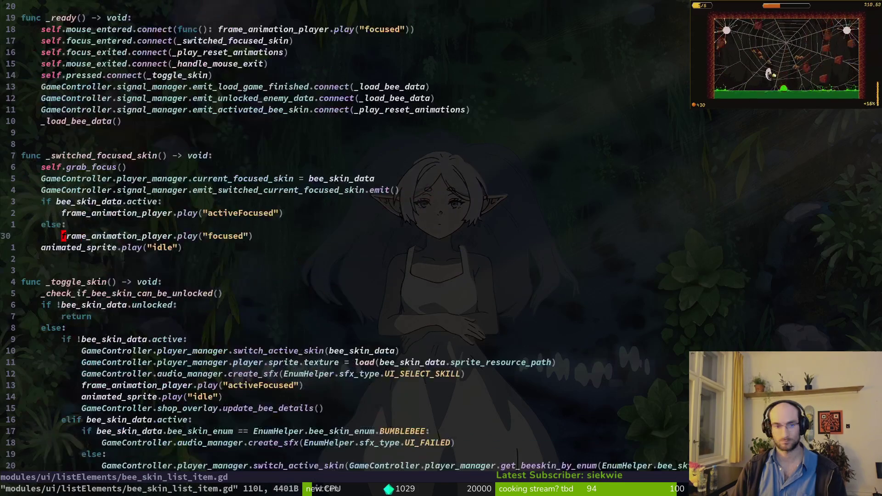
click(64, 144)
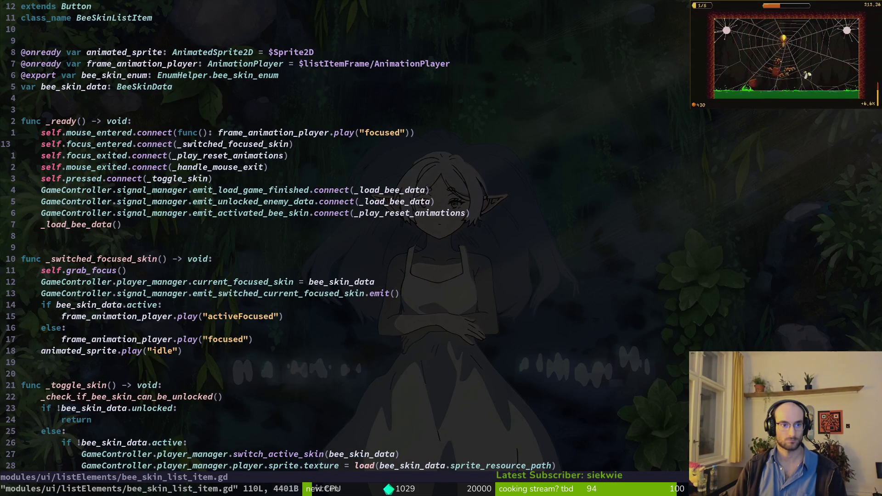
key(j)
key(j)
key(y)
key(y)
key(k)
key(k)
key(k)
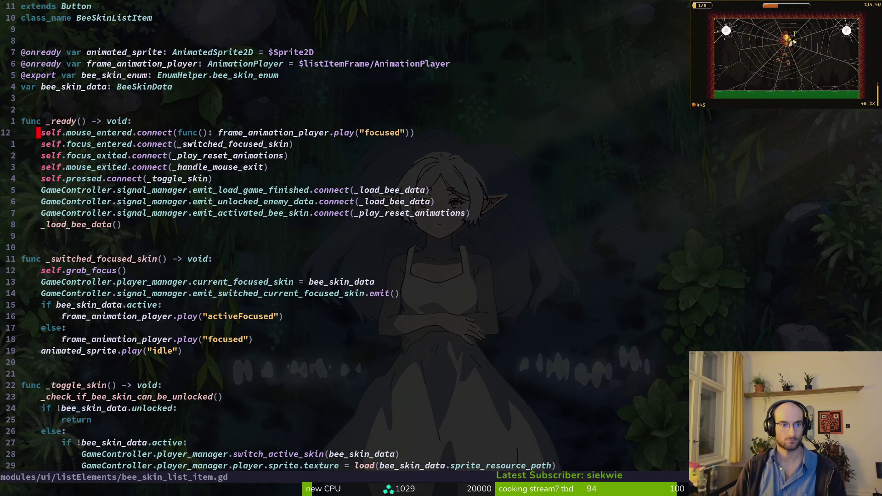
key(shift+v)
text(pcemosueene)
Rename the copied signal to mouse_entered and connect it to _handle_mouse_enter
key(Escape)
key(j)
key(i)
key(Escape)
text(u)
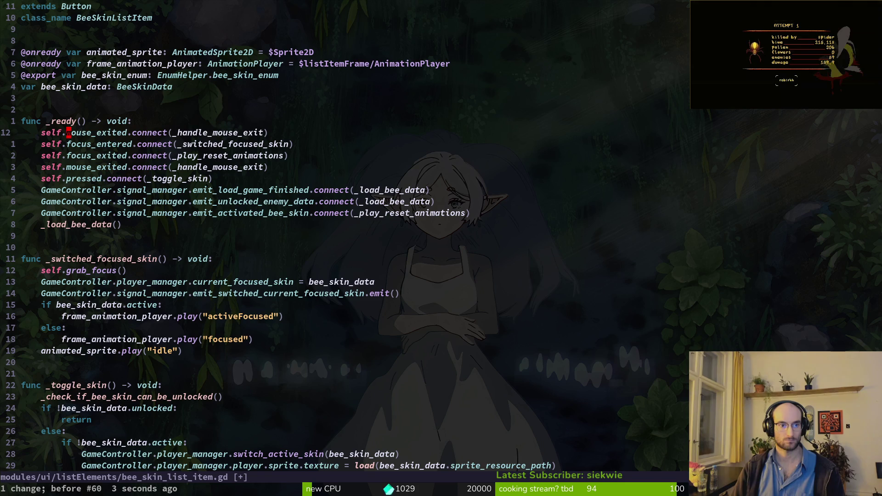
text(cemouseen)
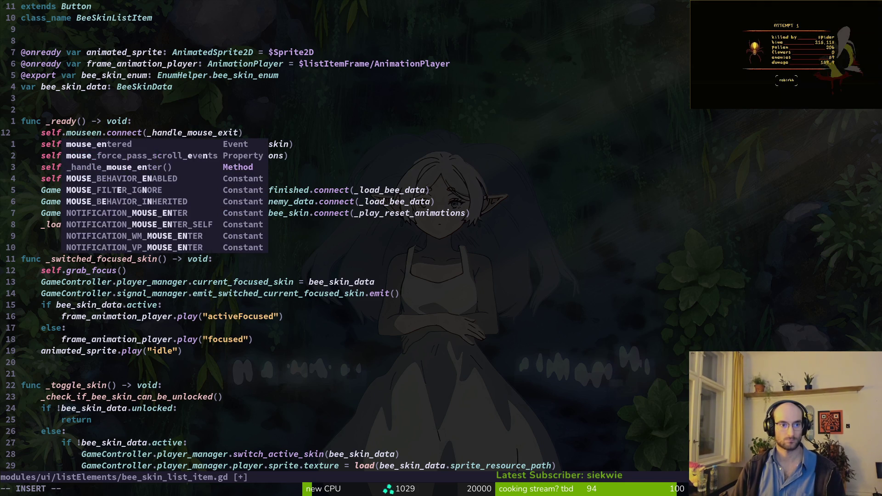
key(Tab)
key(Escape)
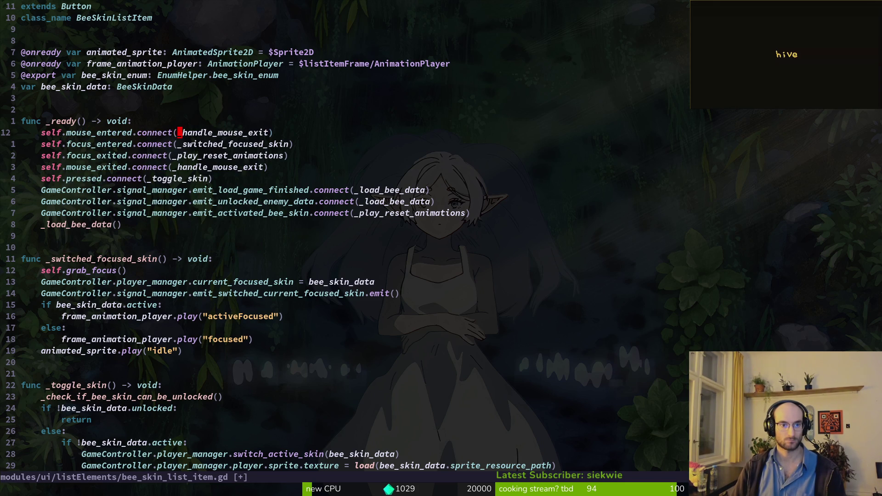
text(connect(_han)
key(Tab)
key(Tab)
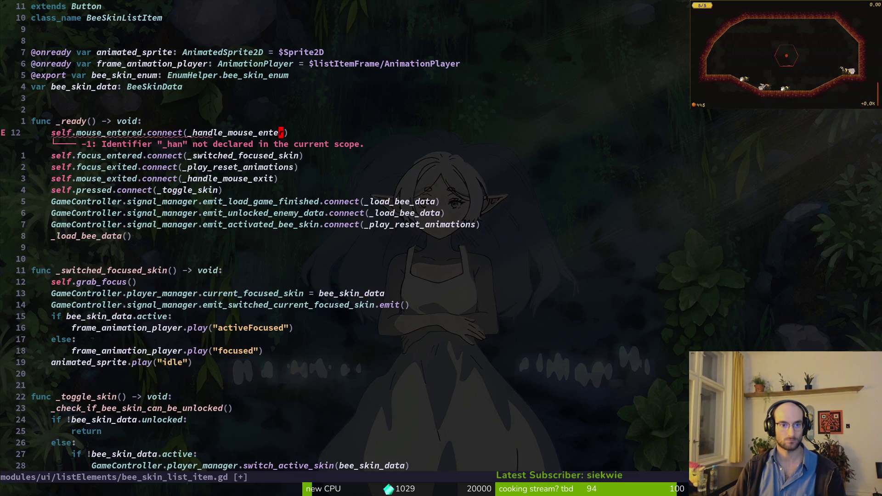
key(Escape)
Dismiss Aseprite's no-active-image error and return to the Godot editor
key(alt+Tab)
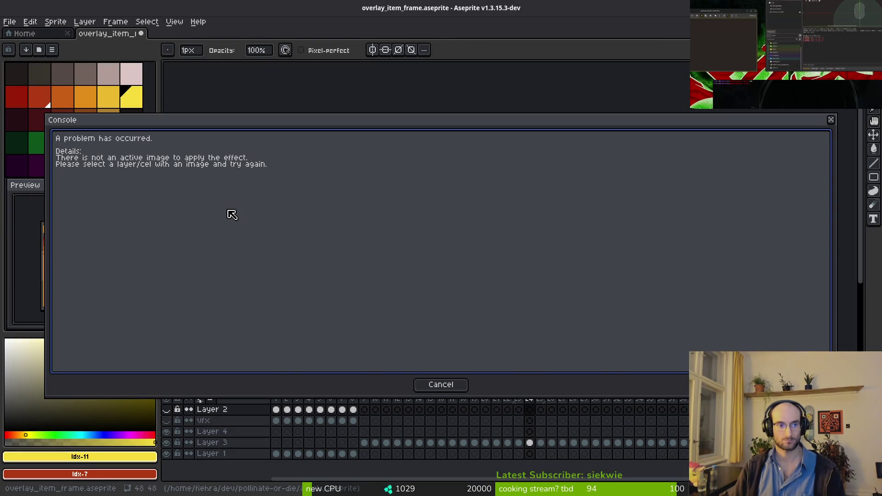
key(Escape)
key(alt+Tab)
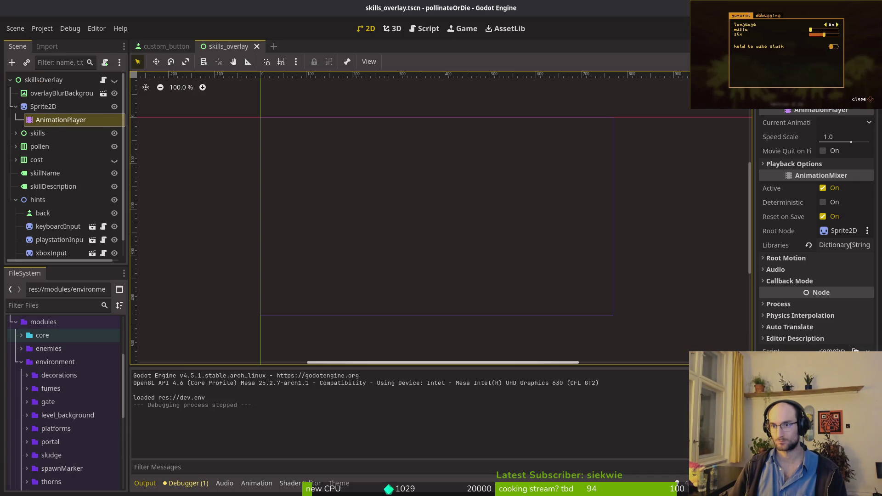
Restart the game, fly the bee onto the left branch and open the Skins panel
key(F5)
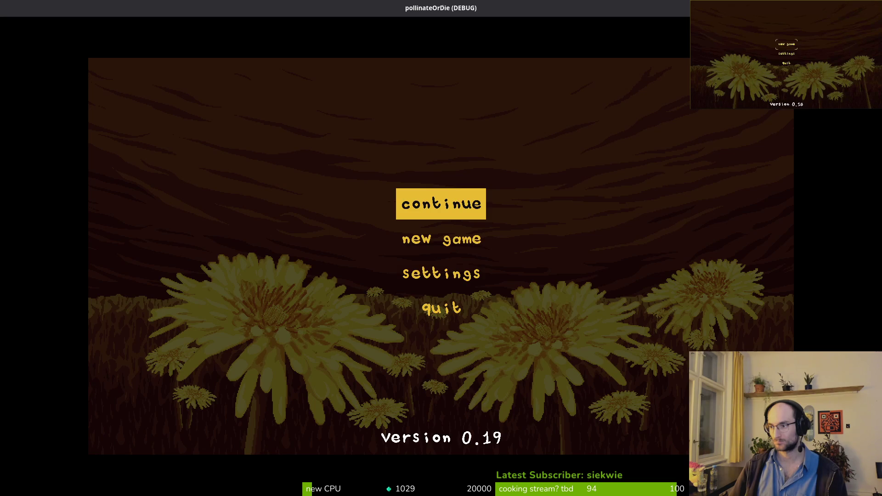
key(Return)
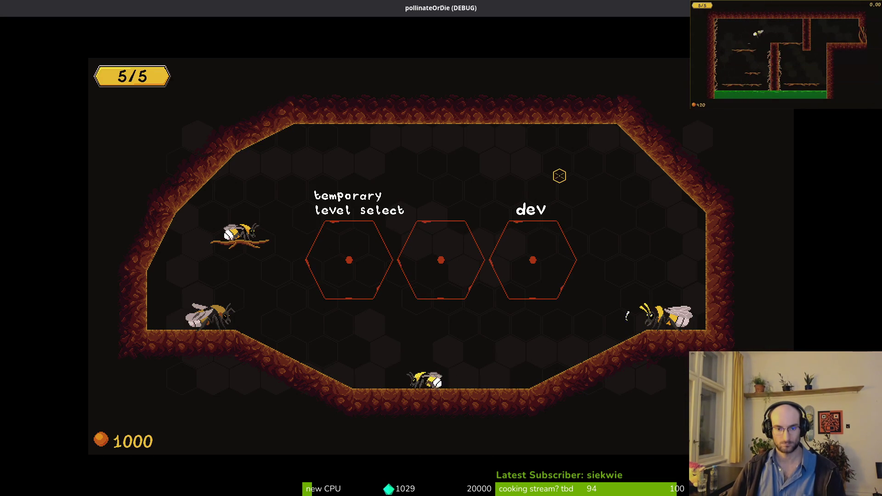
key(a)
key(space)
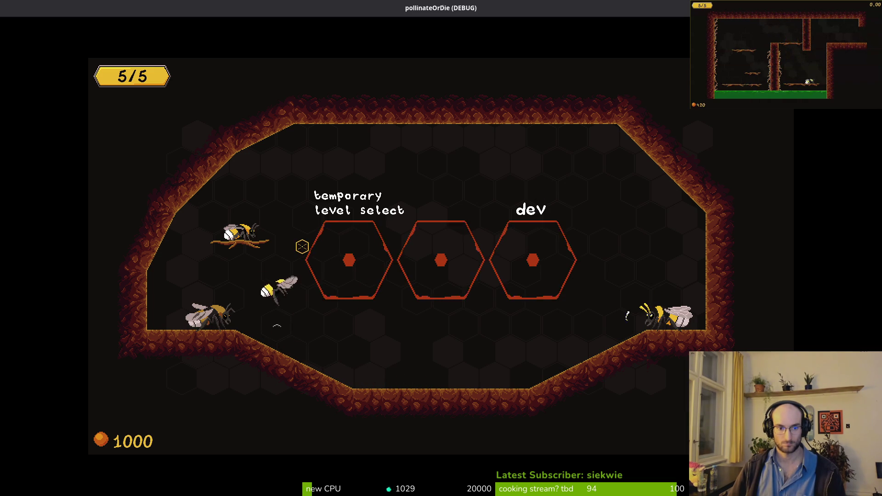
key(e)
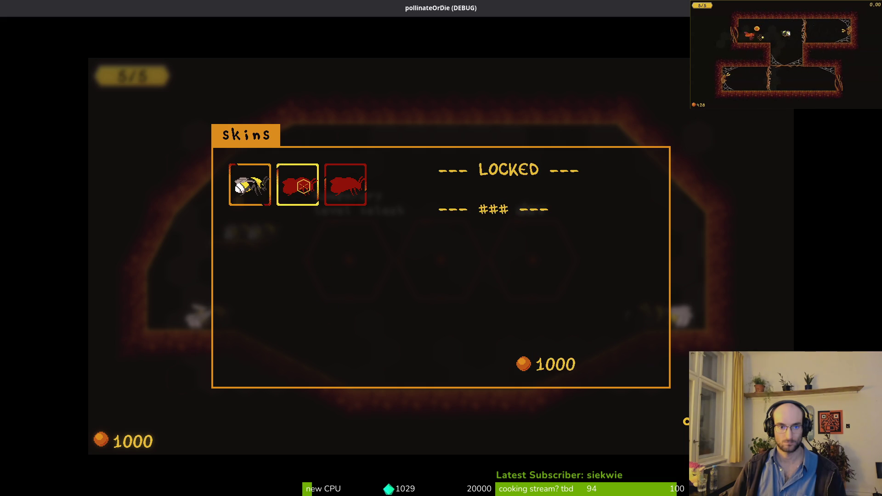
Compare the first skin and the locked second skin, then return to bee_skin_list_item.gd
key(Left)
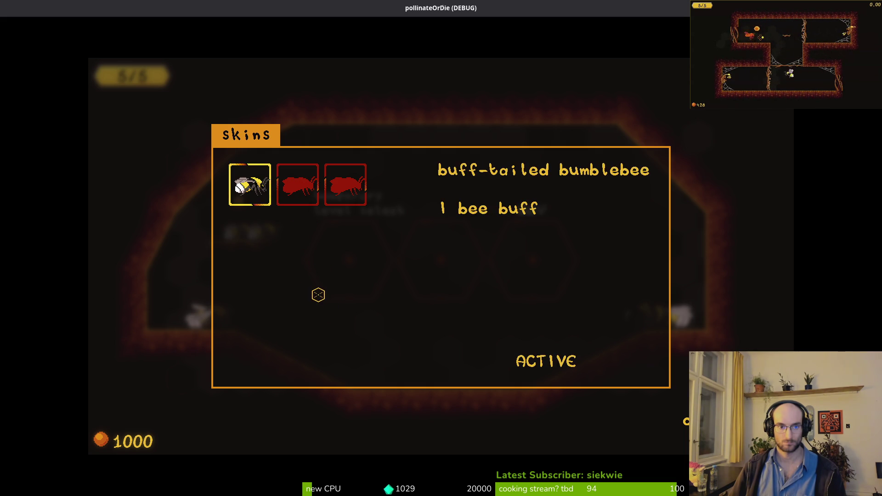
key(Left)
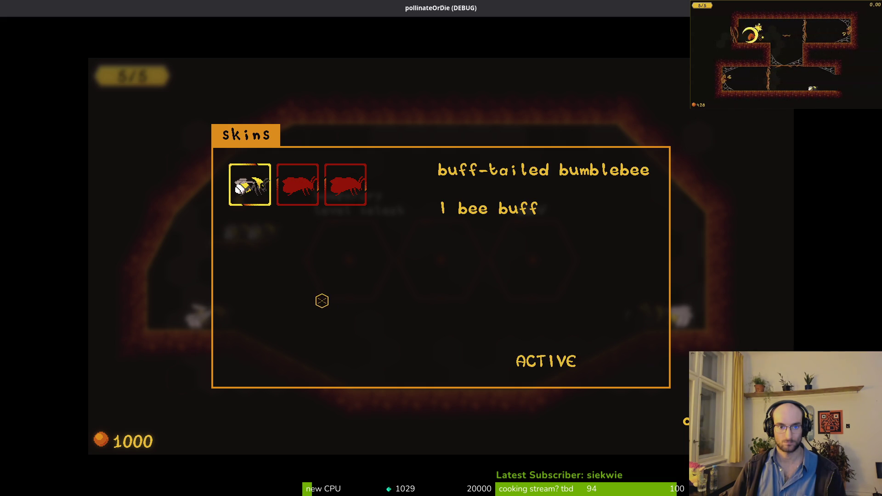
key(Right)
key(Left)
key(Right)
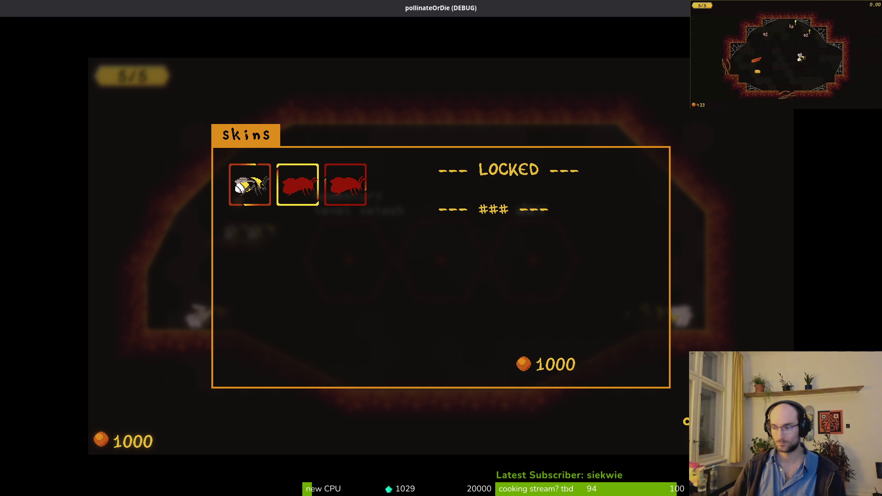
key(alt+Tab)
scroll(208, 209, down, 4)
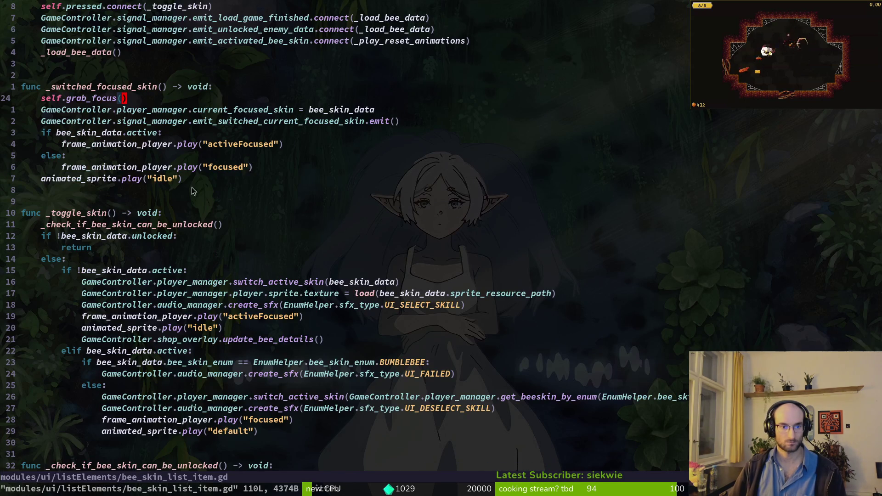
Find the _handle_mouse_enter condition line in bee_skin_list_item.gd
scroll(118, 172, down, 18)
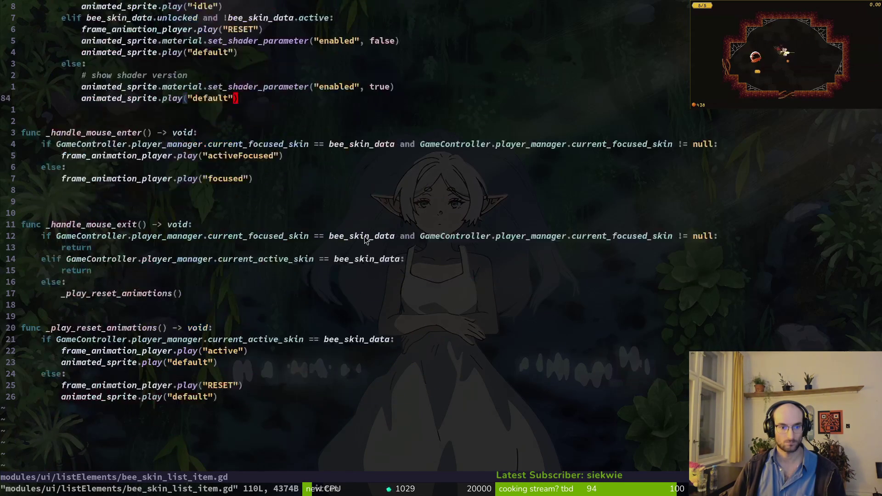
scroll(264, 221, up, 1)
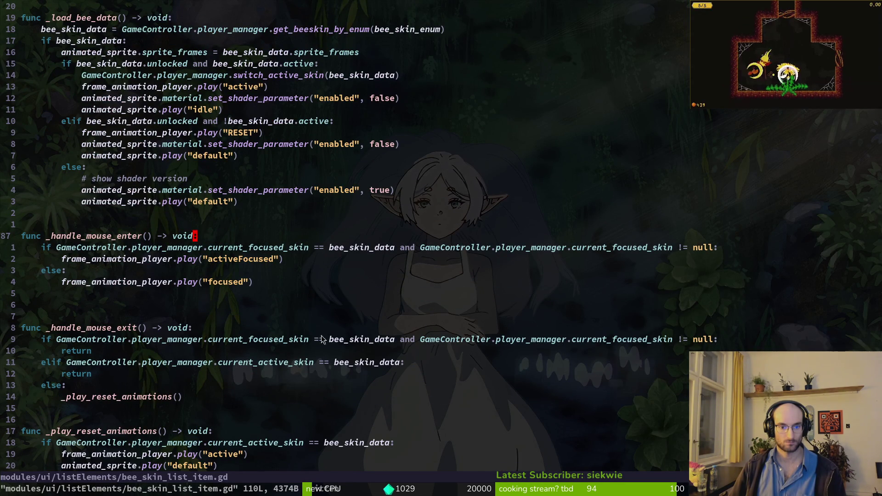
scroll(268, 132, up, 13)
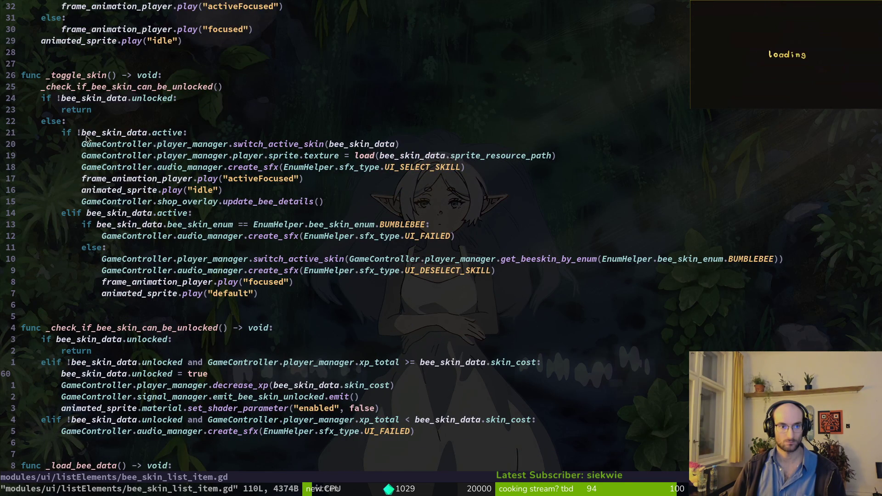
scroll(162, 195, down, 12)
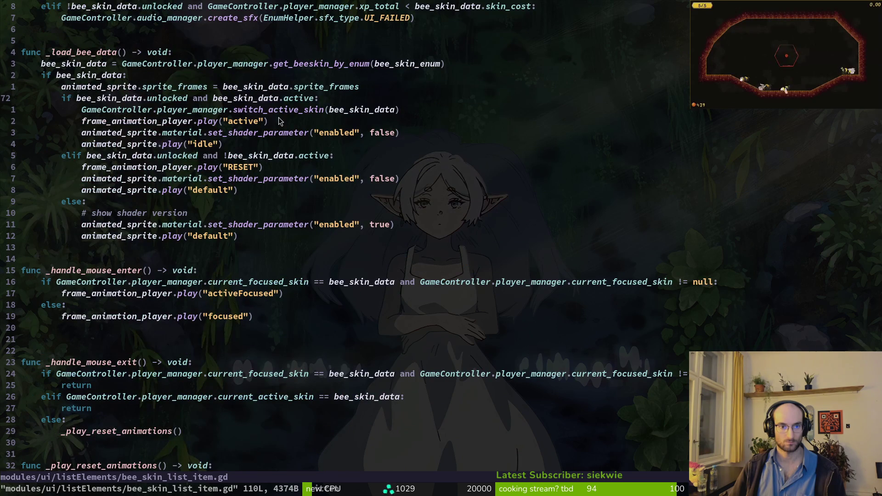
scroll(138, 192, down, 6)
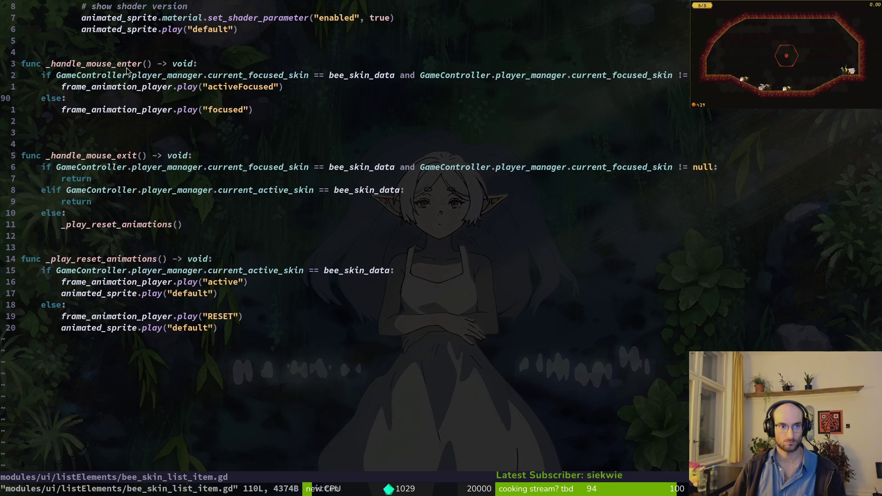
scroll(224, 133, up, 2)
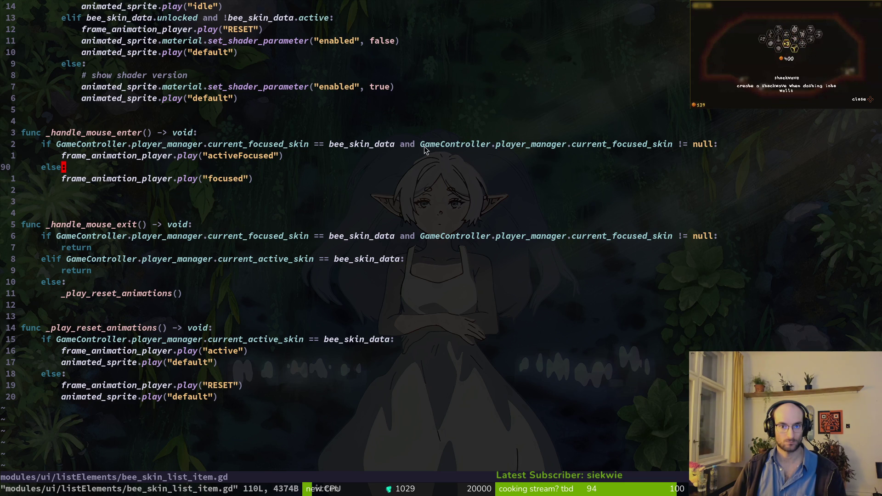
drag(425, 146, 282, 155)
key(Escape)
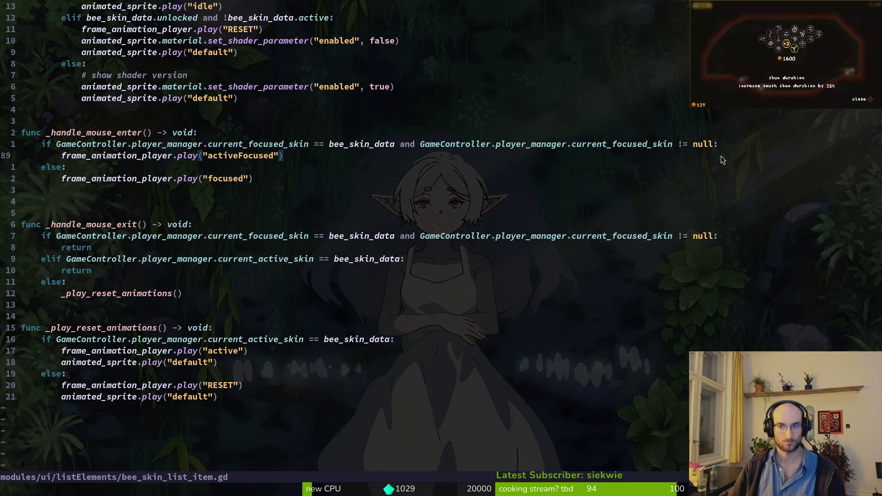
Append 'and bee_skin_data.active' to the condition, save, and close the debug game
click(717, 144)
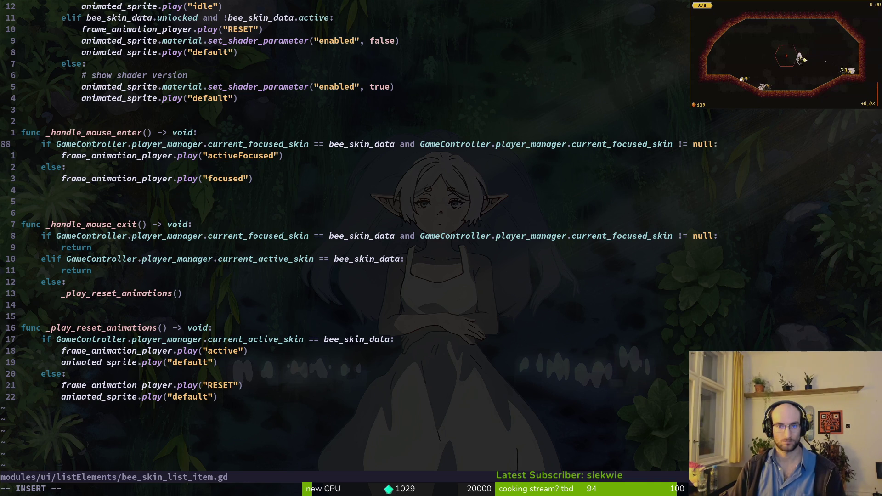
text(and be_skin_data.active)
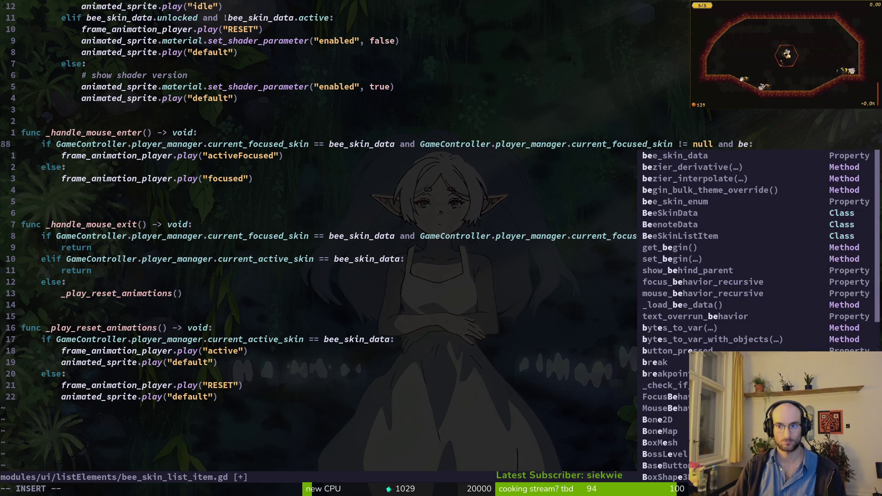
key(Escape)
key(ctrl+s)
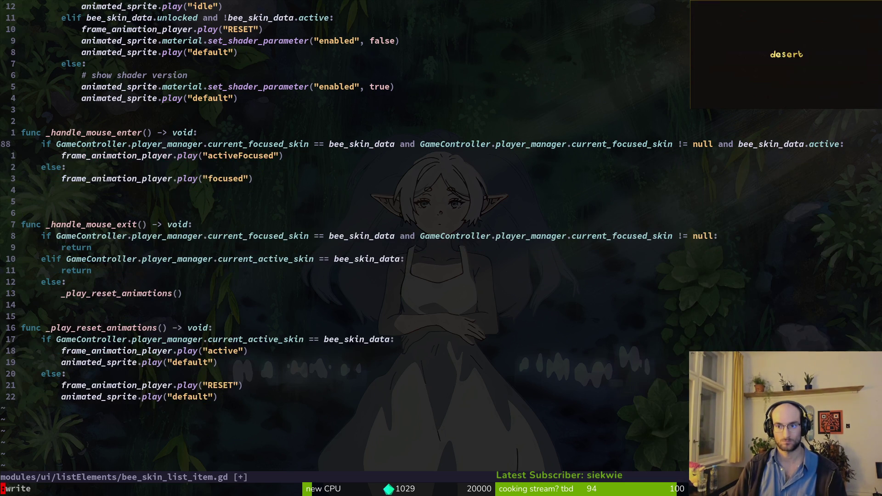
key(alt+Tab)
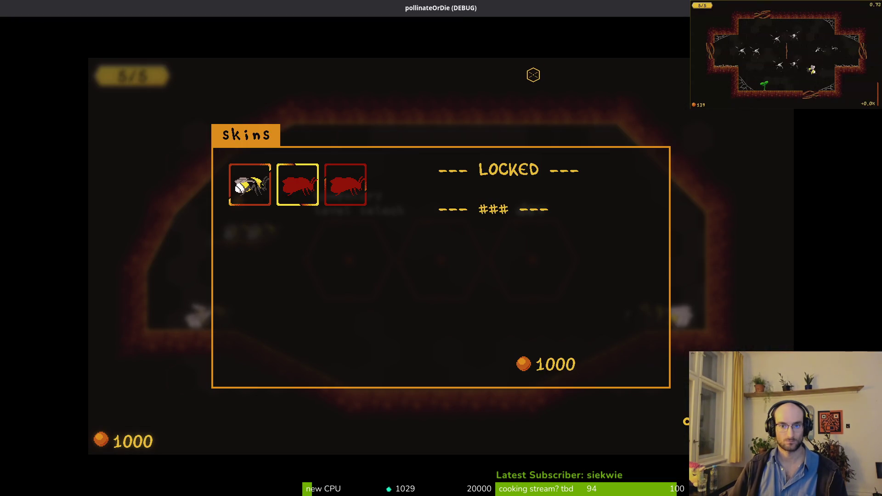
key(alt+F4)
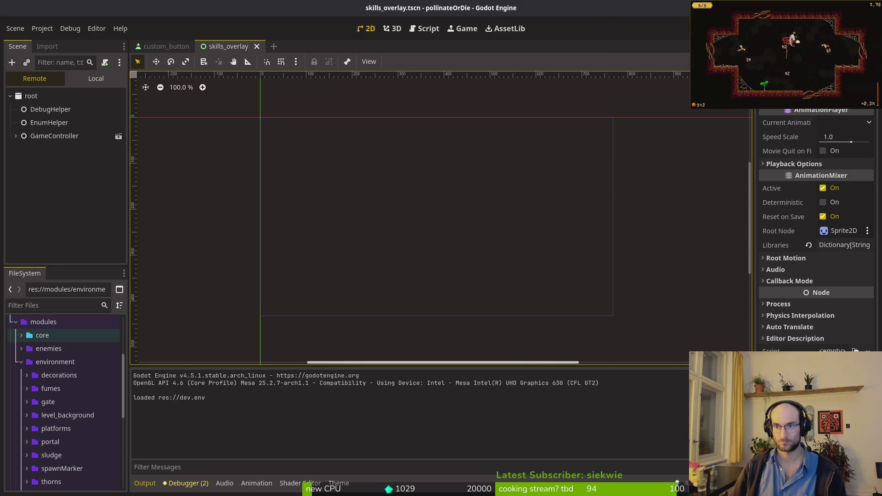
Relaunch the game, open Skins, buy the albino bumblebee and inspect the locked skin
key(F5)
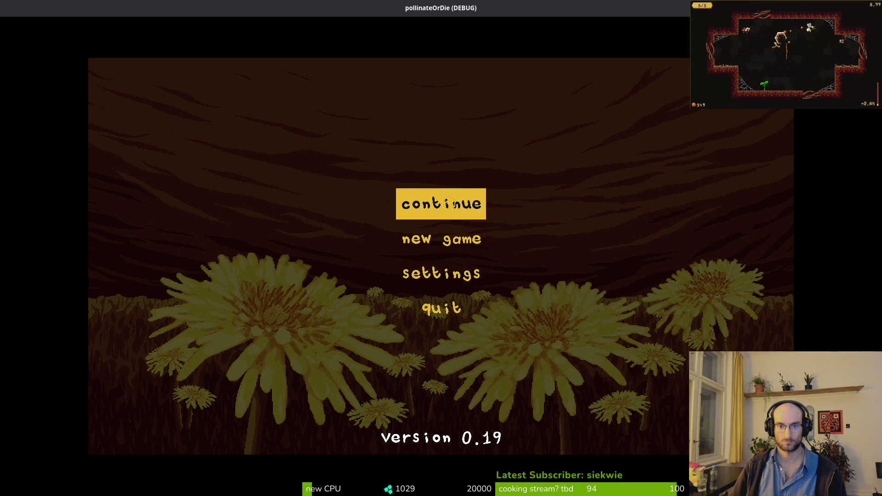
click(450, 202)
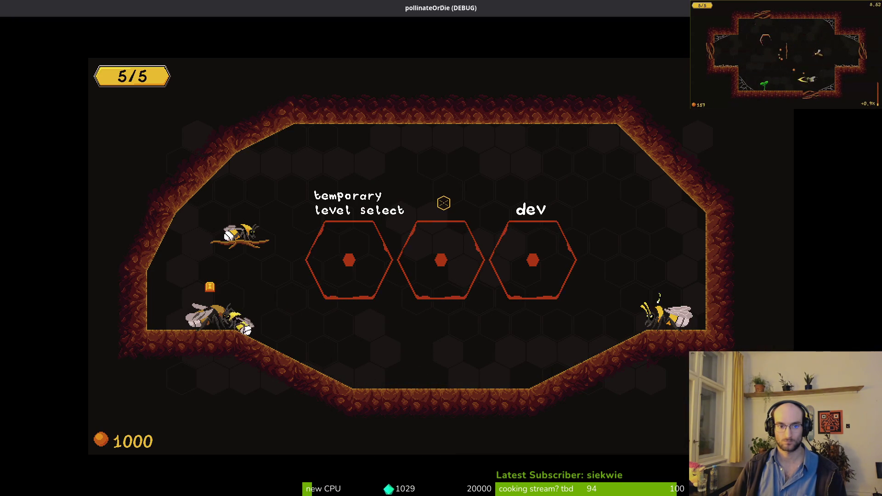
key(e)
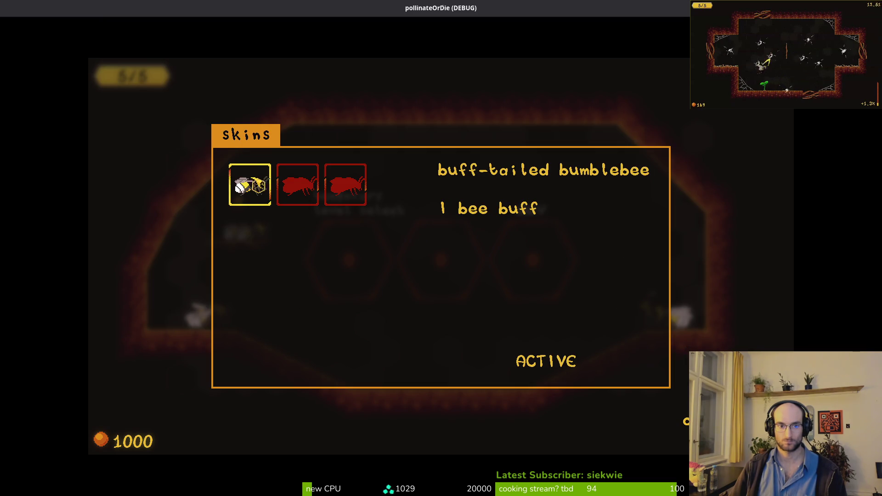
click(347, 185)
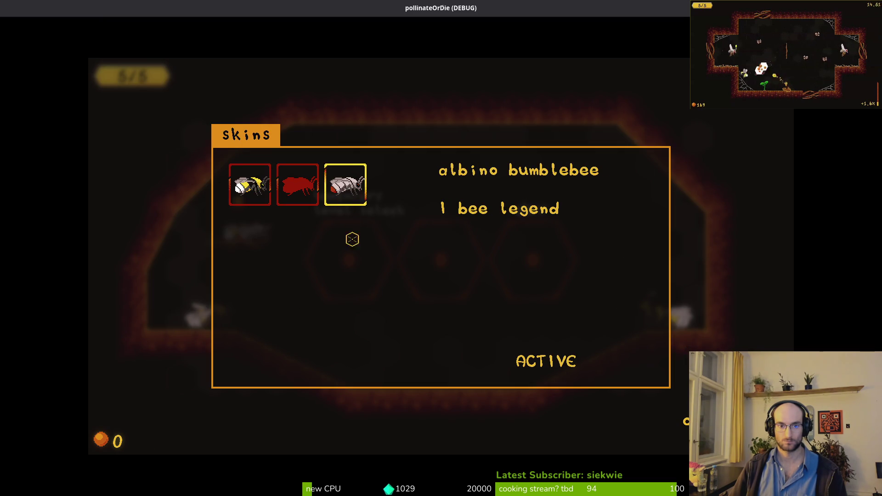
click(278, 230)
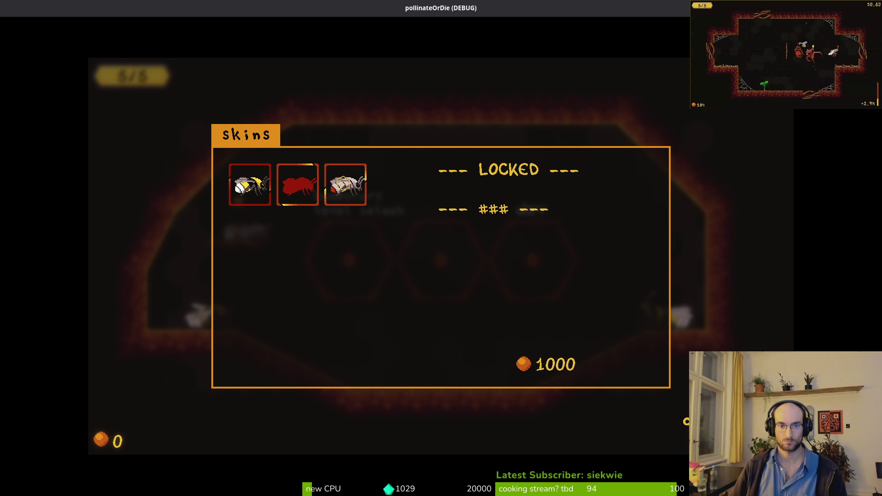
click(345, 186)
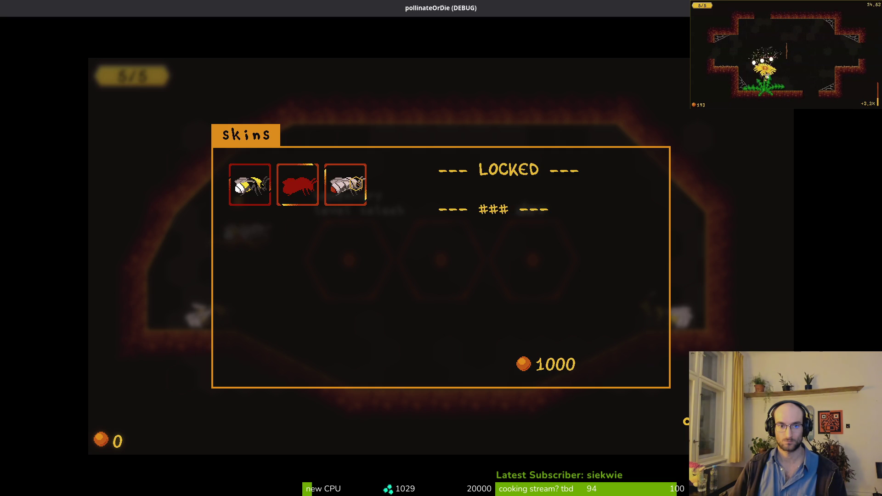
Make the buff-tailed bumblebee active, then the albino again, and return to the script
key(alt+Tab)
key(alt+Tab)
key(alt+Tab)
key(alt+Tab)
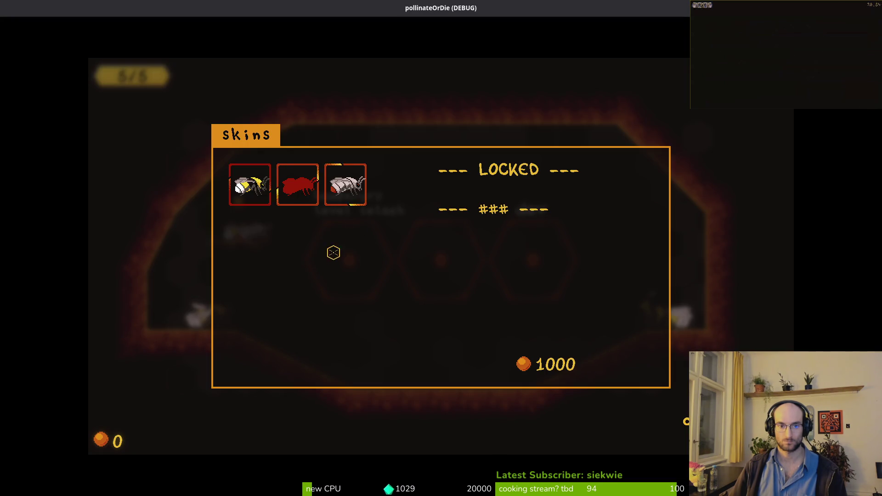
click(250, 185)
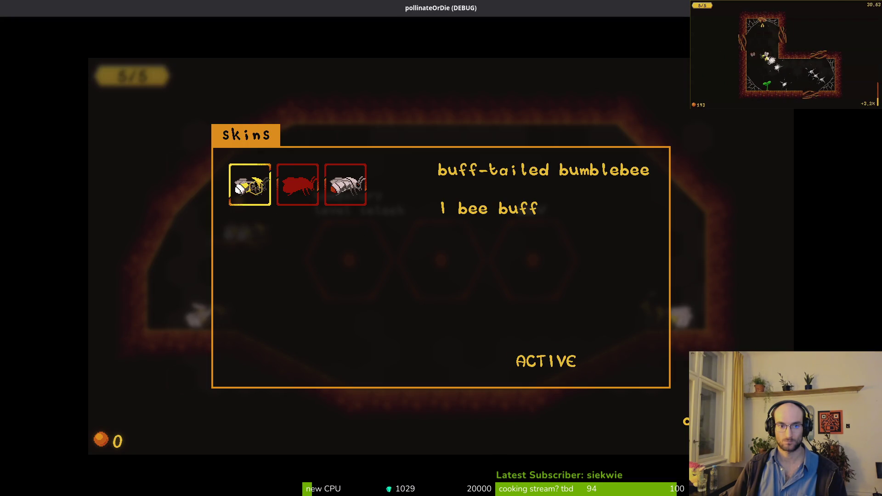
click(360, 185)
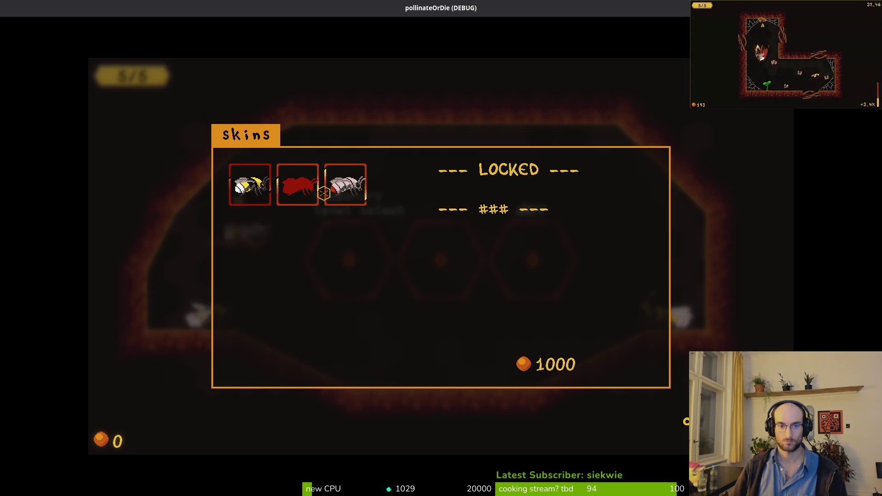
key(alt+Tab)
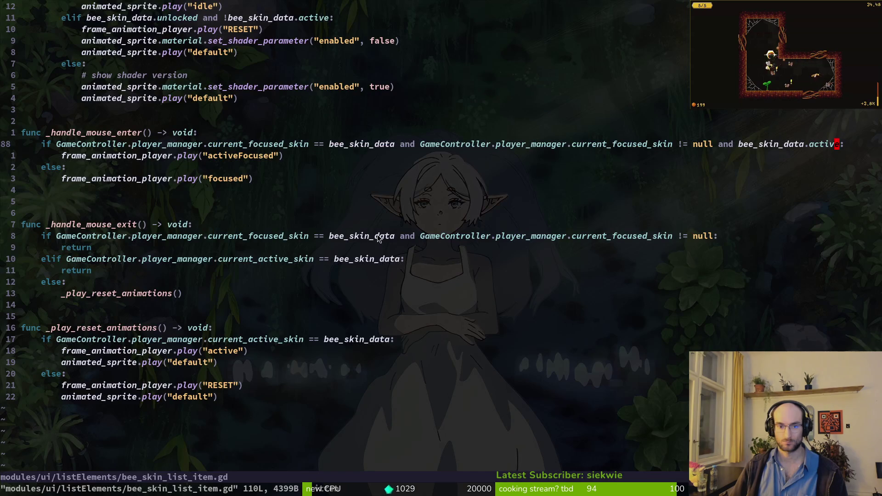
Delete the stray blank line in bee_skin_list_item.gd and save
key(j)
key(j)
key(j)
key(d)
key(d)
text(:w)
key(Return)
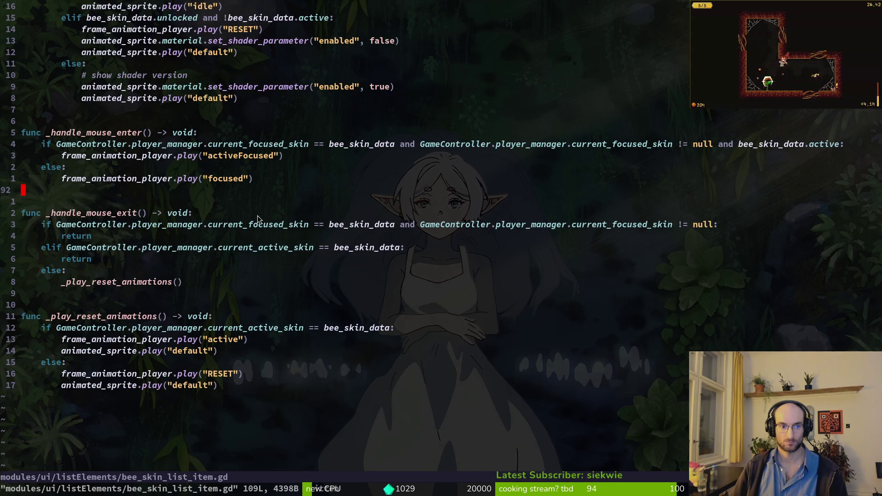
scroll(264, 202, up, 3)
Remove the current_focused_skin checks from the mouse-enter if line and save with :write
key(alt+Tab)
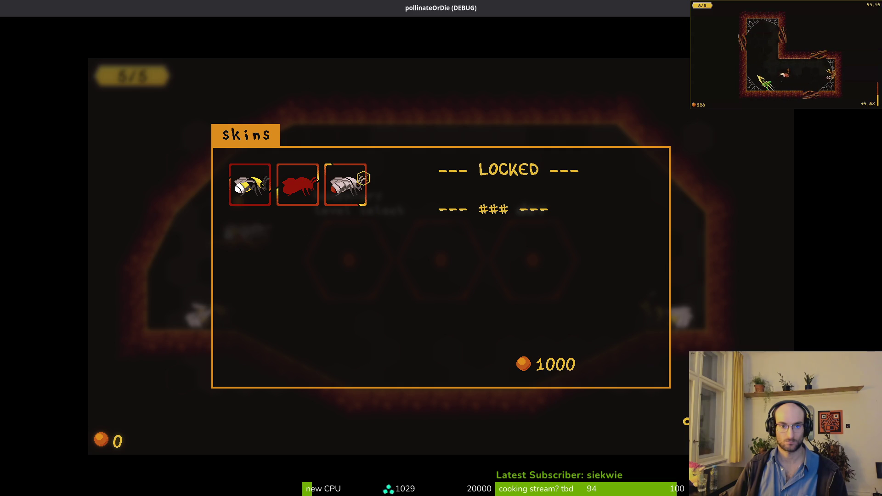
key(alt+Tab)
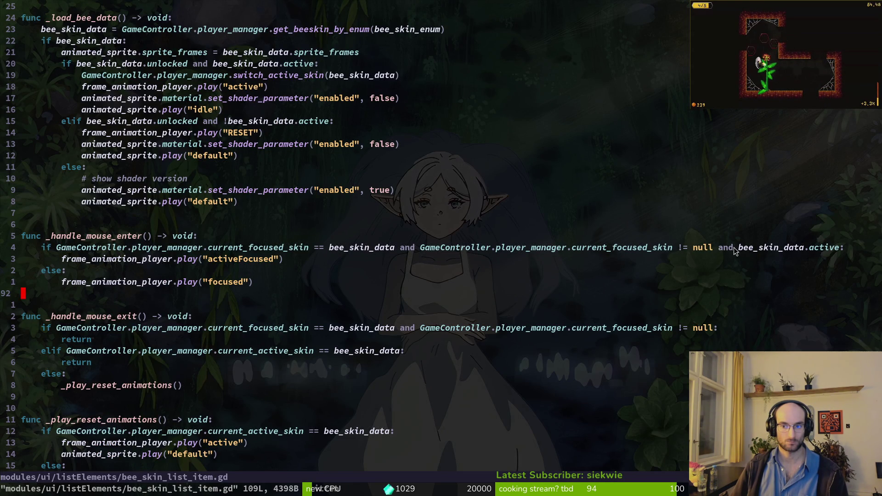
drag(733, 252, 60, 255)
text(data.active)
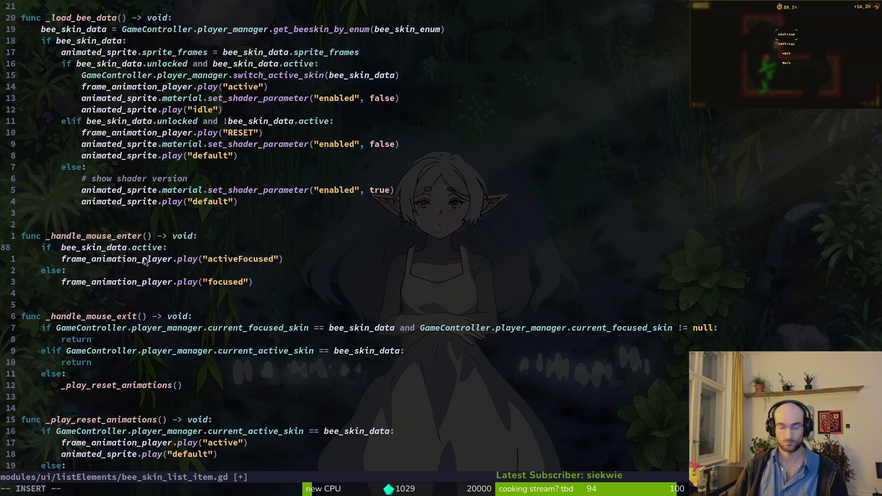
text(:write)
key(Return)
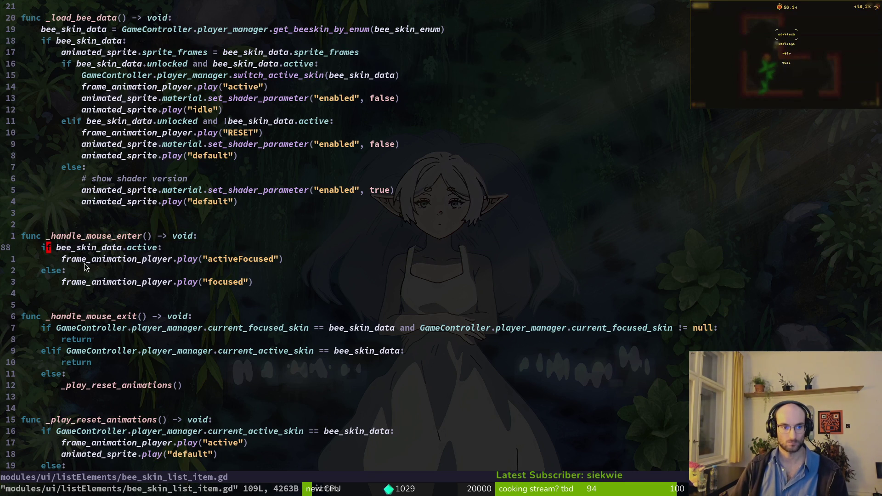
key(alt+Tab)
key(alt+Tab)
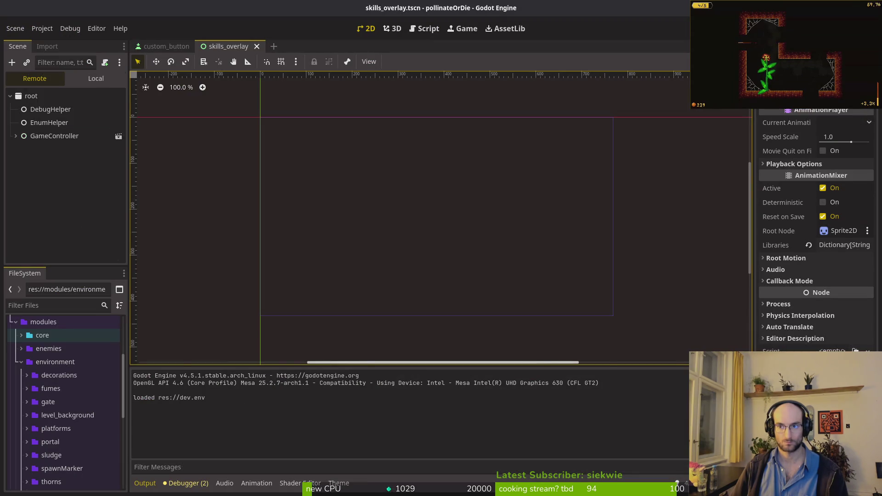
Run the game, open Skins, buy the albino bumblebee for 1000 coins, and browse the skins
key(F5)
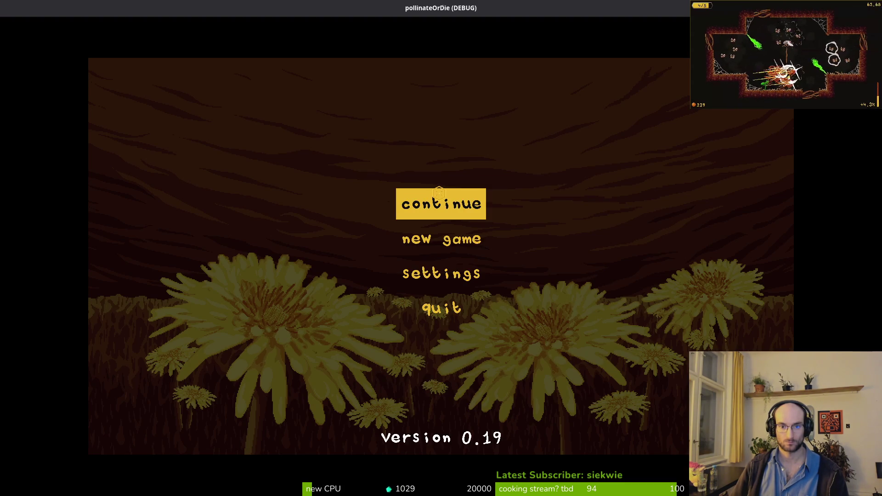
click(439, 192)
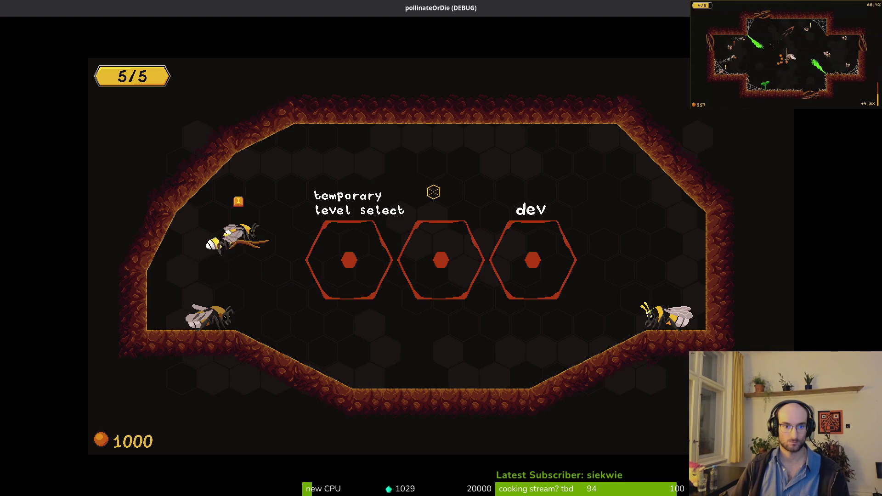
key(e)
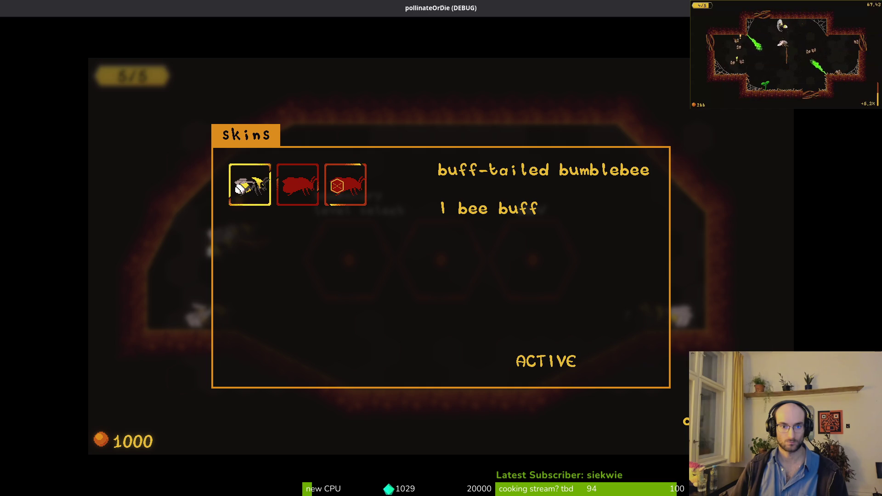
click(345, 185)
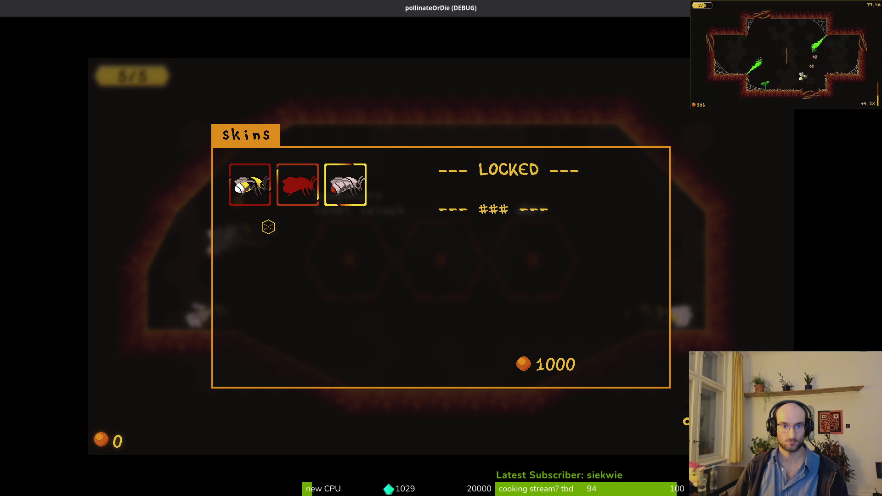
click(291, 185)
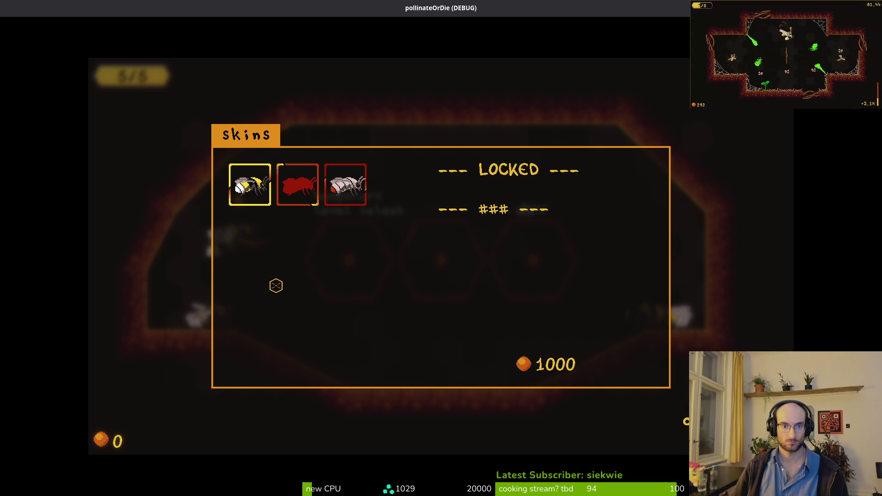
click(242, 183)
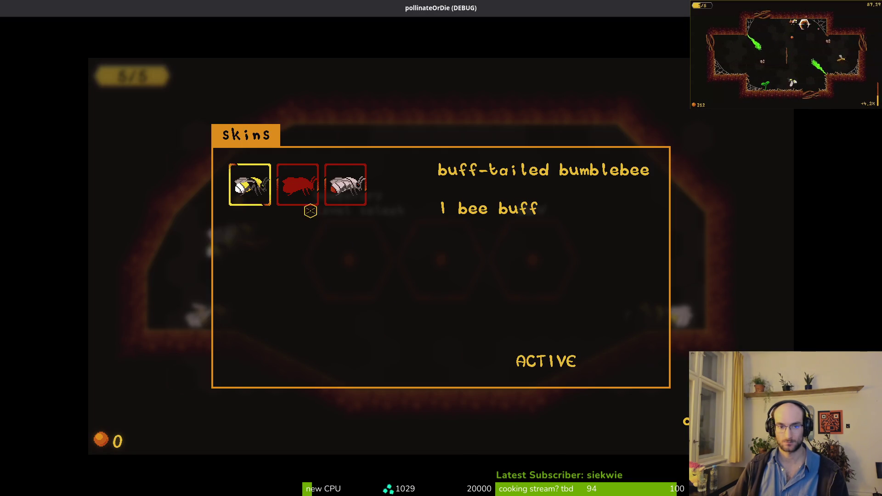
Switch the active skin between buff-tailed and albino to test the frames, then close the game
click(351, 171)
click(249, 184)
click(345, 184)
key(Right)
key(Return)
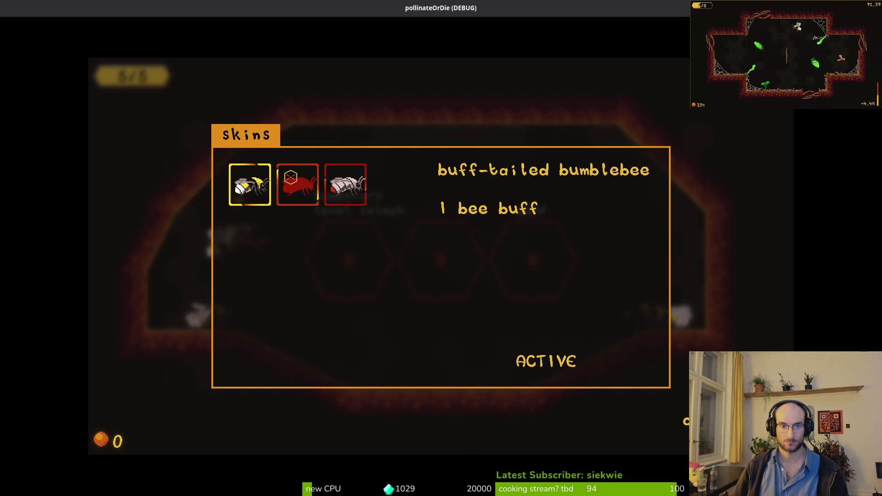
click(298, 183)
click(239, 181)
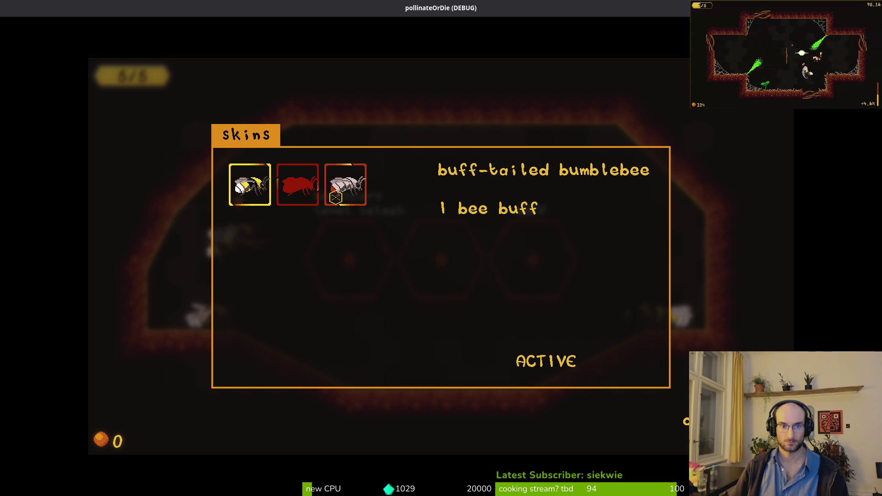
key(Right)
key(Right)
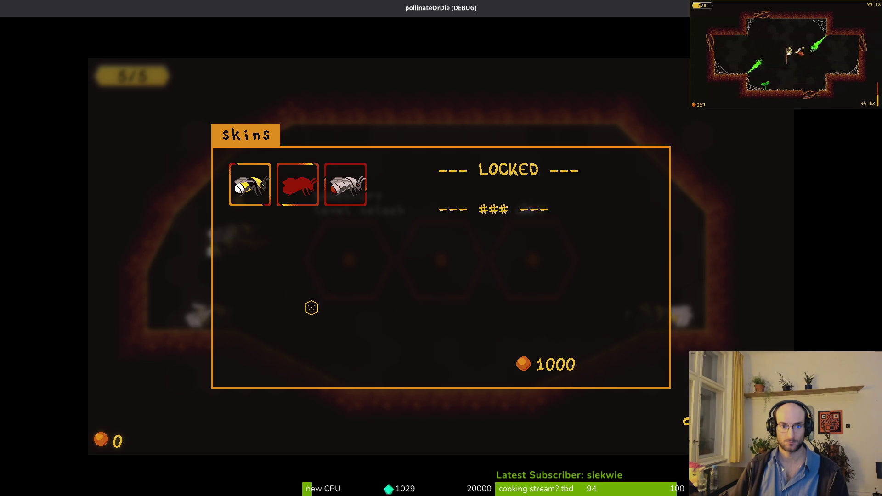
key(Return)
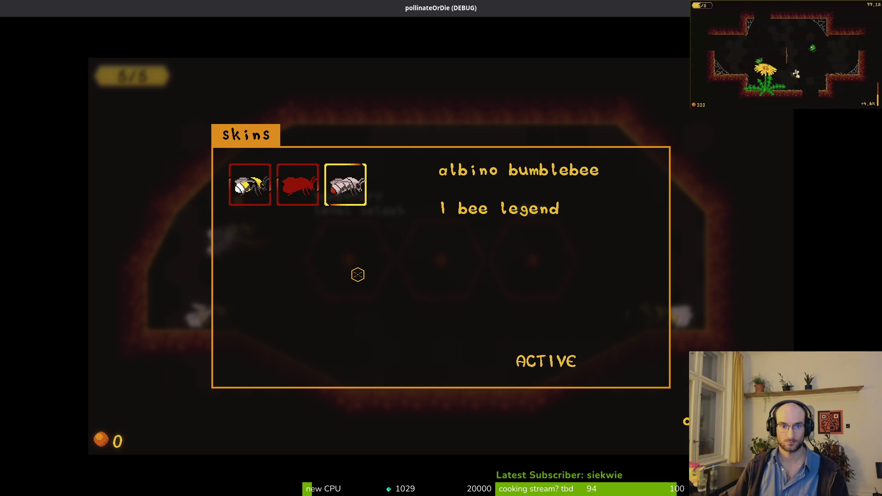
key(Left)
key(Left)
key(Right)
key(F8)
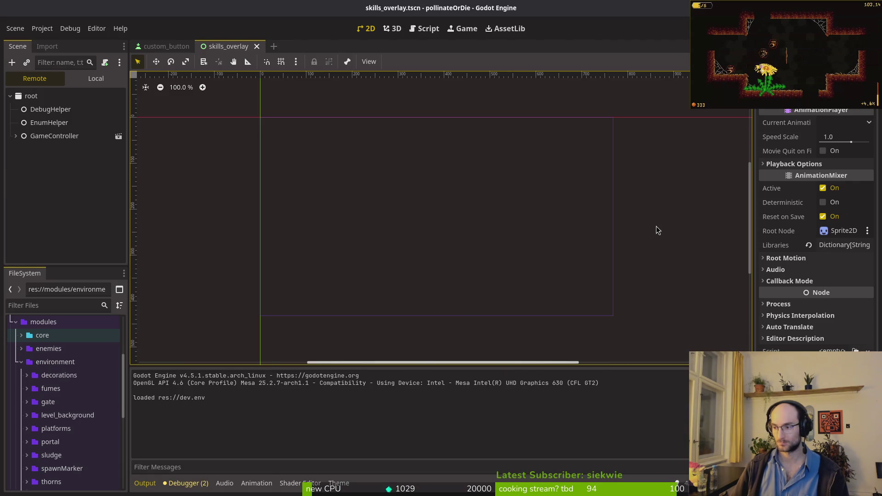
Stop overlay_item_frame's animation on frame 14 and show skills_overlay's Local scene tree in Godot
key(alt+Tab)
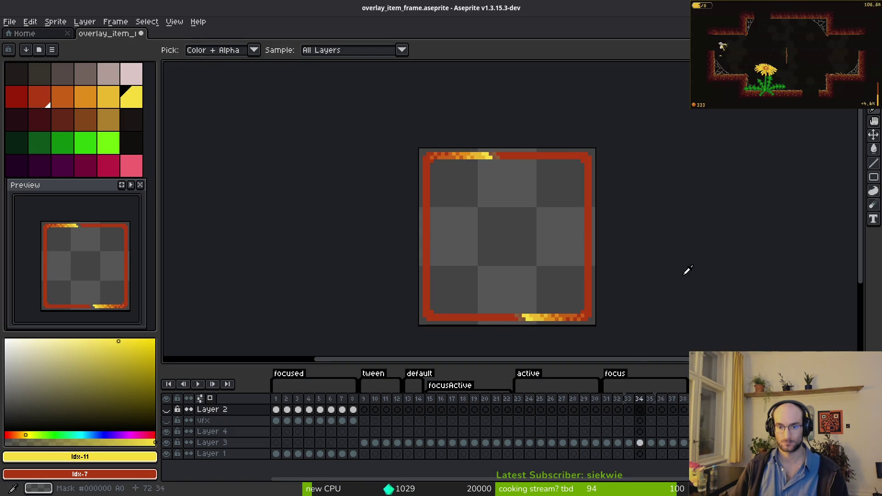
click(422, 410)
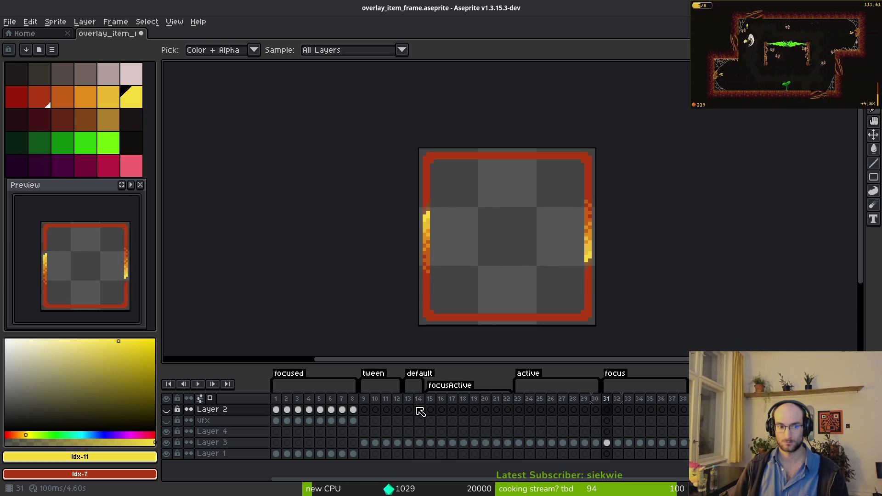
key(alt+Tab)
click(96, 79)
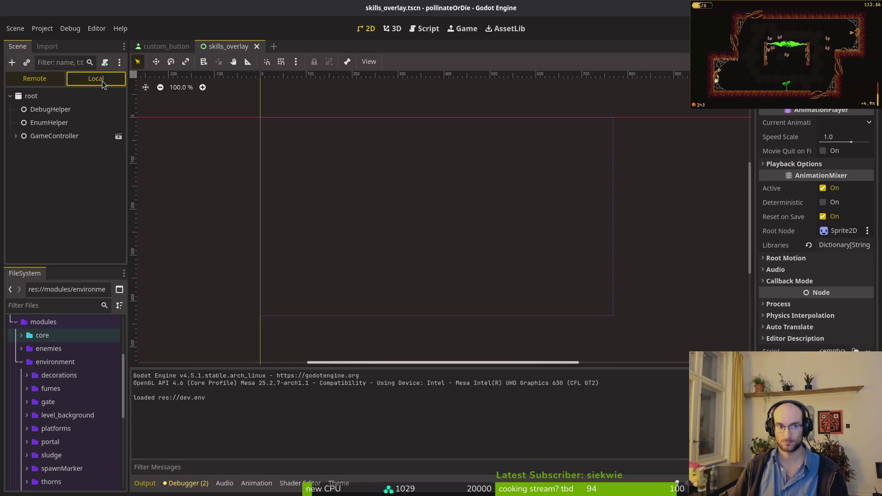
key(alt+Tab)
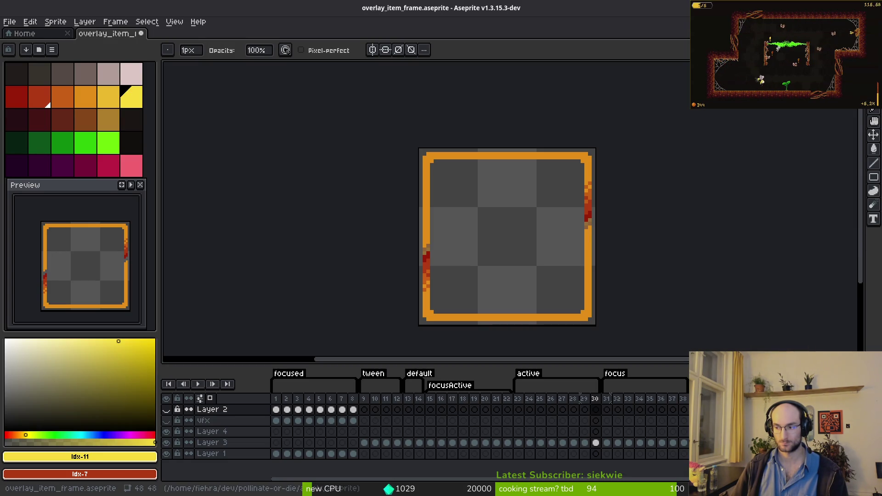
key(alt+Tab)
key(alt+Tab)
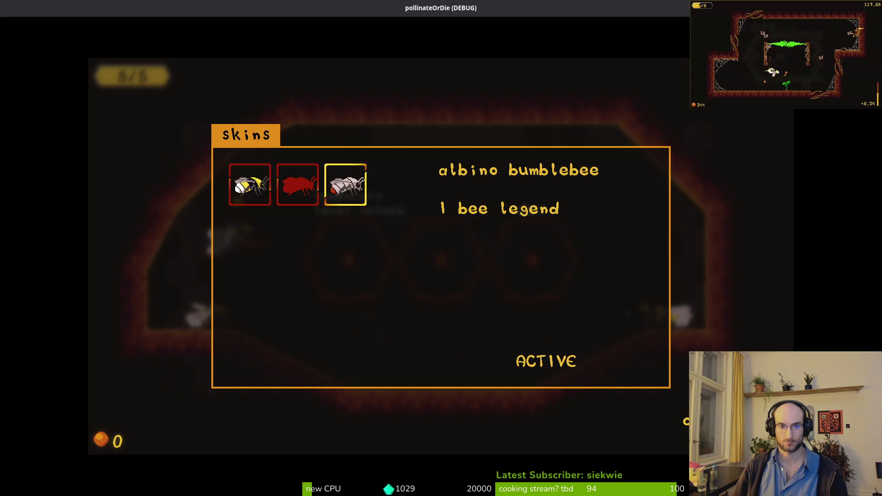
Cycle the skins, activating the buff-tailed then the albino bumblebee, and close the panel
key(Left)
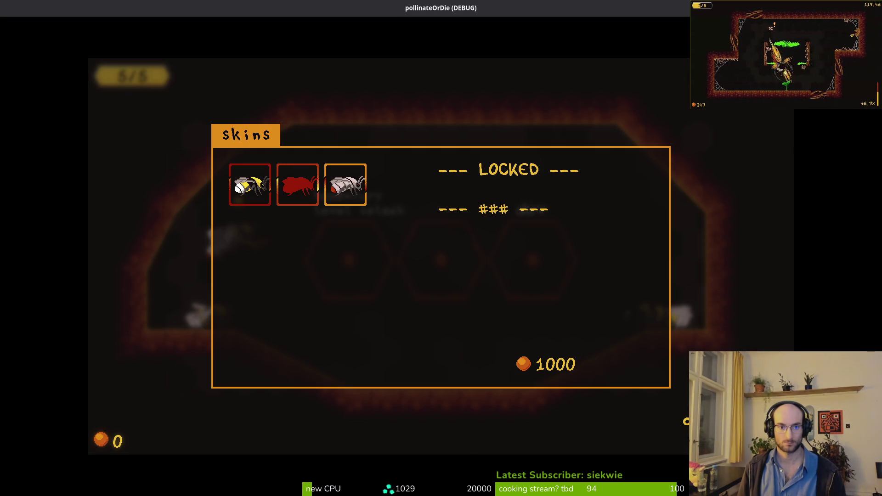
key(Left)
key(Left)
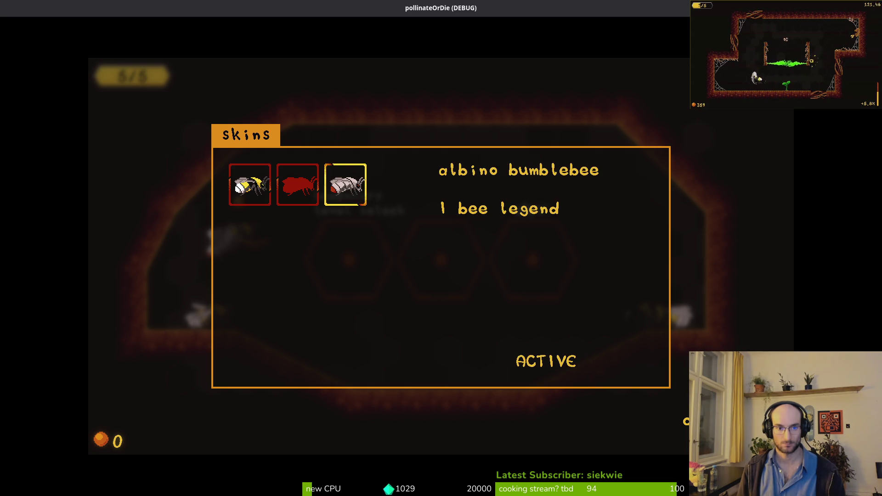
key(Right)
key(Return)
key(Left)
key(Return)
key(Left)
key(Left)
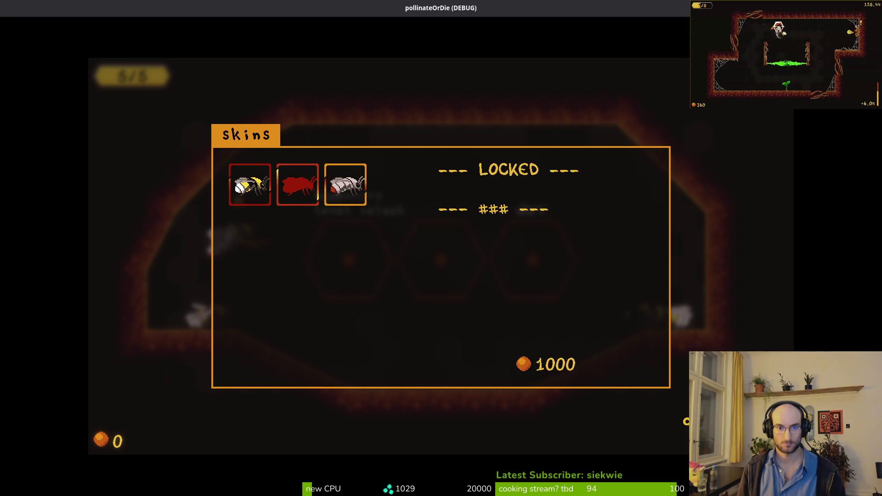
key(Left)
key(Right)
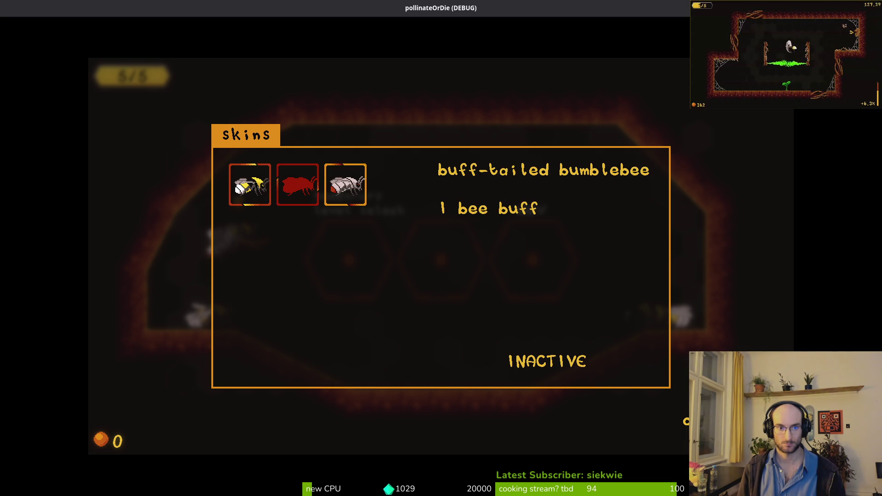
key(Right)
key(Right)
key(Right)
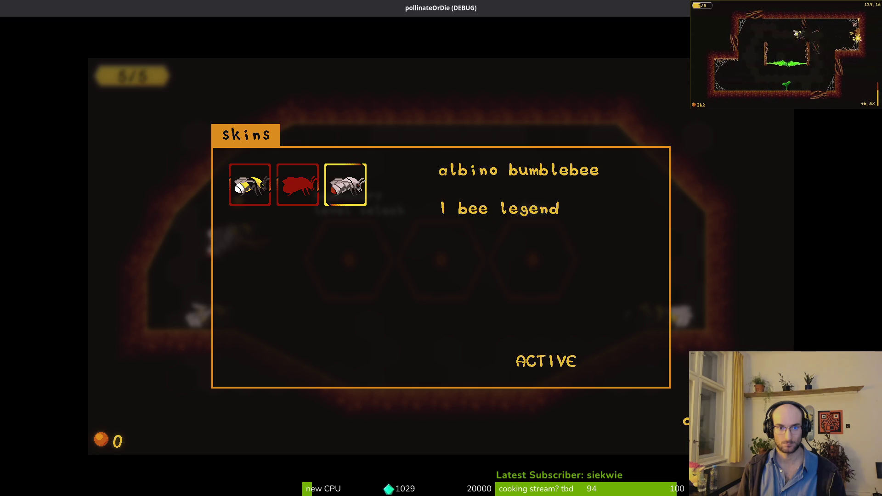
key(Left)
key(Right)
key(Escape)
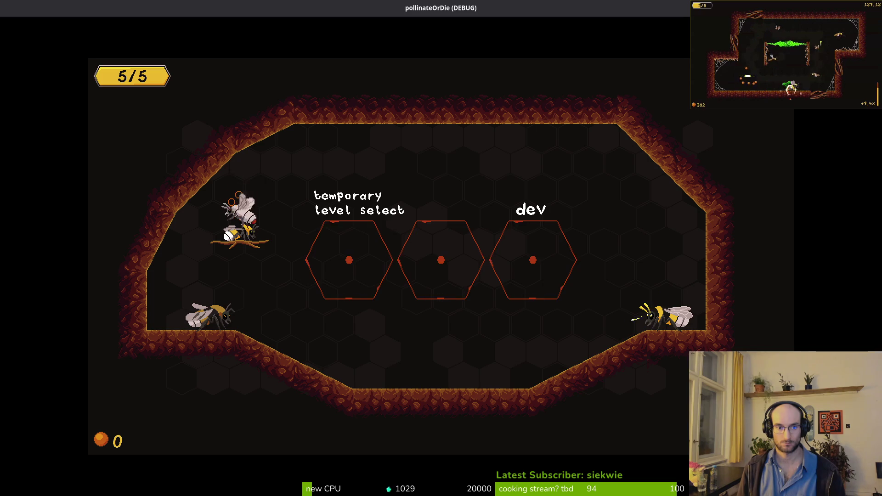
Reopen Skins, make the albino bumblebee active, and close the panel
key(Left)
key(Left)
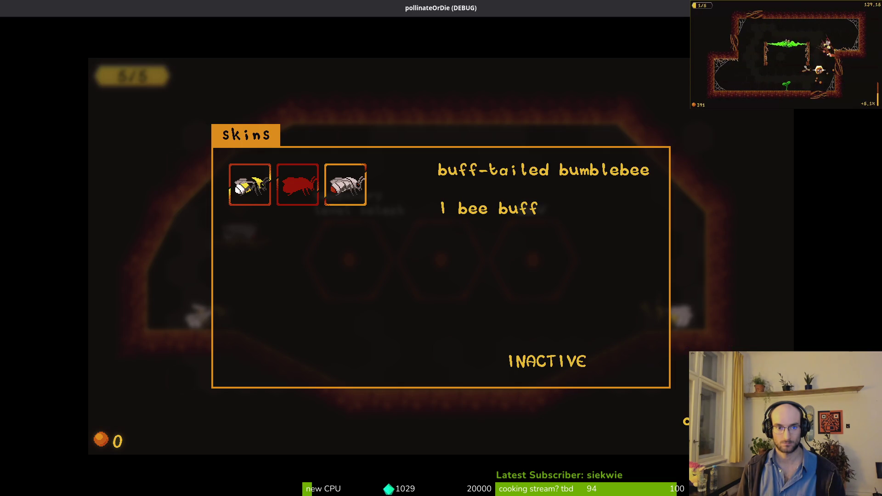
key(Right)
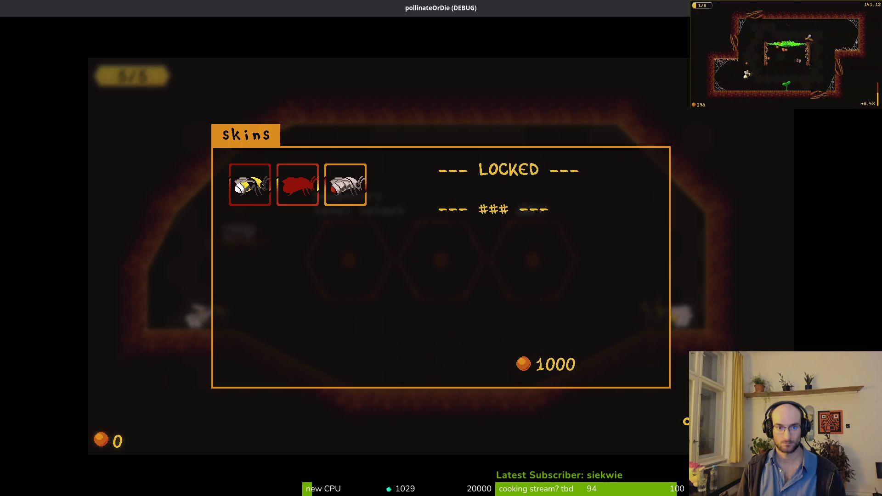
key(Left)
key(Left)
key(Right)
key(Left)
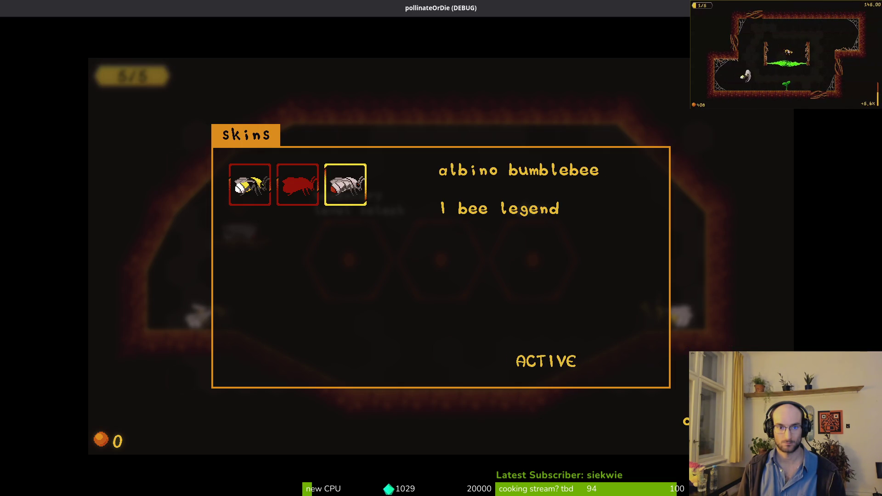
key(Right)
key(Left)
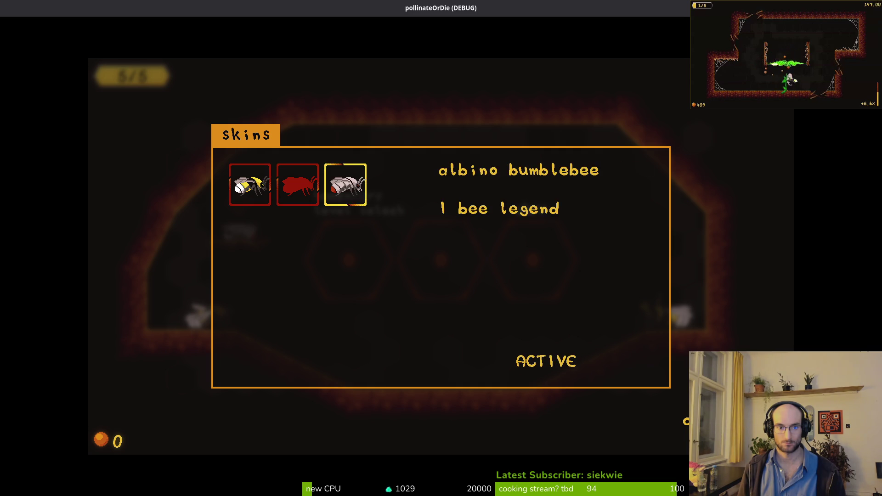
key(Escape)
Fly to the dev hexagon, check the health upgrade panel, then stop the game with F8
key(Right)
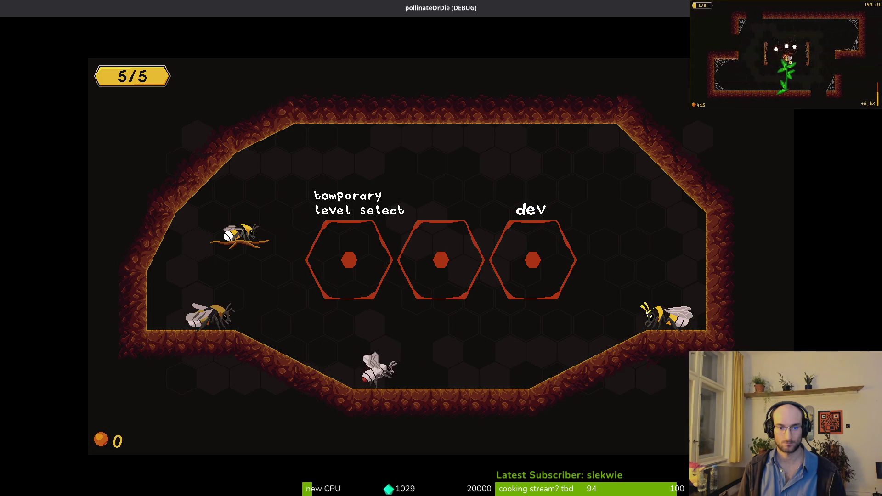
key(Tab)
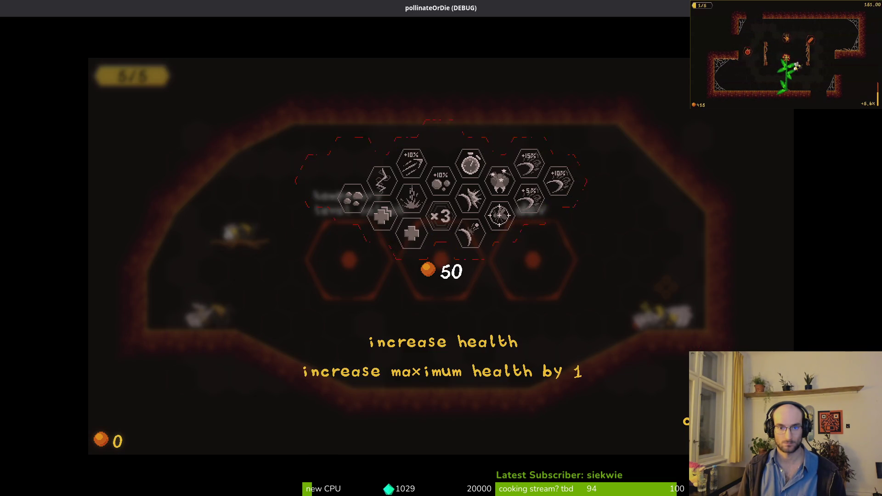
key(Escape)
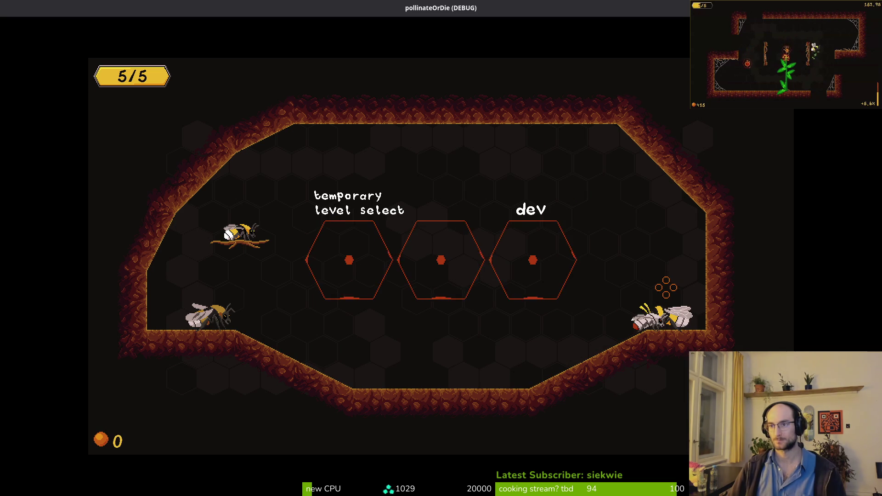
key(F8)
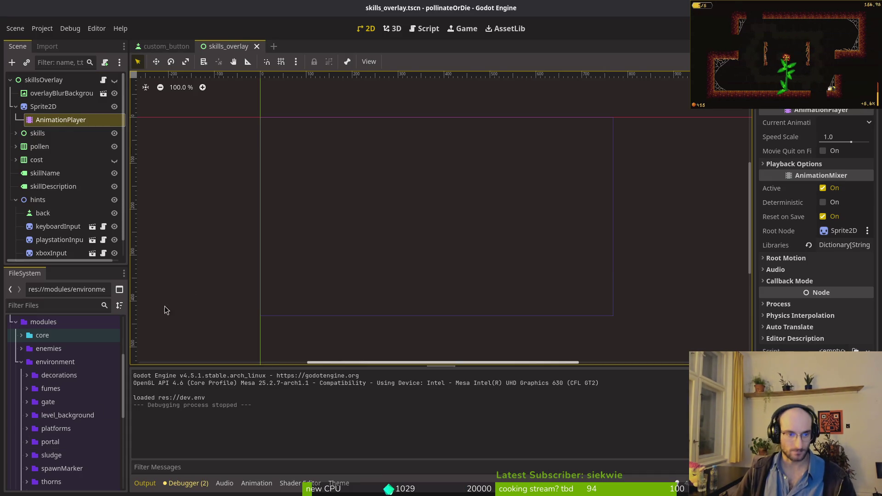
Close GitLab issue #726 'add a button select animation to overlay frame' and return to Aseprite
key(alt+Tab)
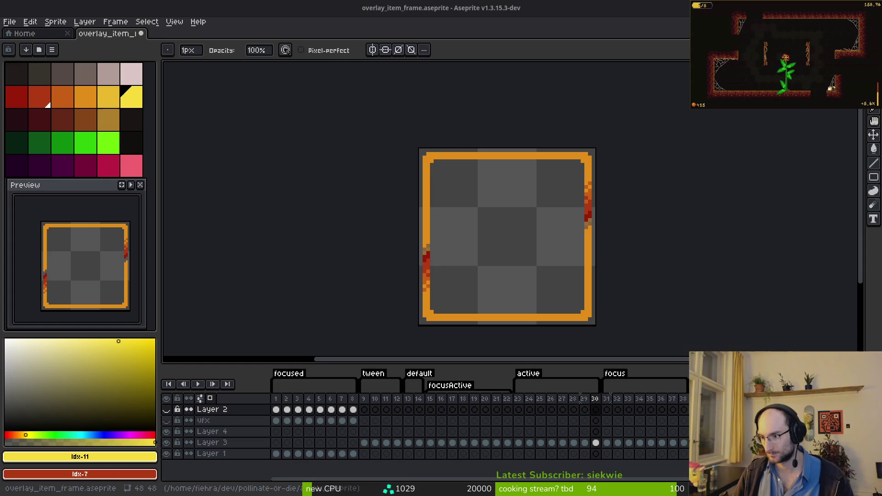
key(alt+Tab)
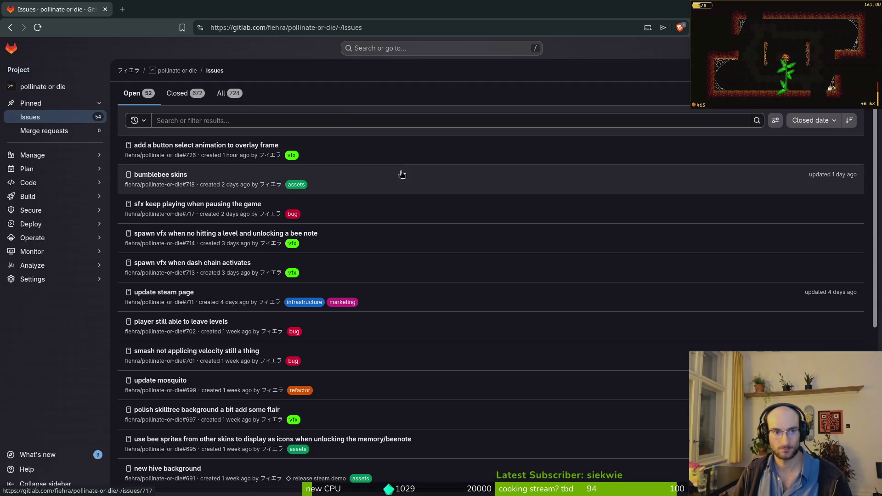
click(213, 150)
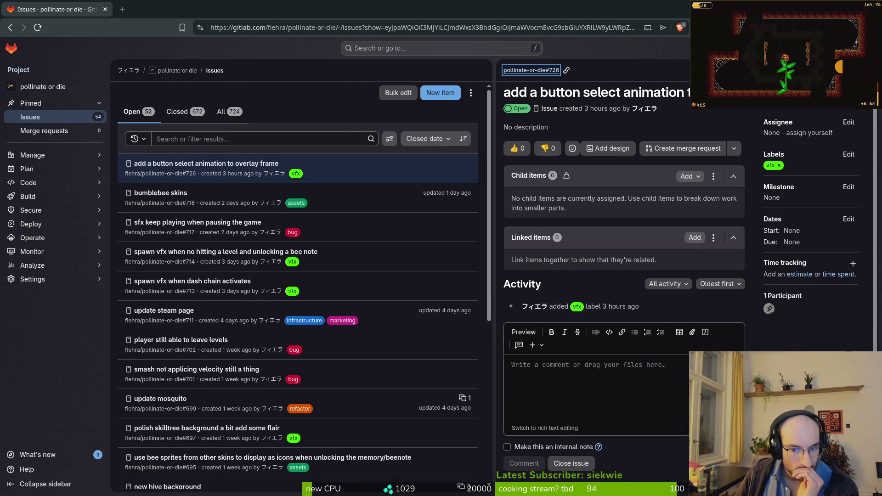
click(571, 469)
key(Escape)
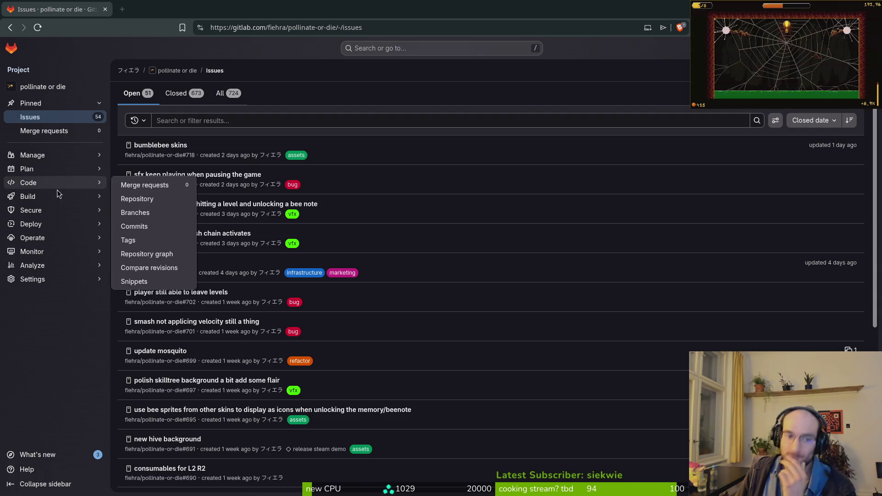
key(alt+Tab)
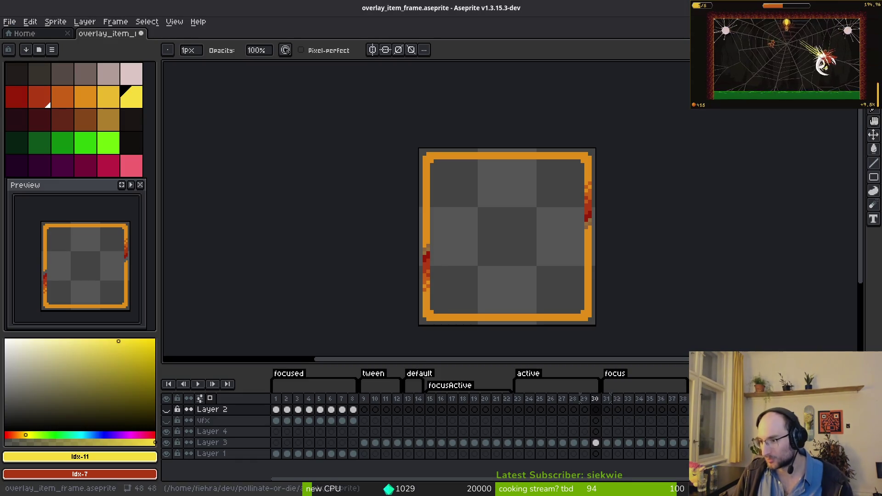
Open skilloverlay.aseprite from recent files, hide Layer 1, show deco, and view frame 3
click(23, 33)
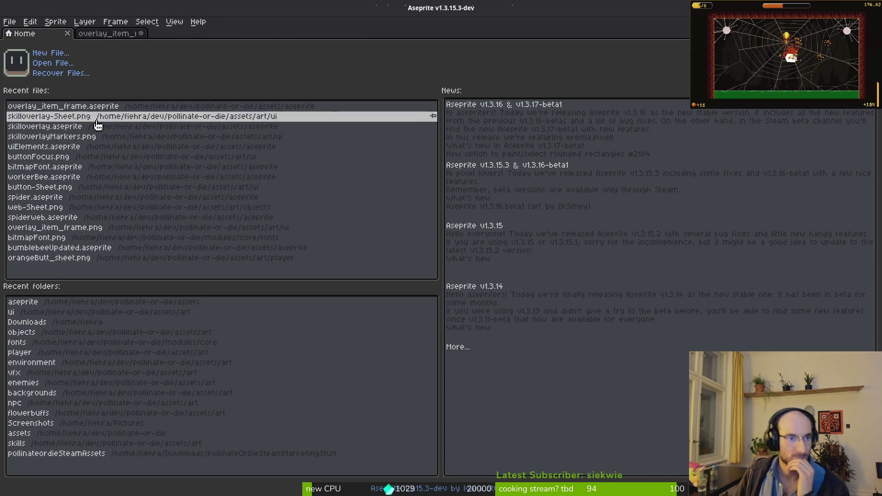
click(69, 126)
scroll(489, 177, up, 6)
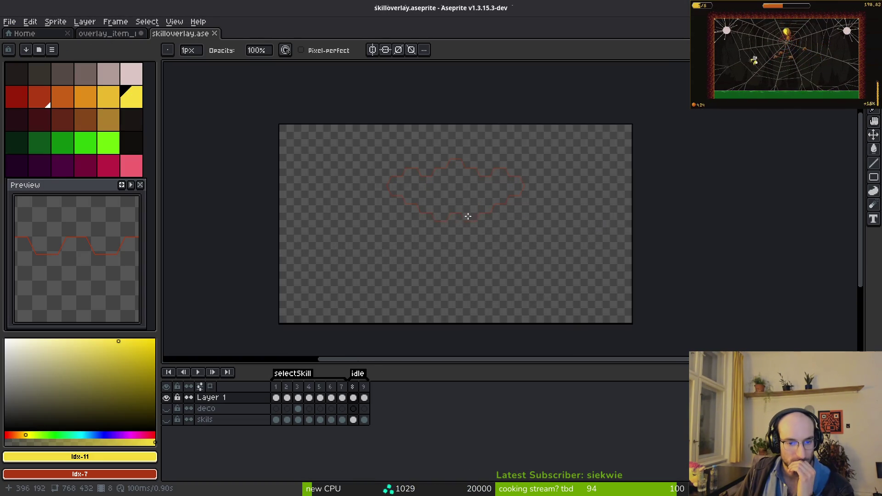
click(167, 398)
click(167, 409)
click(298, 409)
scroll(405, 313, down, 3)
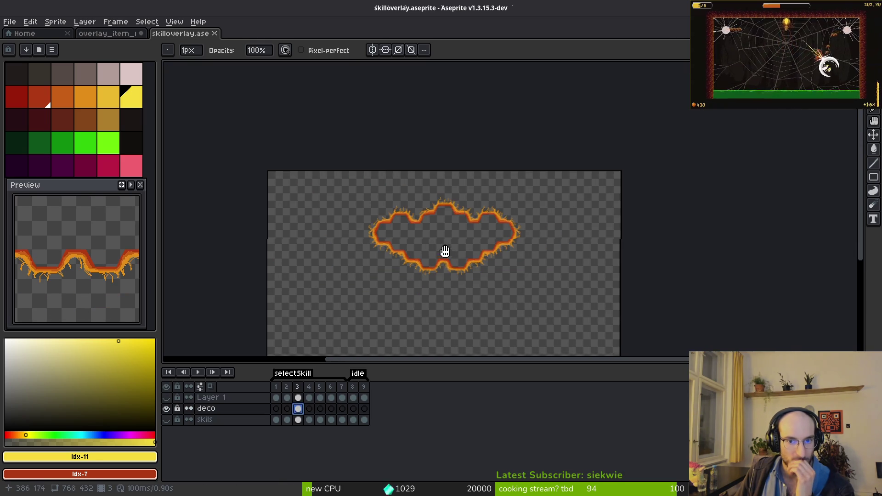
scroll(439, 252, up, 1)
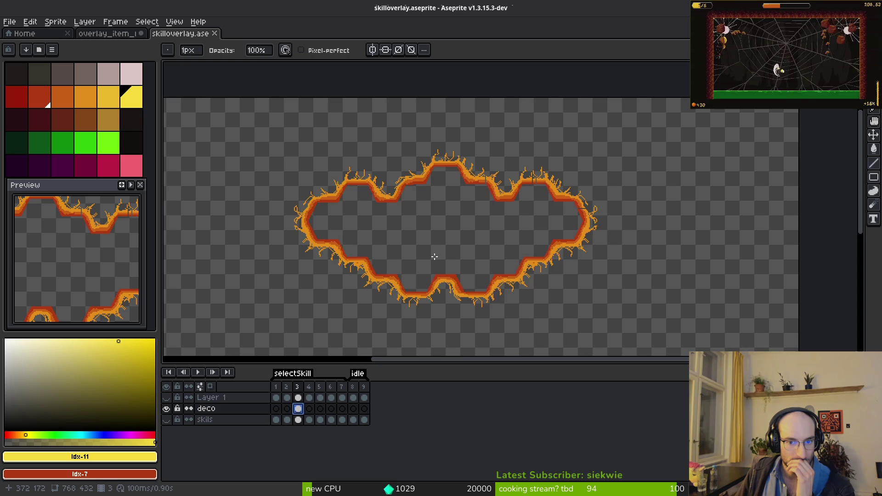
scroll(435, 256, up, 1)
scroll(434, 256, down, 1)
scroll(430, 257, right, 1)
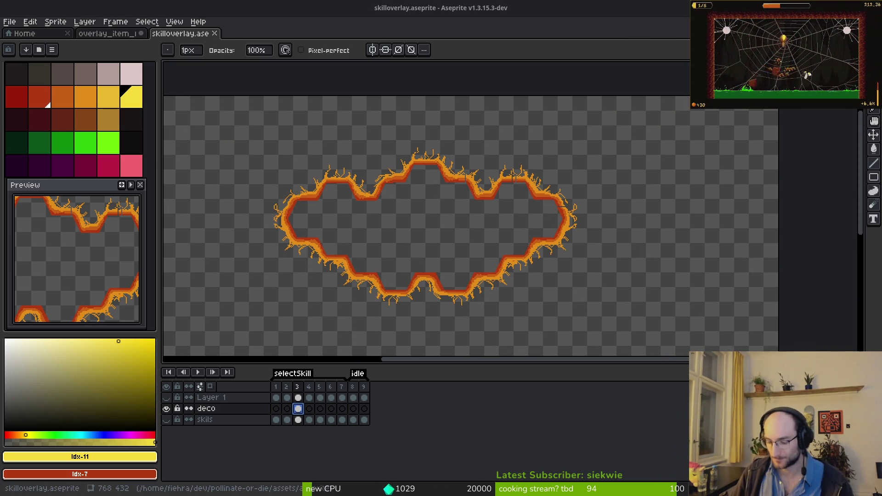
Stop ScourgeBringer's previous run in Steam and launch it again
key(alt+Tab)
click(317, 244)
click(316, 244)
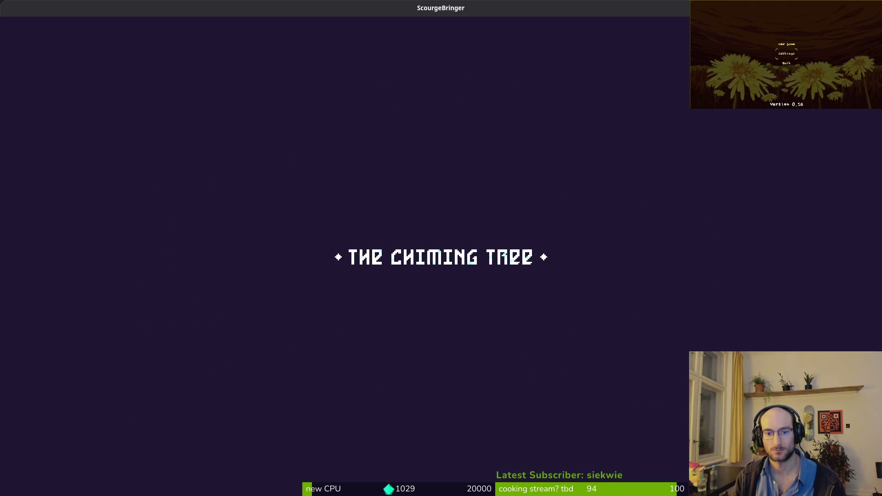
Open ScourgeBringer's Chiming Tree skill tree, inspect Oak Skin, then return to Aseprite
key(Right)
key(Up)
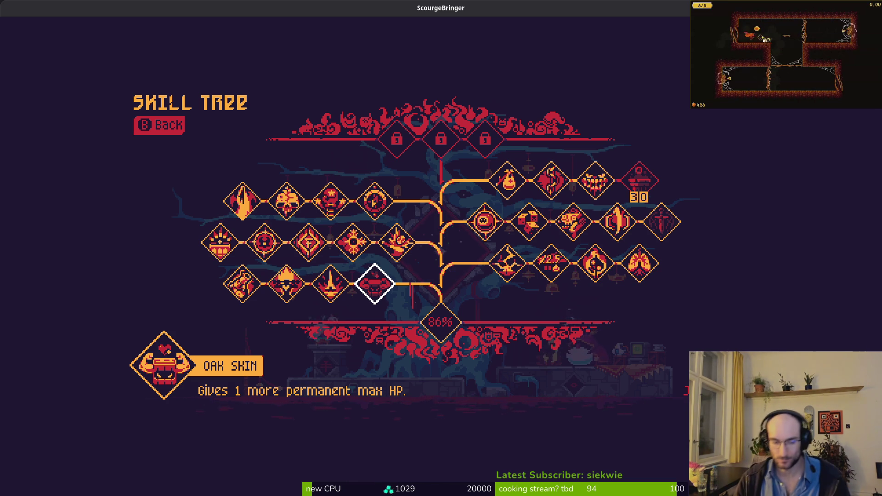
key(alt+Tab)
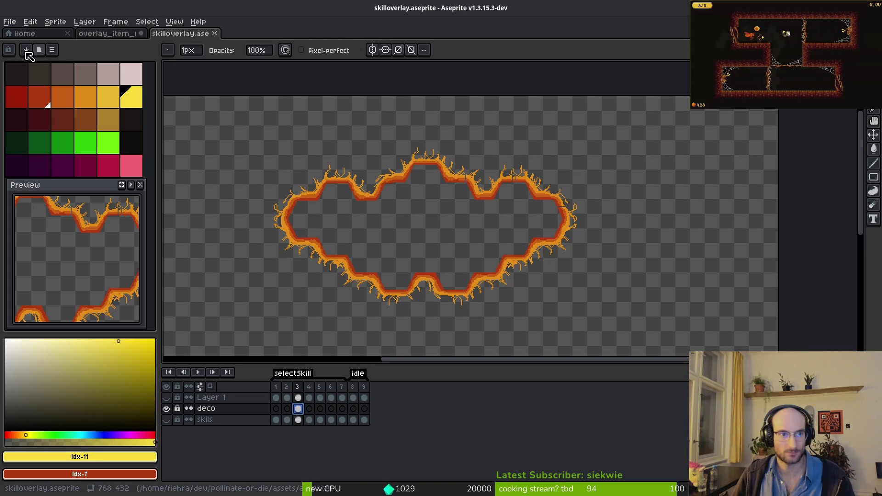
Start a new issue titled 'create spritesheet with idle animations scaled for enemy wiki' with a description
key(alt+Tab)
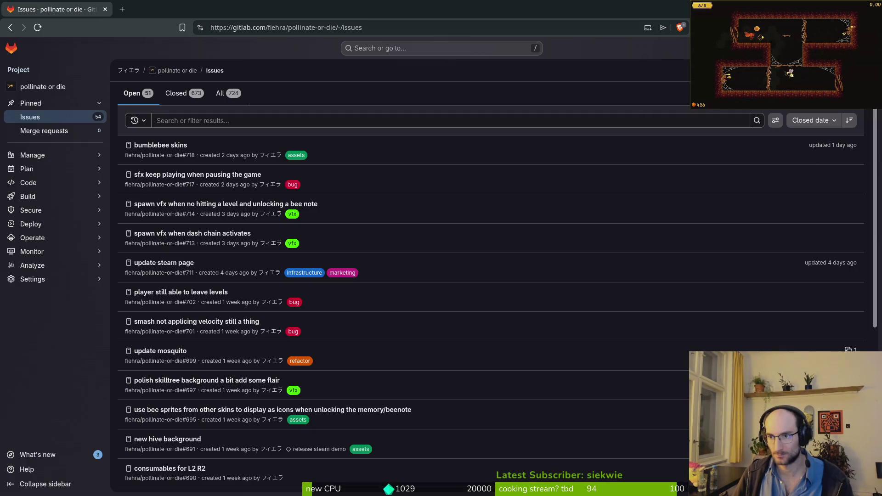
text(icreate)
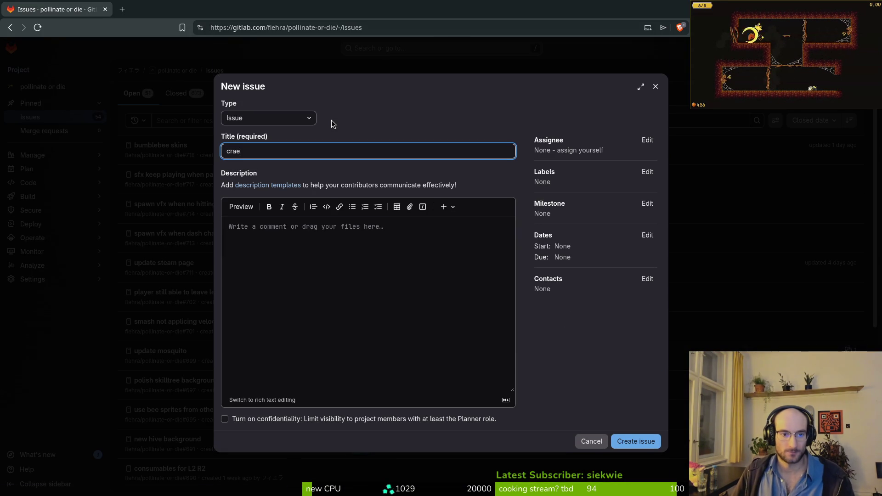
key(BackSpace)
key(BackSpace)
key(BackSpace)
text(eate )
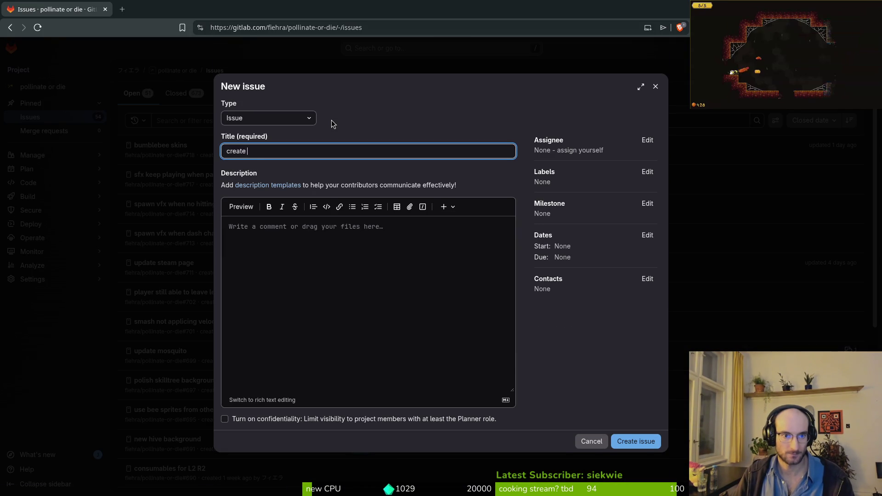
text(spritesheet wi)
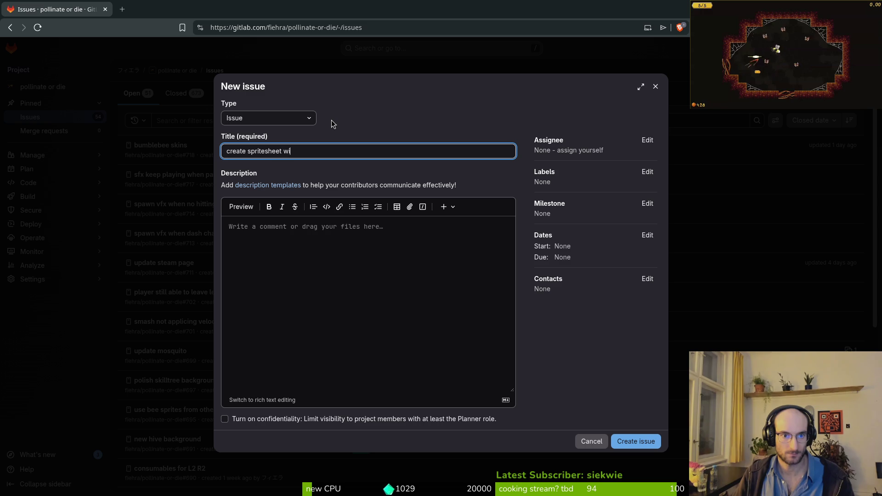
text(th idle animation)
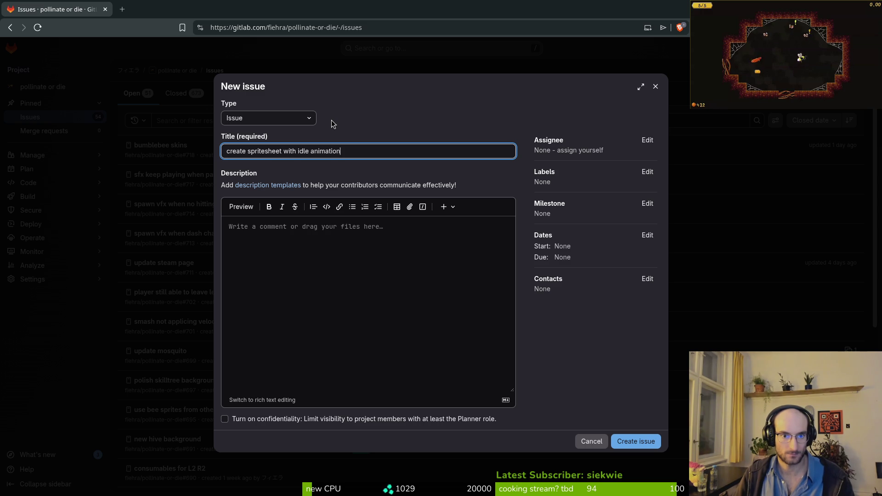
text(s scaled for )
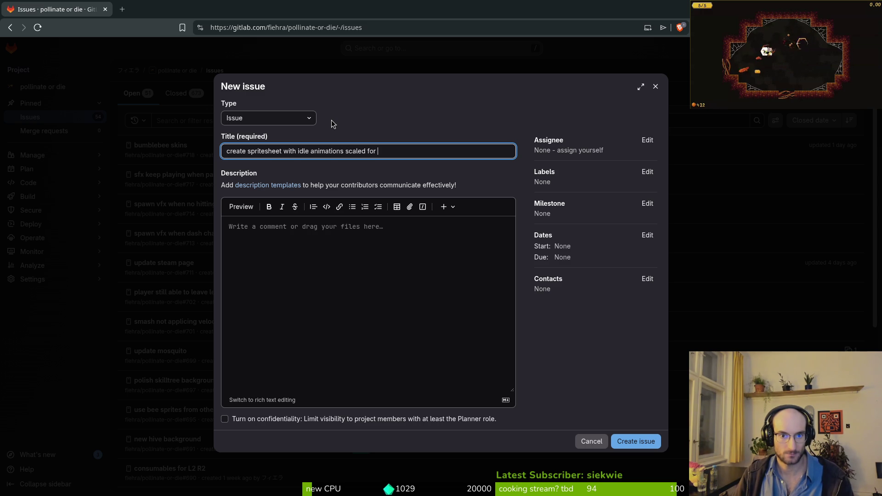
text(enemy wiki)
click(280, 243)
text(s)
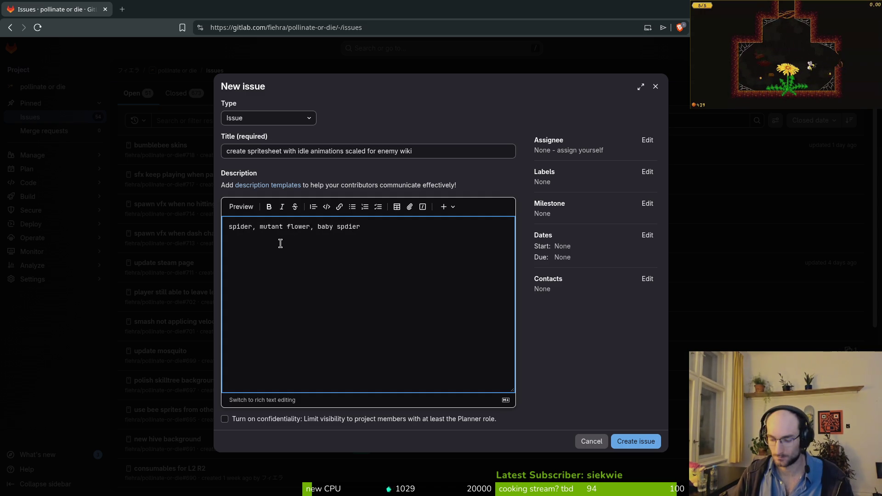
Apply the assets label and submit the spritesheet issue
click(648, 172)
click(655, 172)
click(654, 171)
click(571, 240)
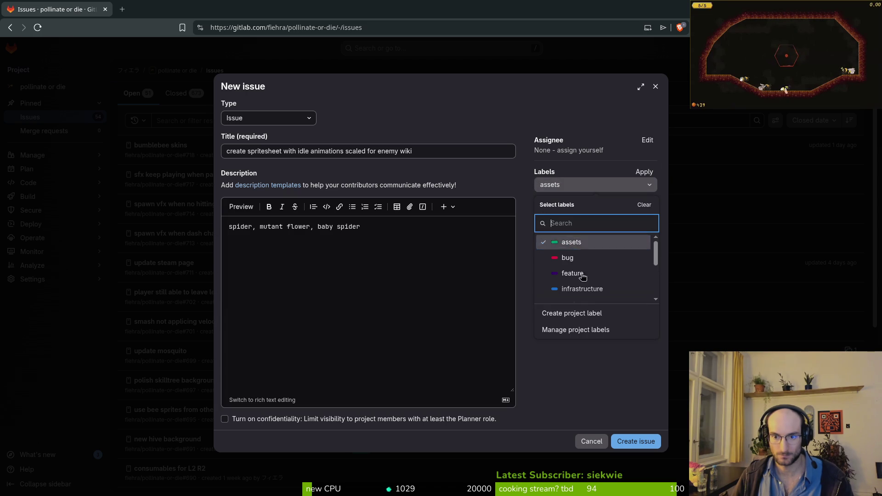
click(644, 171)
click(651, 445)
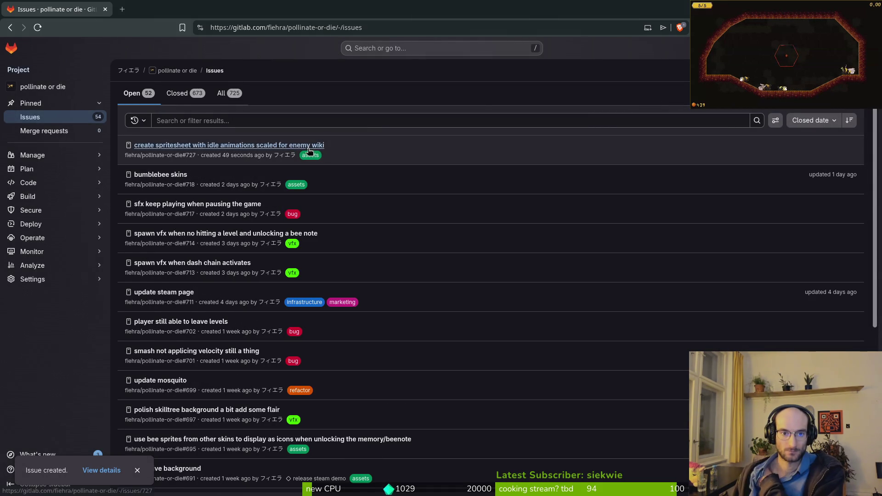
Assign the release steam demo milestone to the new issue #727
click(310, 145)
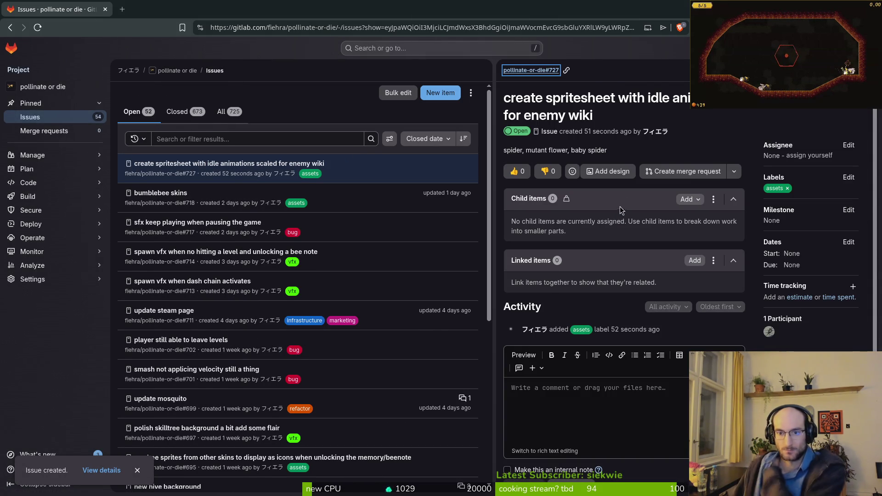
scroll(619, 210, down, 1)
click(848, 188)
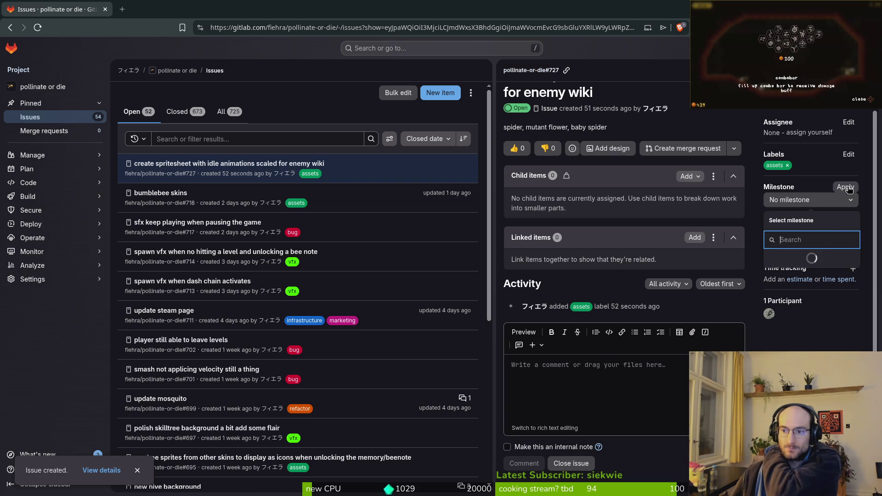
click(810, 256)
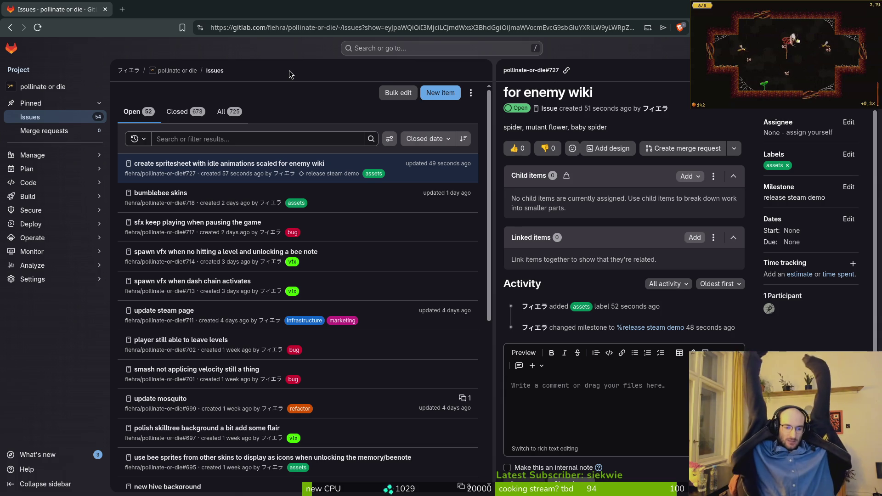
Bring skilloverlay.aseprite back to the front after briefly checking the game window
key(alt+Tab)
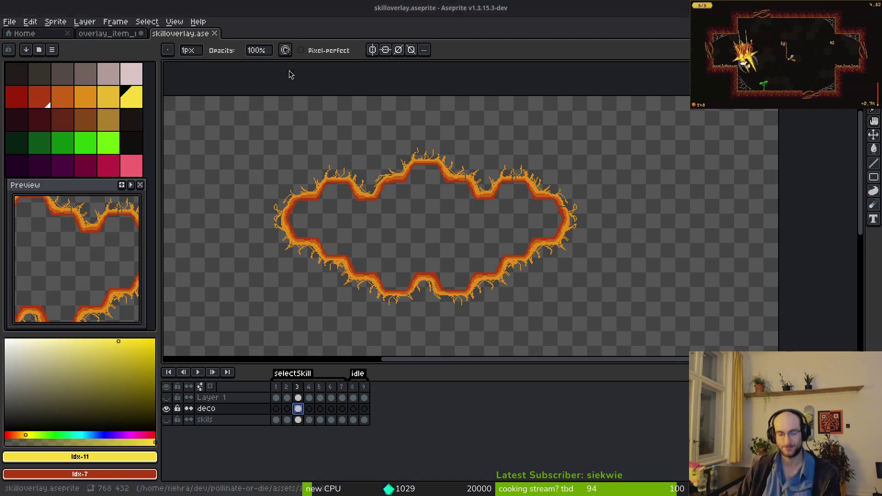
scroll(435, 217, down, 3)
key(alt+Tab)
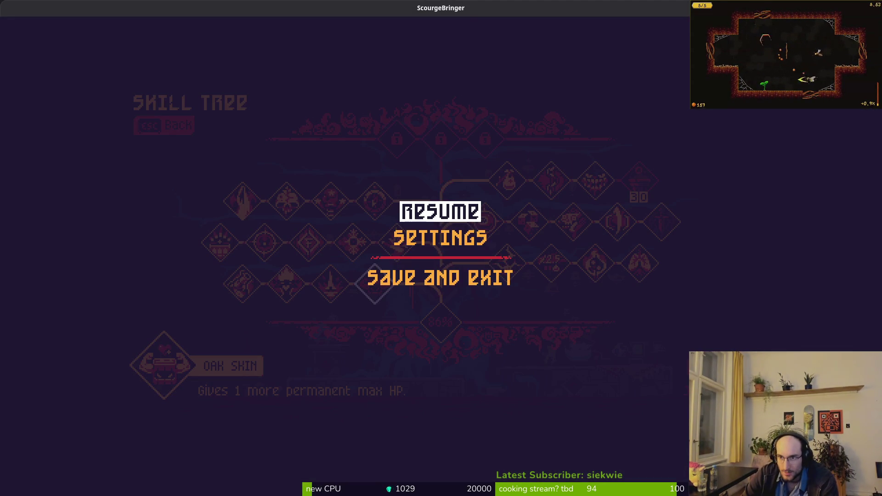
key(alt+Tab)
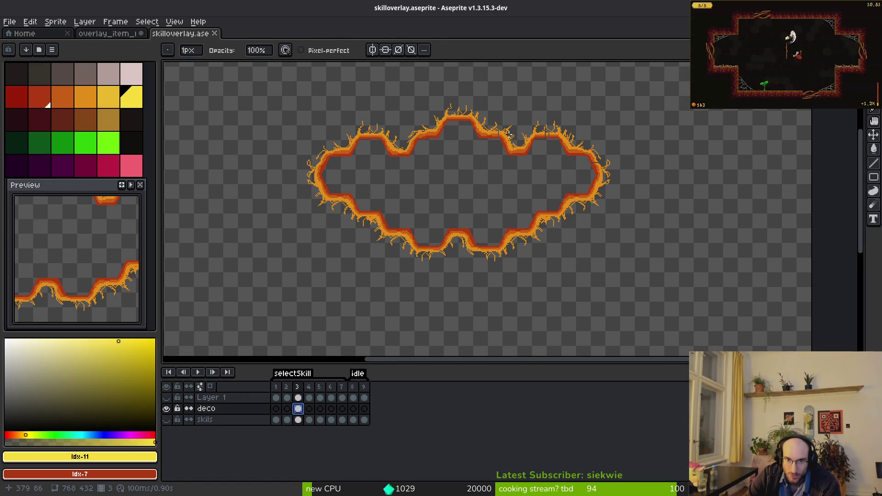
scroll(473, 171, up, 3)
scroll(473, 172, down, 2)
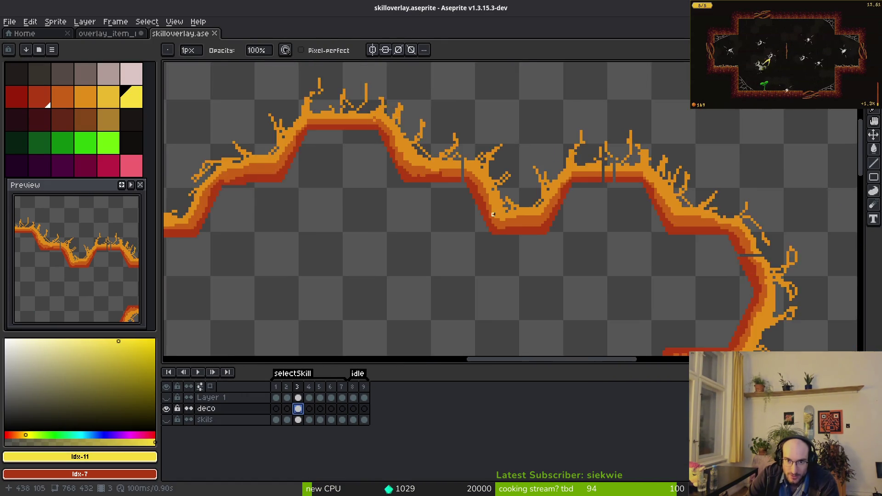
scroll(481, 231, down, 2)
Hide deco to show Layer 1's yellow outline, play the animation, then re-show deco and select the pencil
click(166, 408)
click(166, 397)
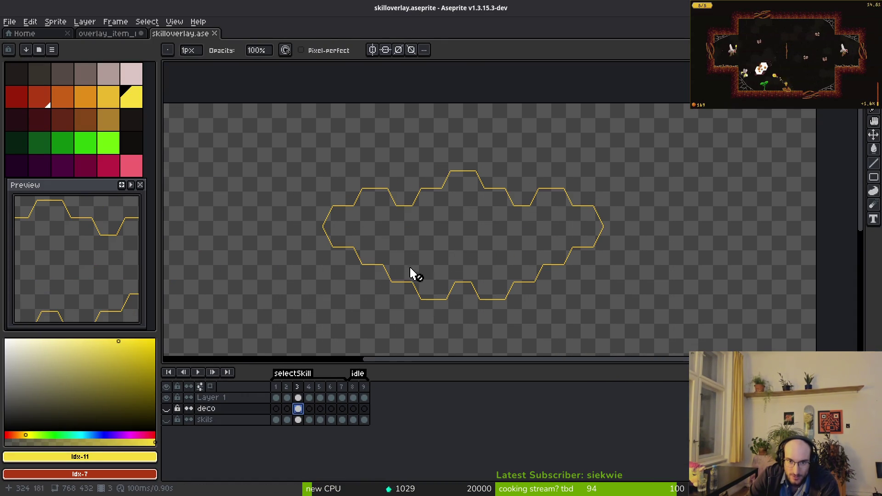
key(alt)
key(Return)
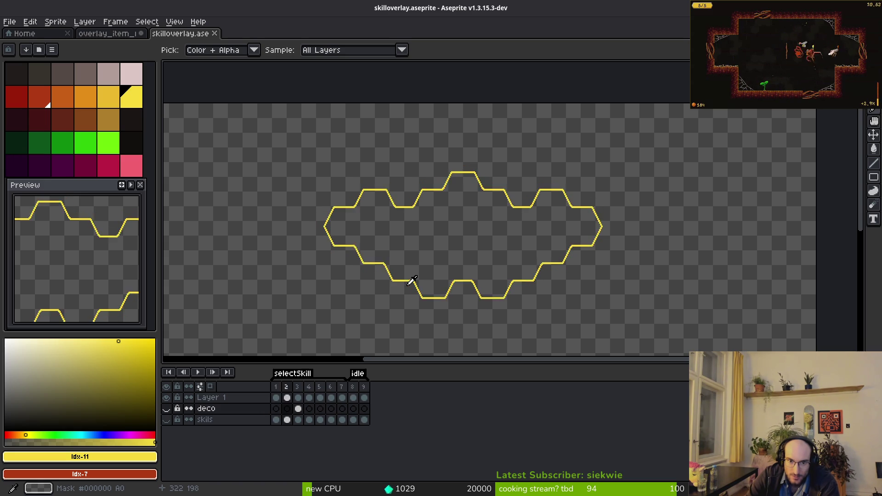
click(166, 409)
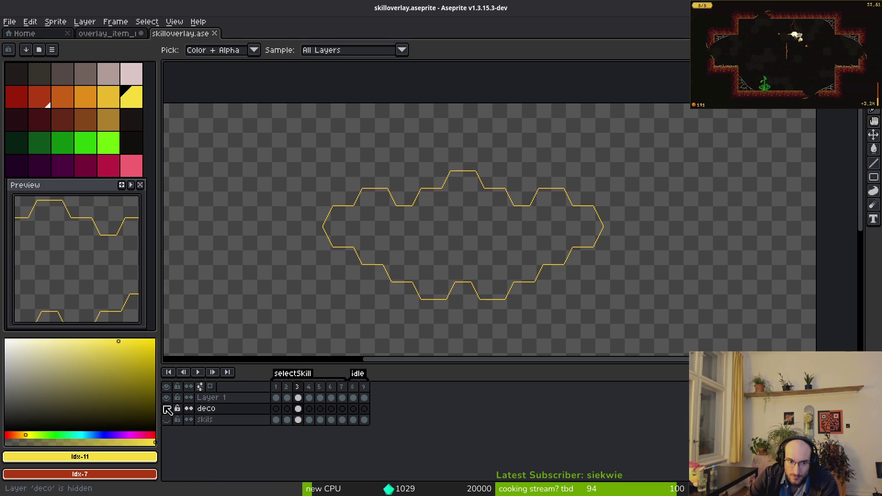
key(b)
Zoom the skill overlay canvas, glance at GitLab, and return to skilloverlay.aseprite
scroll(488, 280, up, 3)
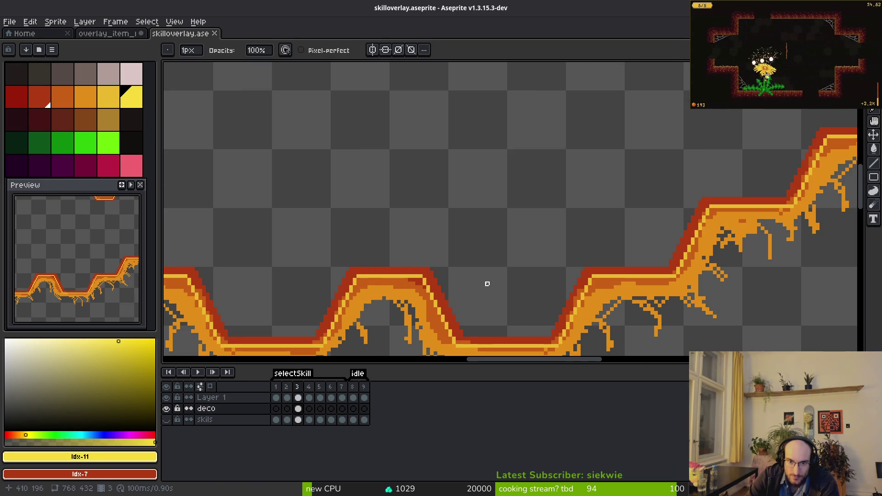
scroll(434, 231, down, 1)
scroll(433, 231, down, 2)
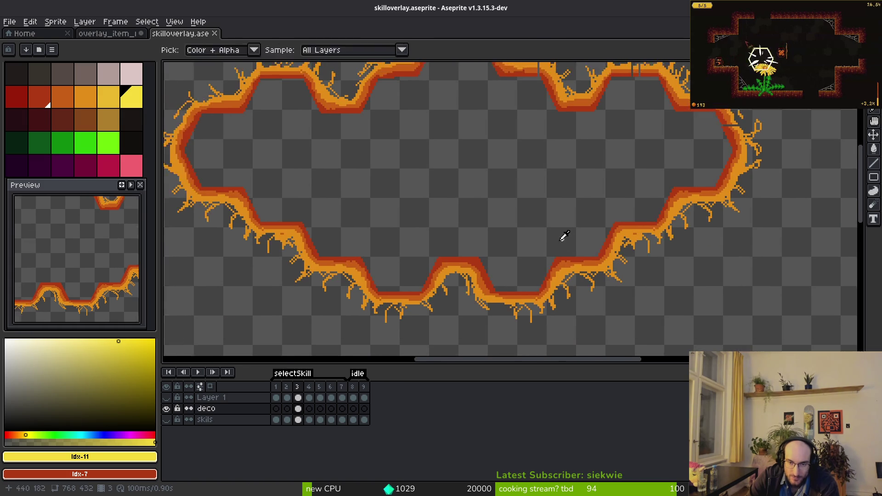
key(alt+Tab)
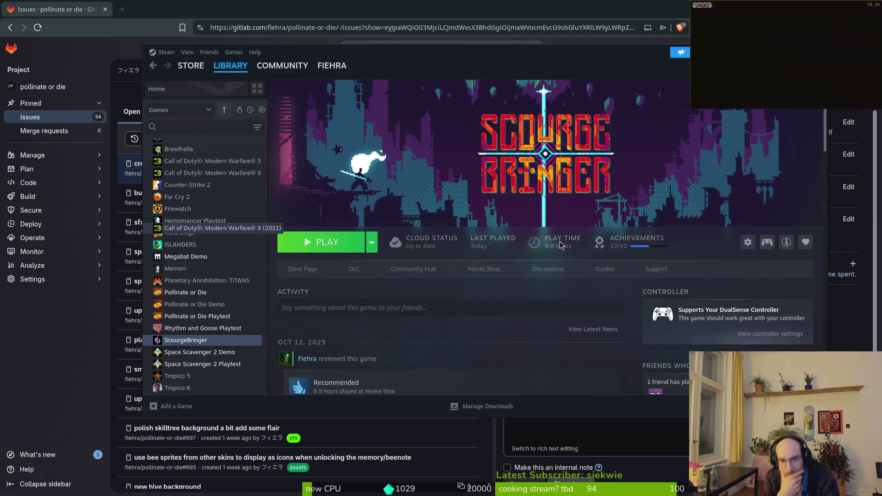
key(alt+Tab)
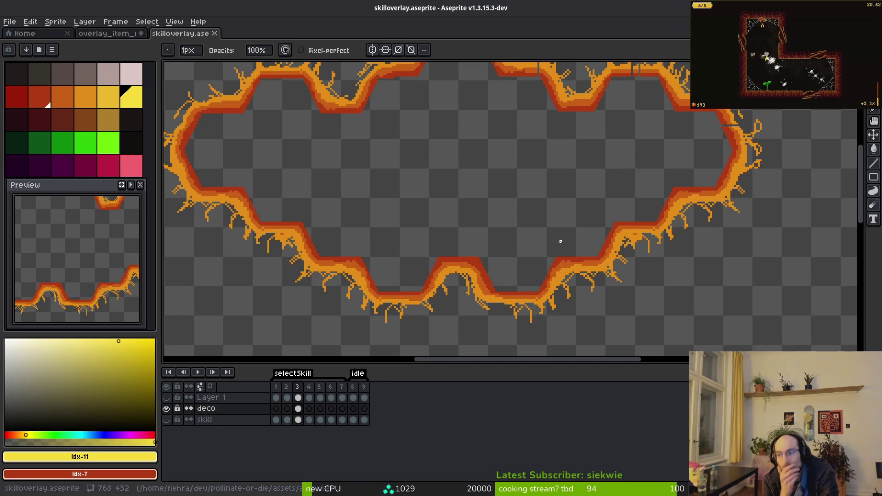
scroll(560, 242, up, 2)
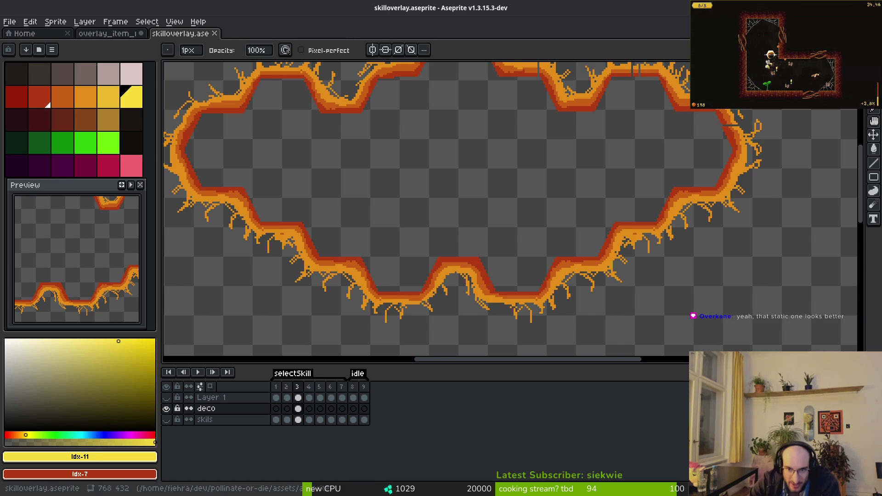
scroll(459, 229, down, 4)
scroll(467, 252, up, 3)
key(alt)
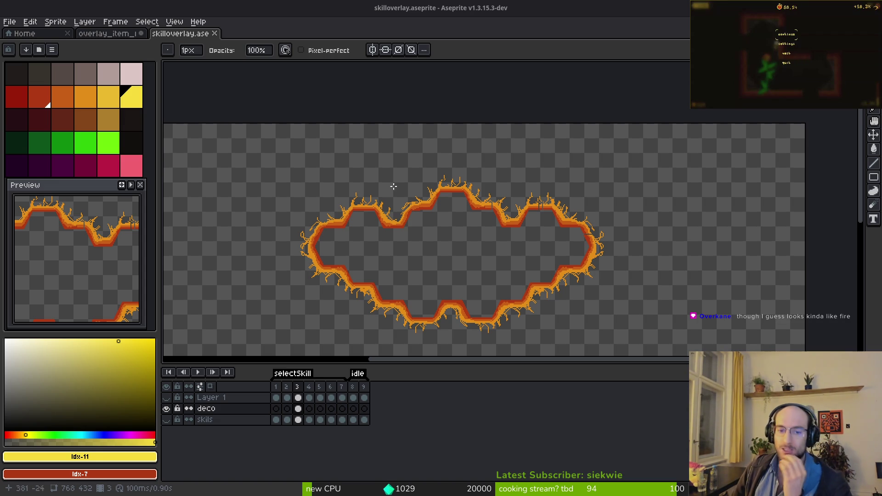
scroll(439, 170, up, 3)
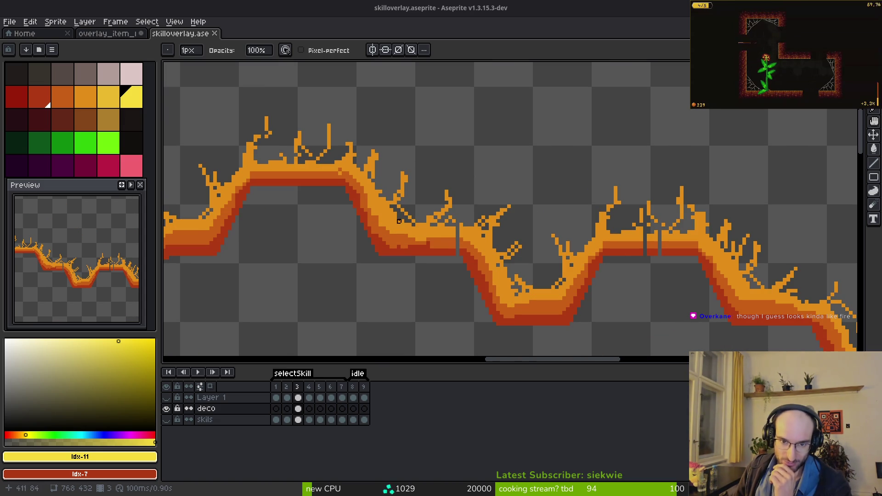
scroll(473, 222, down, 2)
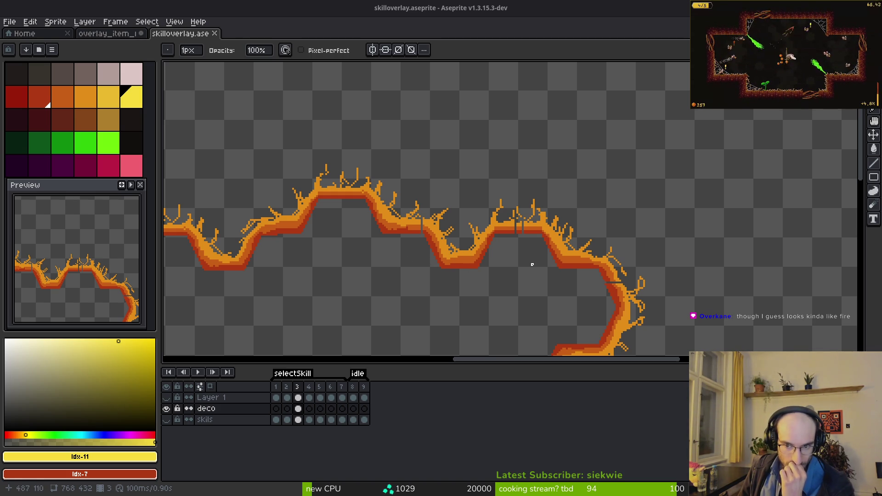
scroll(524, 234, up, 2)
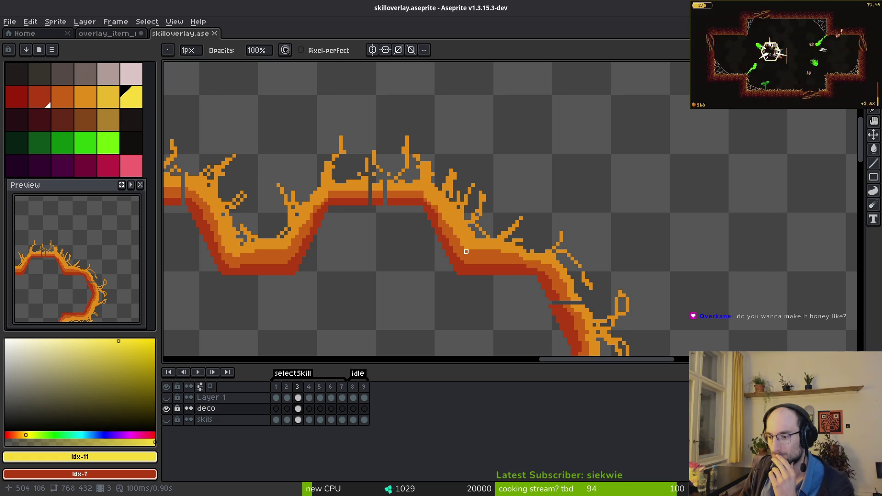
scroll(525, 229, down, 5)
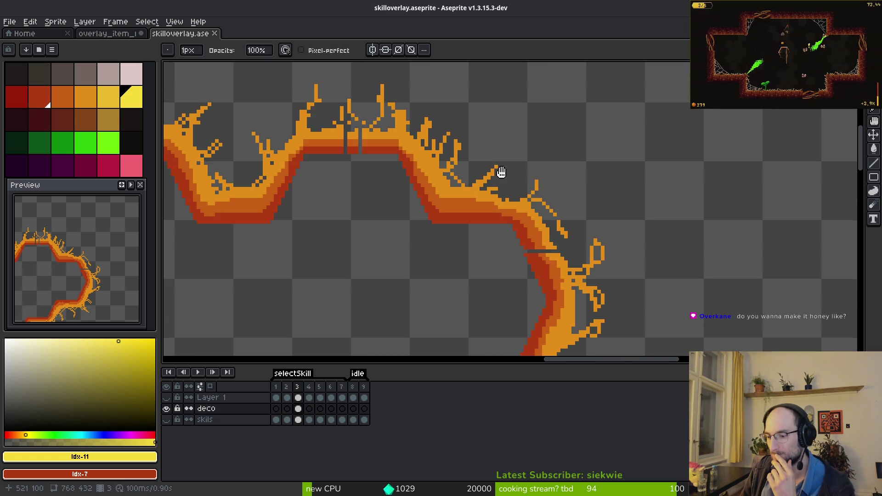
scroll(616, 204, down, 2)
scroll(616, 204, left, 3)
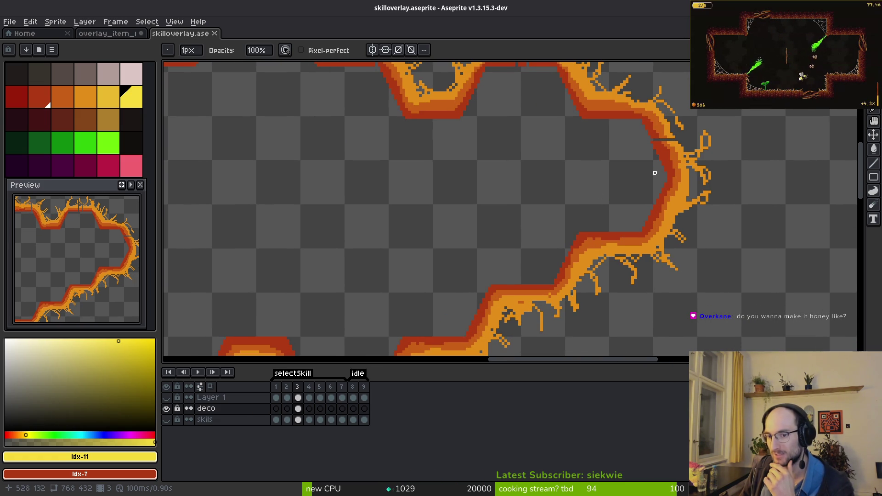
scroll(638, 292, down, 1)
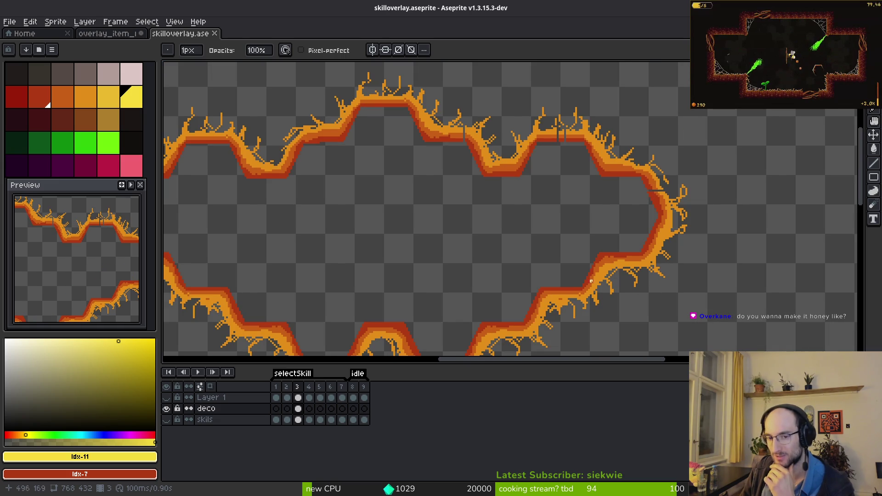
scroll(532, 178, down, 4)
scroll(542, 179, up, 1)
scroll(542, 179, left, 1)
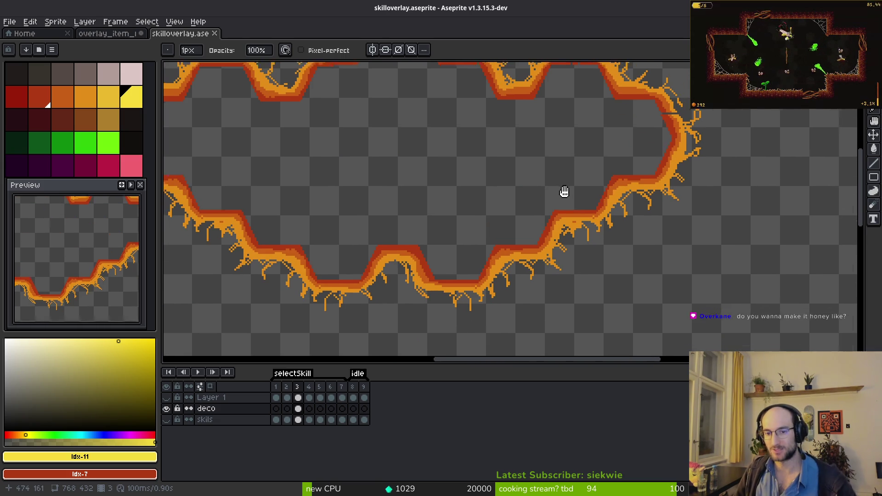
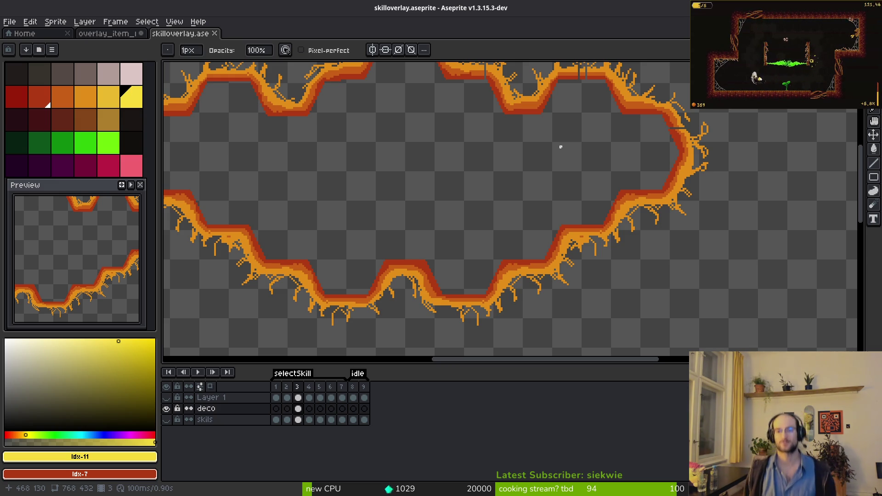
Set up a sprite sheet export containing only the selected frames
scroll(574, 124, down, 3)
scroll(563, 243, up, 3)
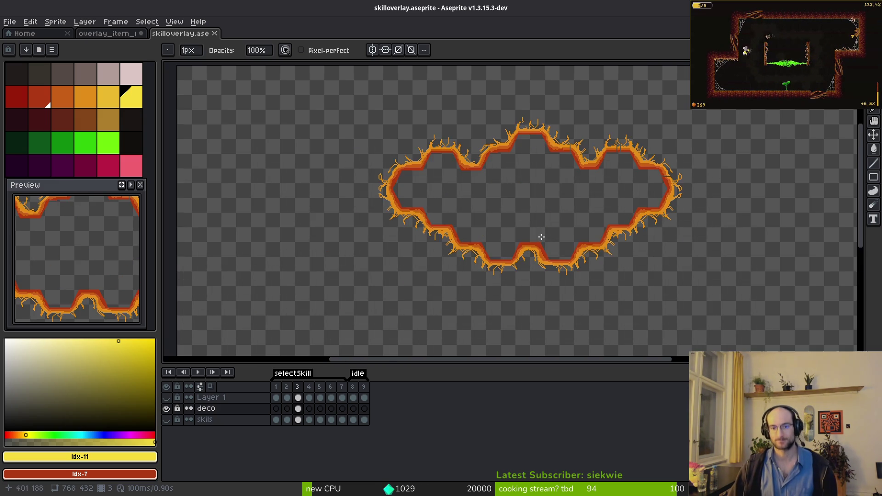
scroll(535, 268, down, 4)
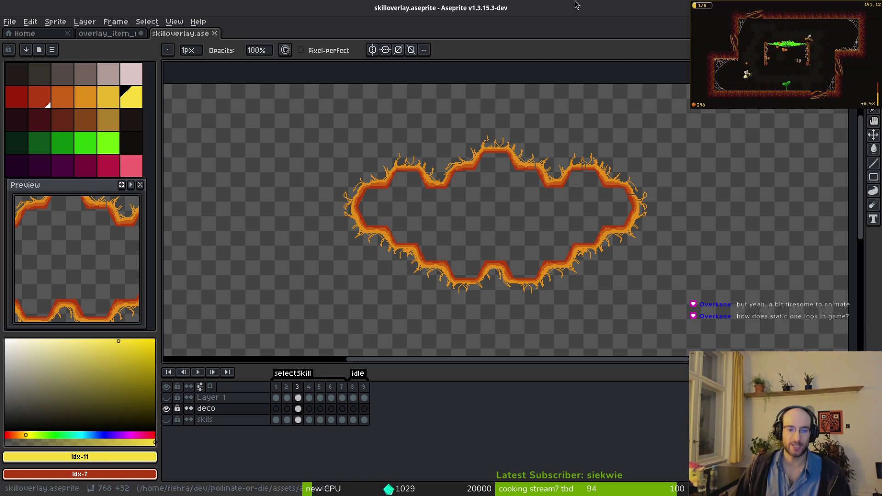
key(ctrl+e)
key(Return)
key(ctrl+e)
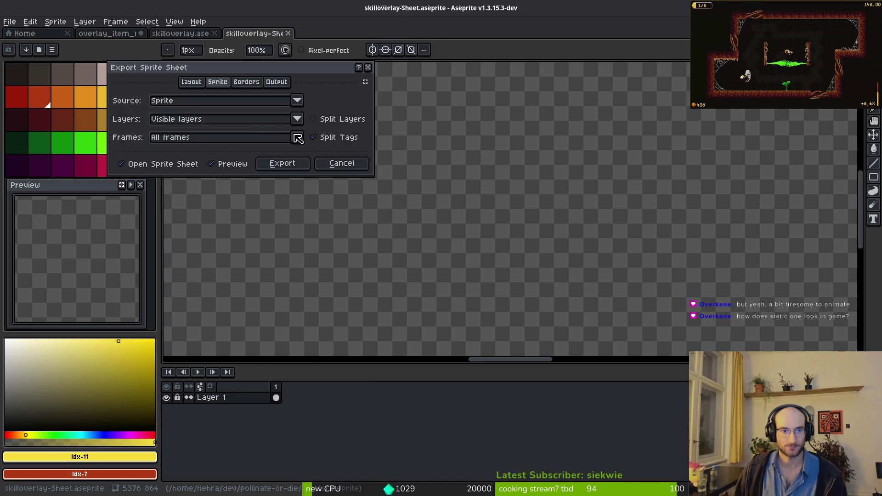
click(296, 139)
click(215, 159)
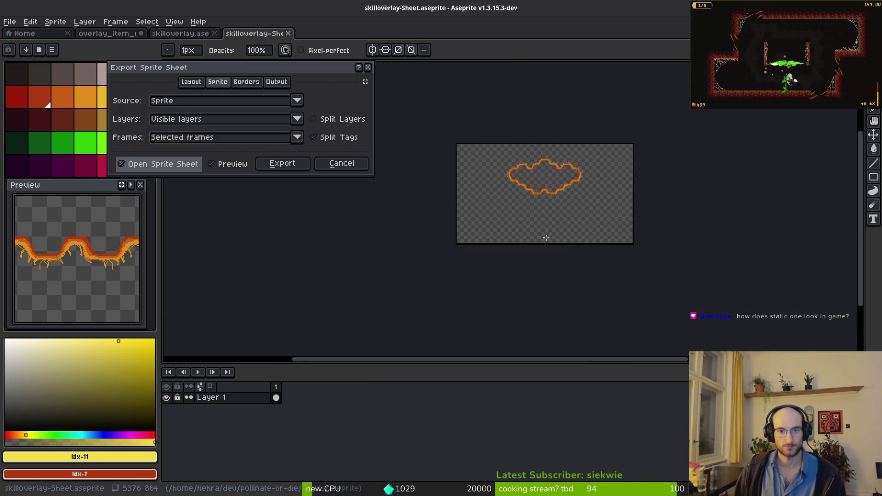
click(289, 166)
Export the sheet to art/ui/skilloverlay-Sheet.png, overwriting the existing file
key(ctrl+alt+shift+s)
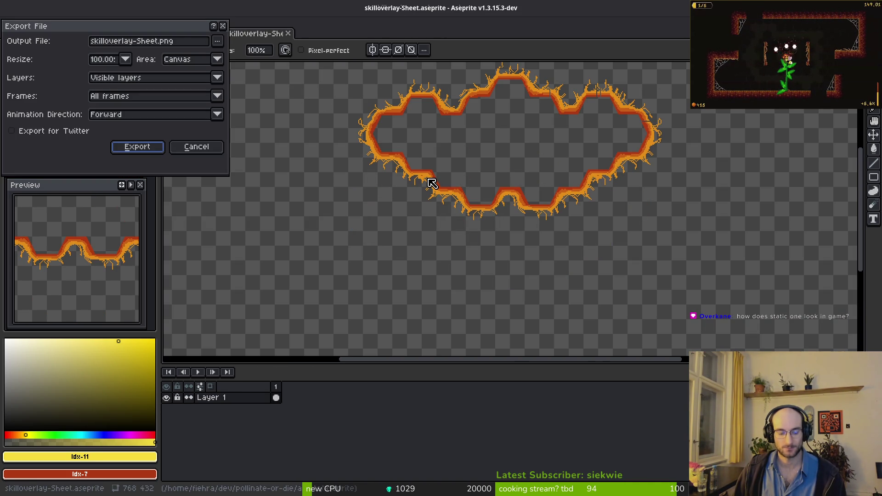
click(219, 42)
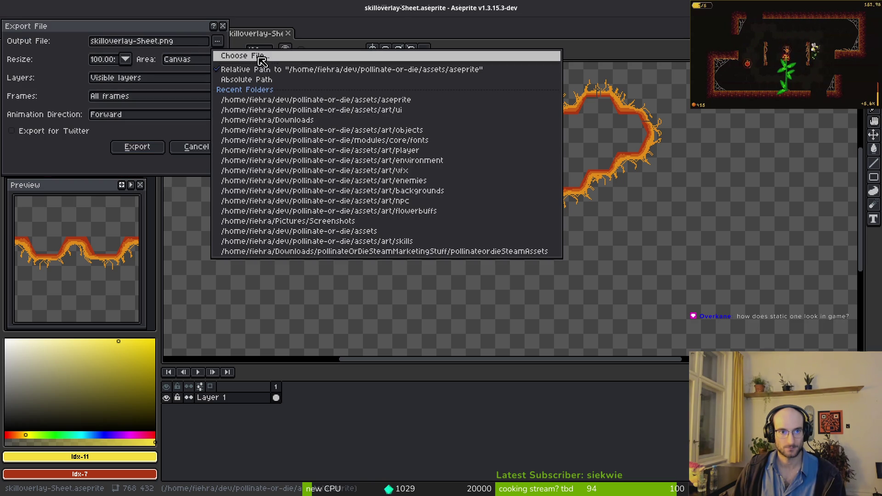
click(260, 59)
click(44, 41)
double_click(48, 95)
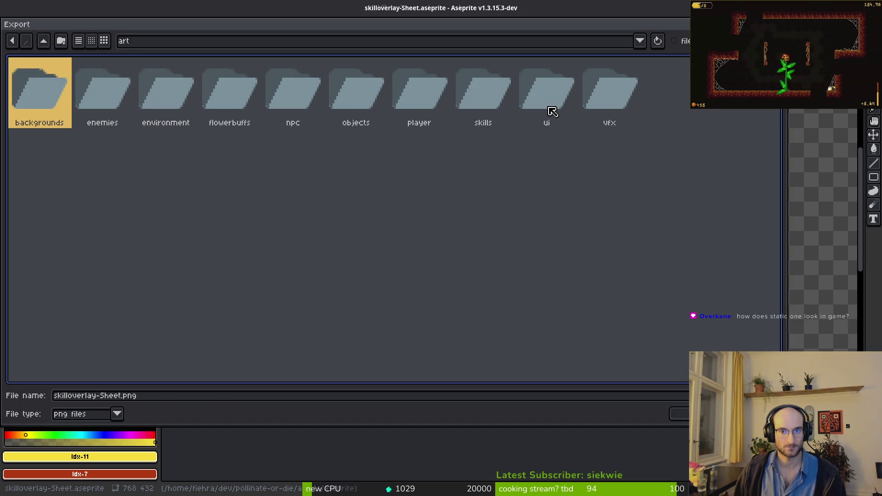
click(553, 112)
double_click(537, 98)
scroll(358, 230, down, 1)
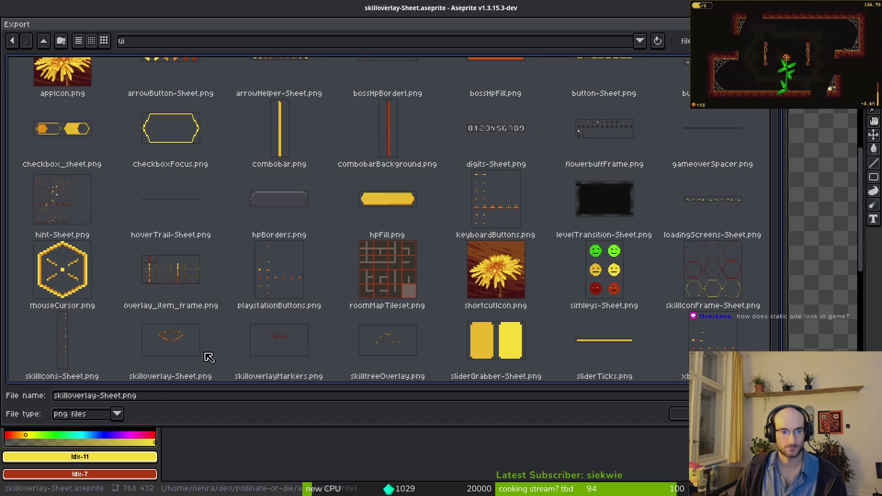
double_click(182, 342)
click(389, 279)
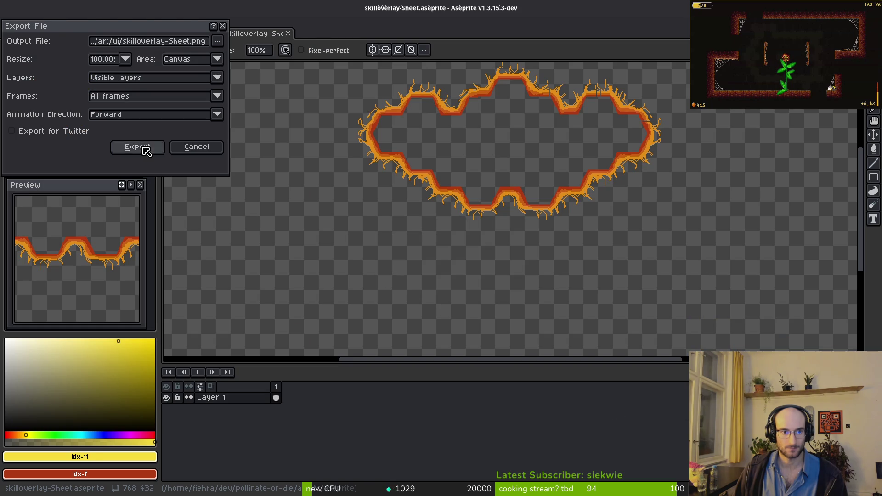
click(147, 151)
key(alt+Tab)
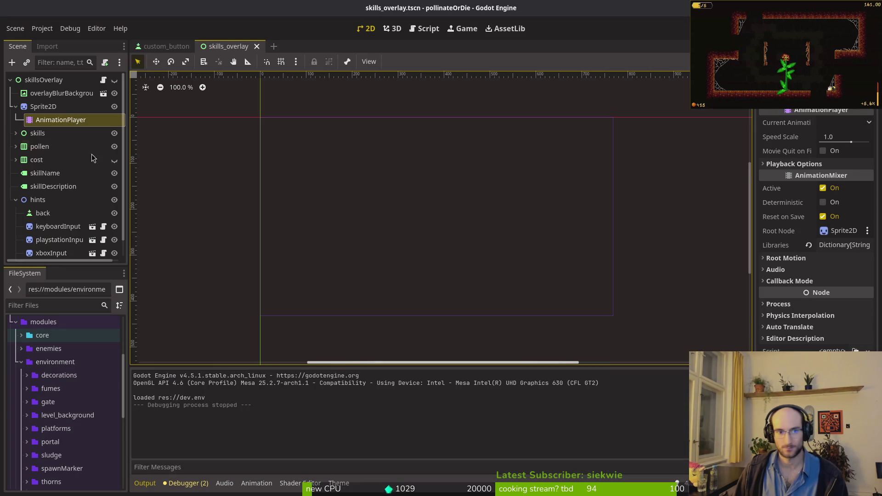
Set the Sprite2D's Hframes and Vframes to 1 and save the scene
click(115, 109)
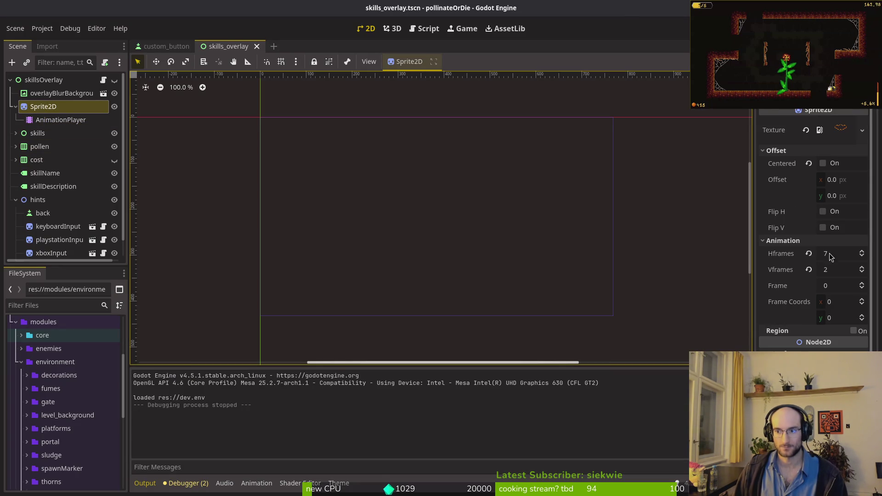
click(827, 253)
text(1)
key(Tab)
text(1)
key(ctrl+s)
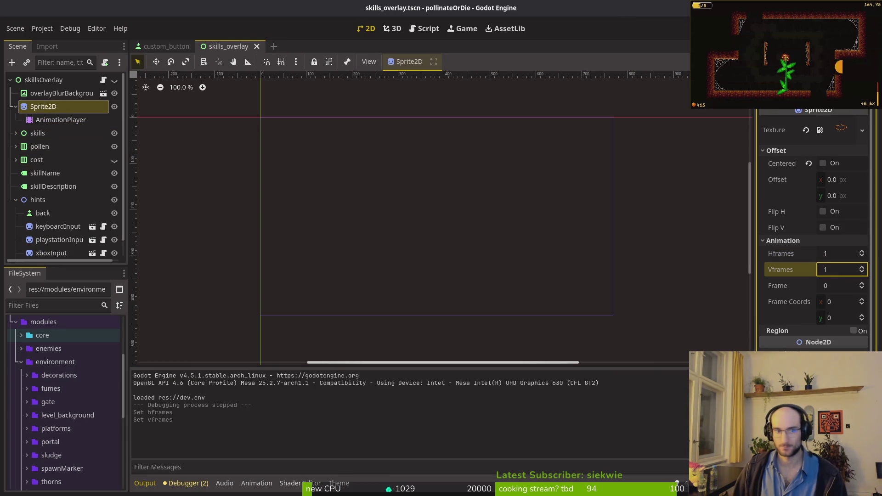
Delete the Sprite2D's AnimationPlayer node and save the scene again
click(55, 121)
key(Return)
key(ctrl+s)
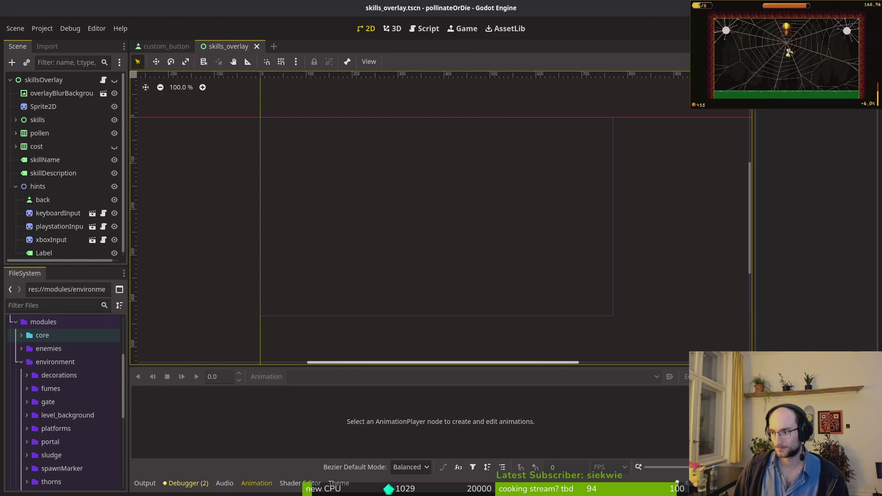
Open skill_icon.gd in the code editor, then run the game with F5
key(alt+Tab)
key(ctrl+p)
text(skill_icon)
key(Return)
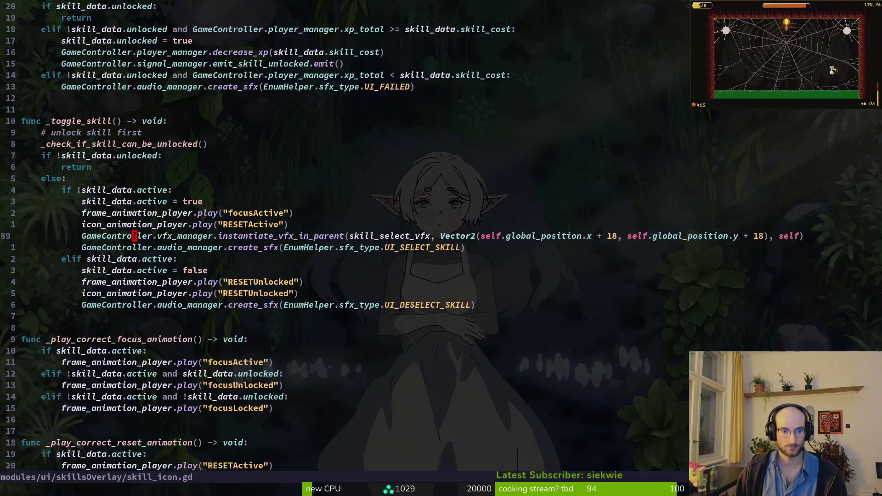
key(alt+Tab)
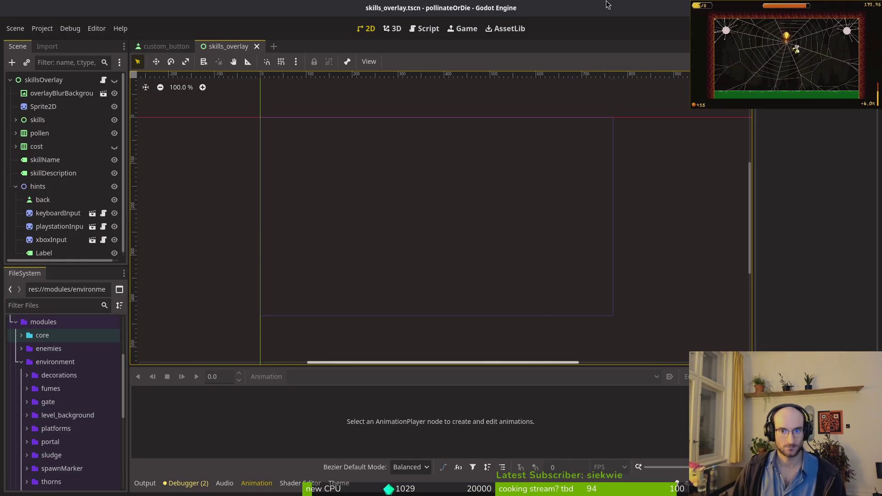
key(F5)
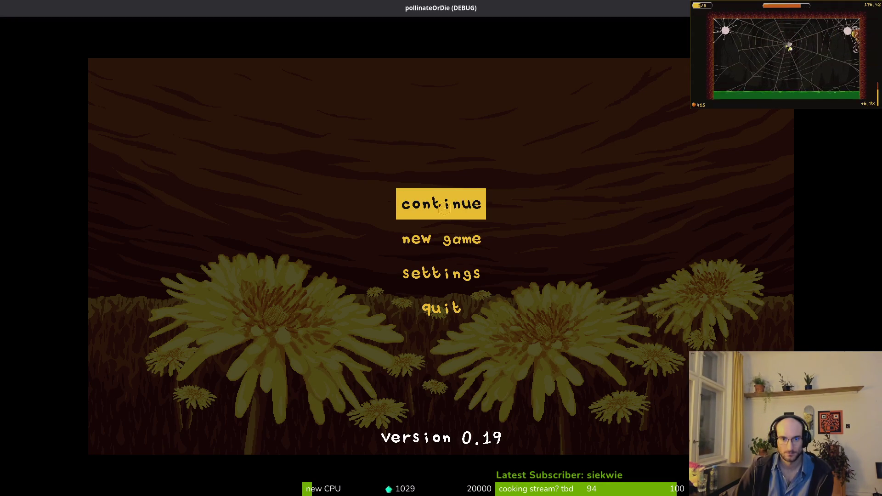
From the hub's right-hand bee, buy the +2 max health upgrade, then close the game
click(444, 206)
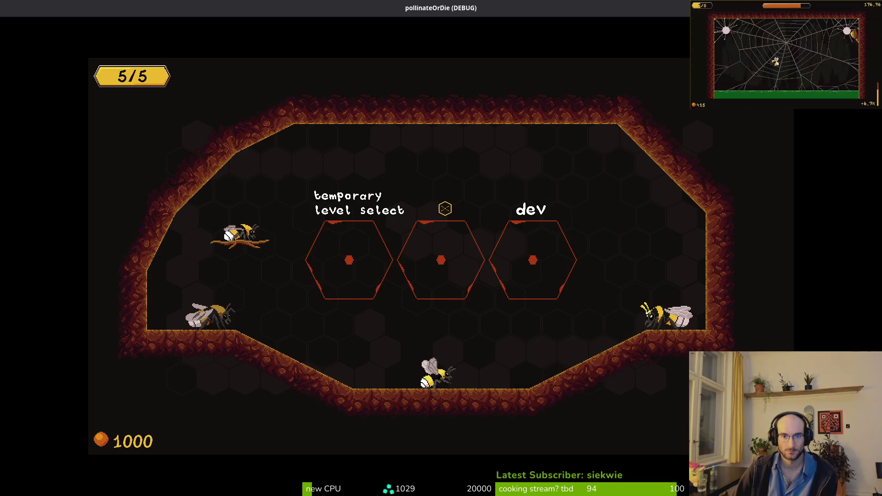
key(d)
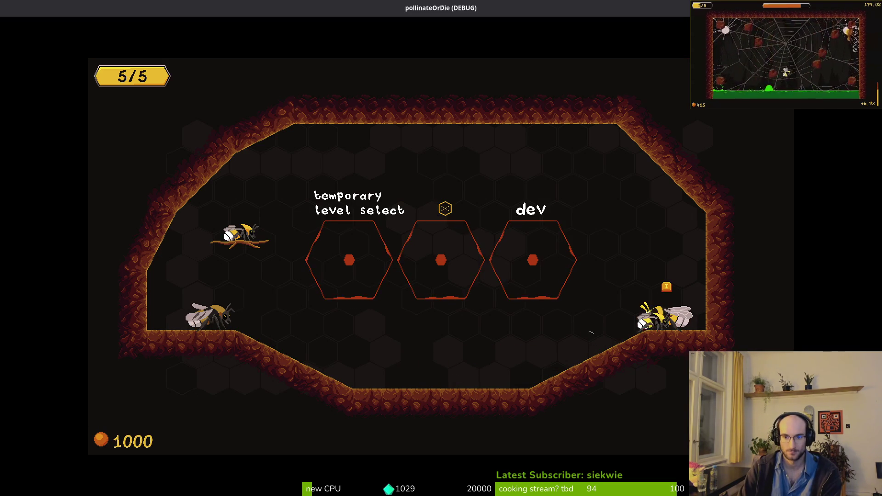
key(e)
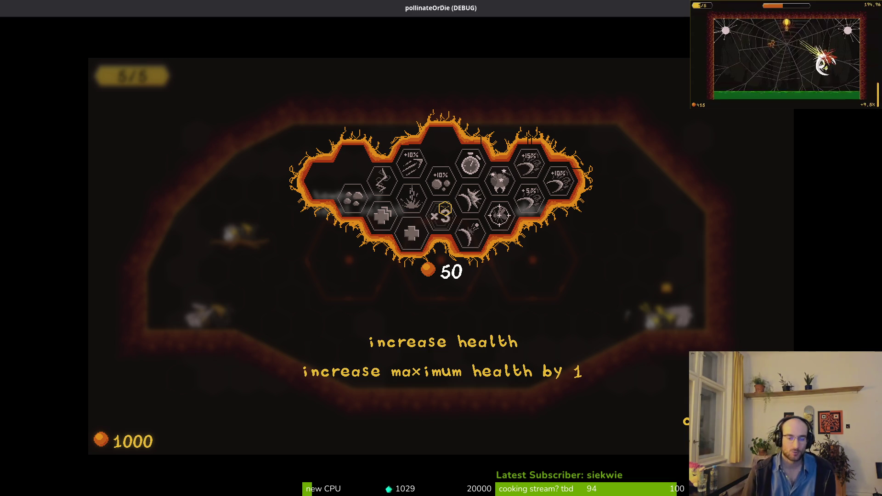
click(411, 234)
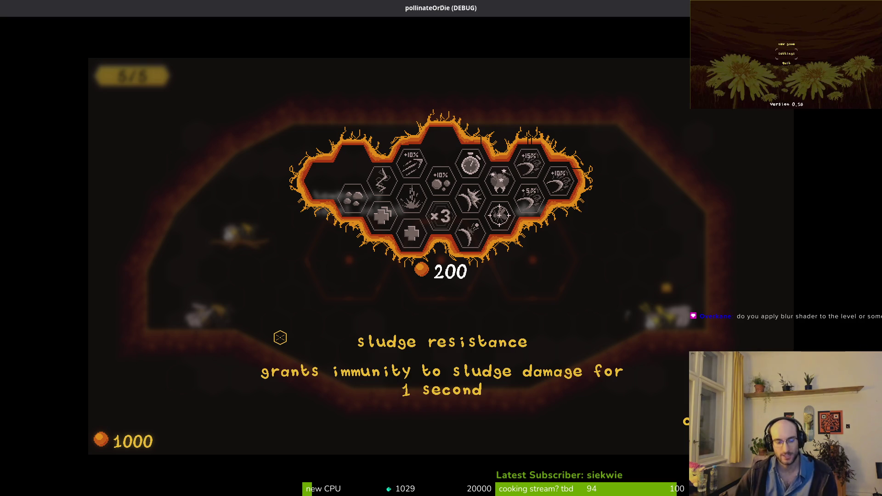
key(Return)
key(F8)
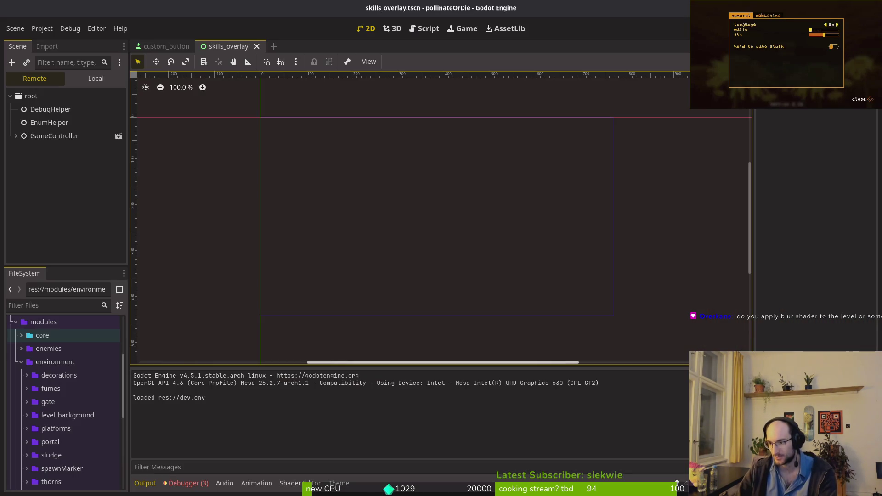
Switch the Scene dock to Local and open overlay_blur_background.tscn
click(95, 78)
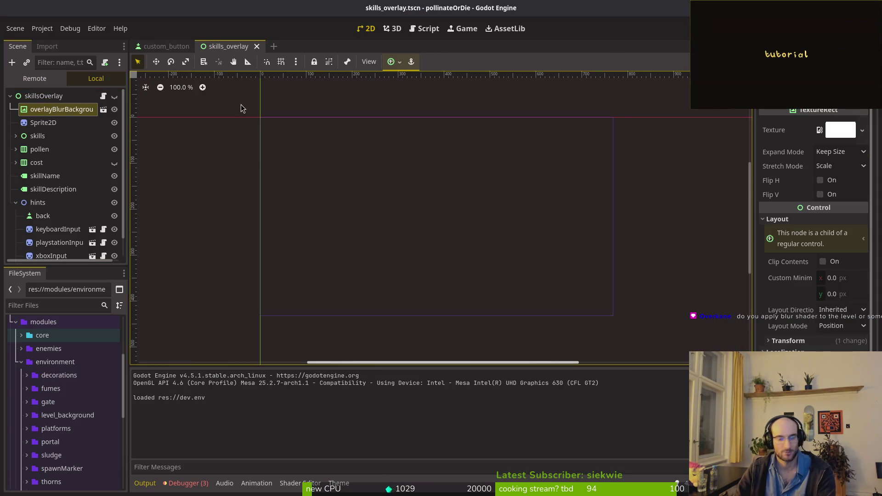
key(alt+shift+o)
text(overl)
key(Down)
key(Down)
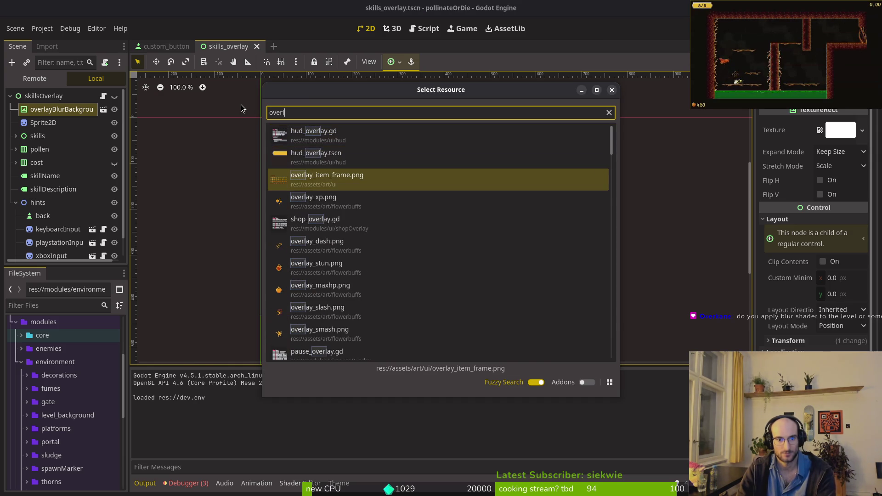
text(ay_blur)
key(Return)
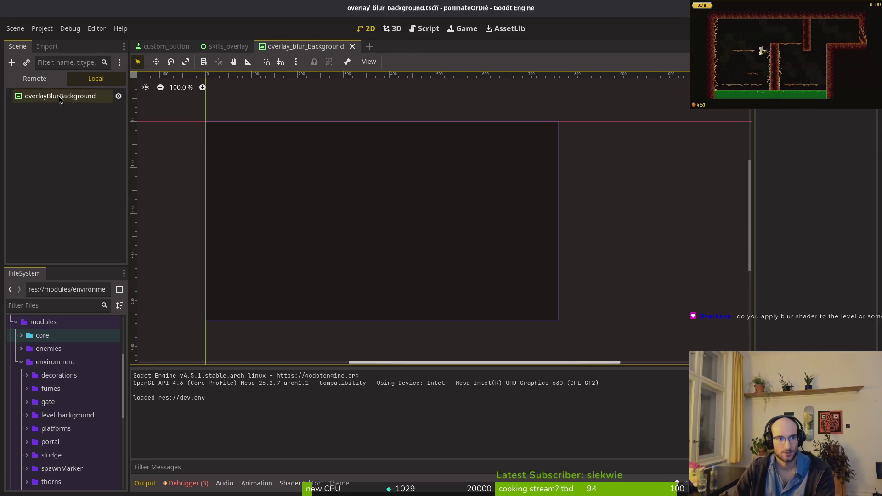
Inspect the overlayBlurBackground node's Transform and material, then relaunch the game
click(60, 96)
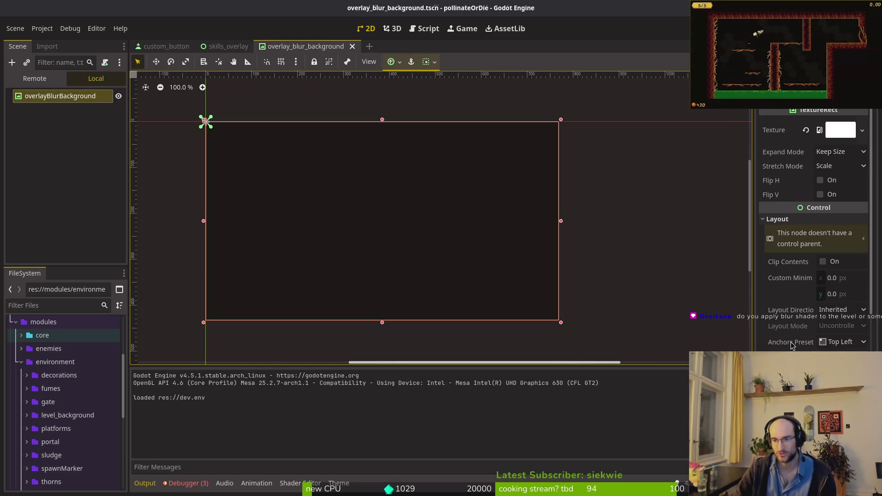
scroll(809, 276, down, 5)
scroll(809, 275, up, 4)
click(805, 310)
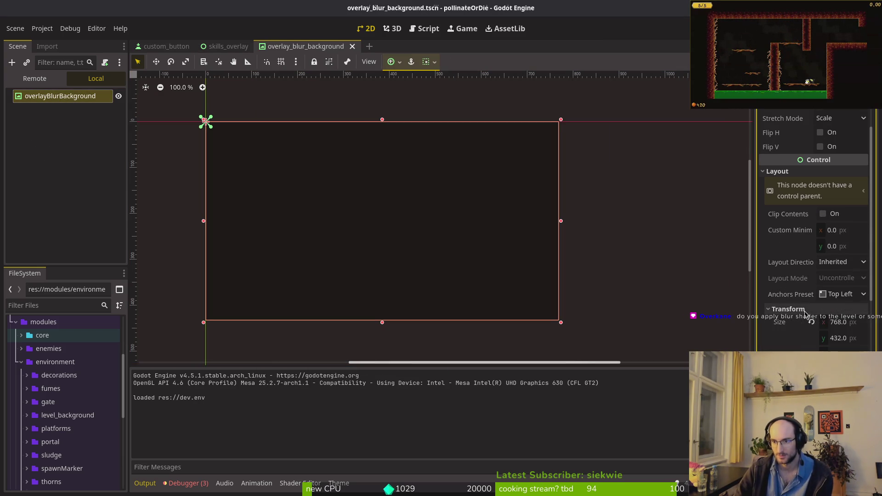
click(789, 309)
scroll(807, 313, down, 5)
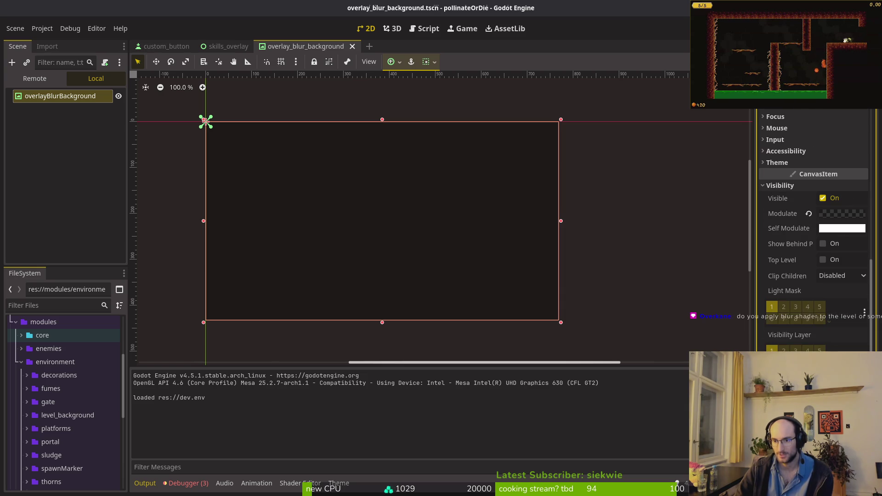
scroll(835, 316, down, 5)
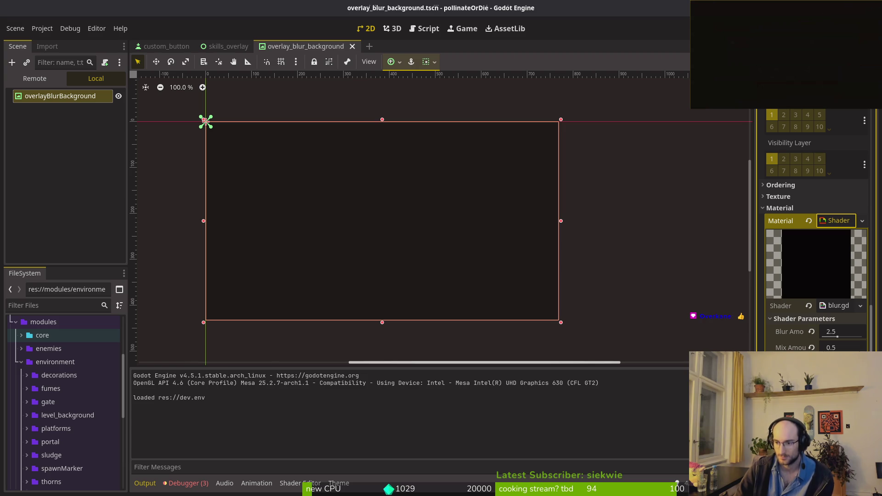
key(F5)
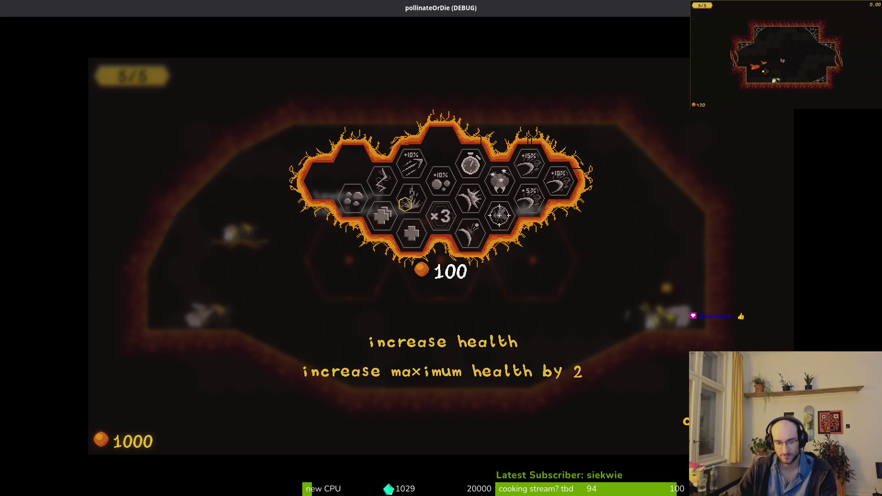
Buy the ×3 combo skill, then browse the memories entries in the collection menu
key(Down)
key(space)
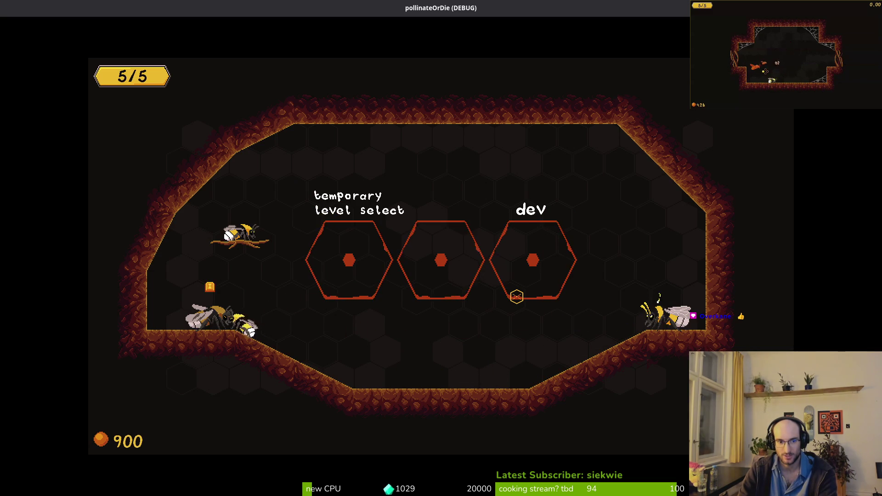
key(Tab)
key(Down)
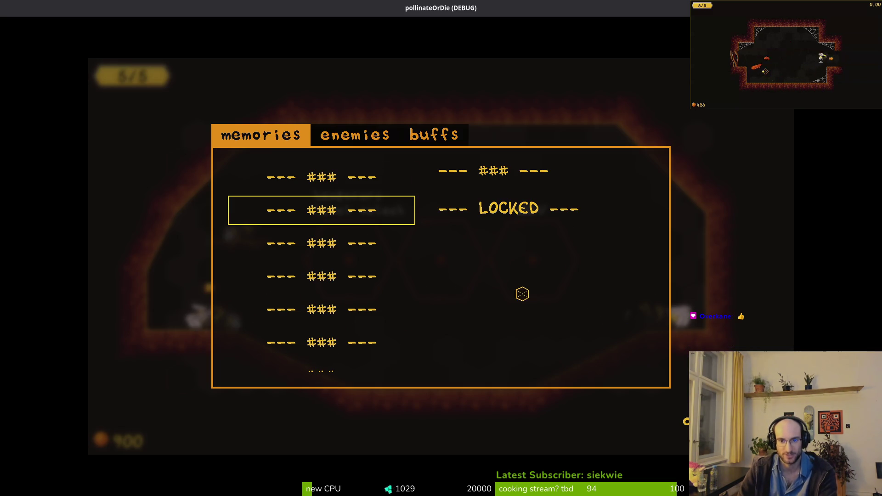
key(Down)
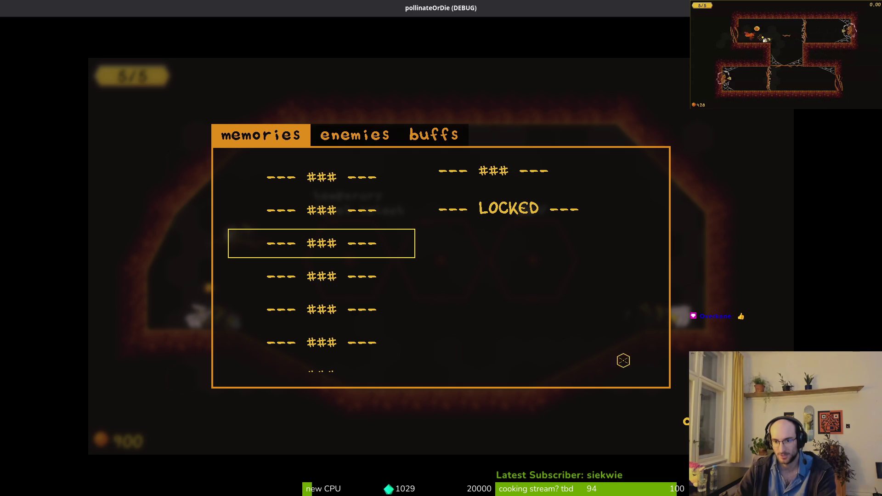
key(Up)
key(Down)
key(Down)
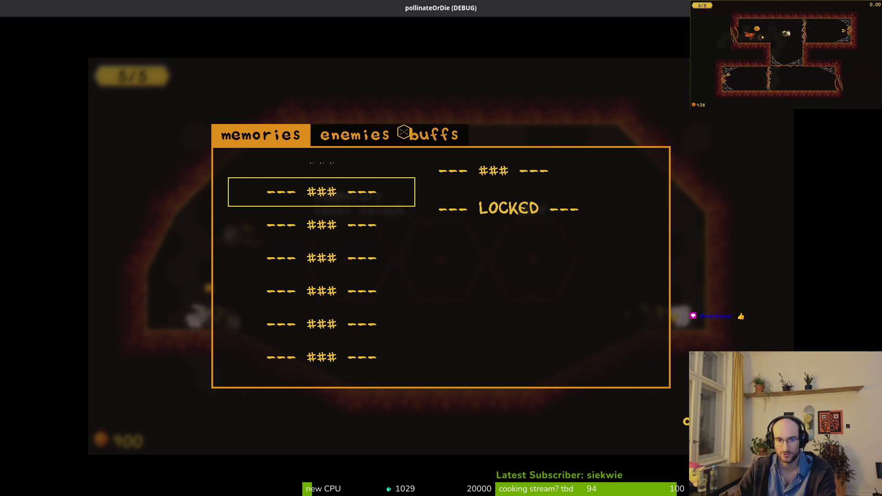
Look through the enemies list and the buffs grid (max hp, slash damage, knockback, heals), then close it
click(394, 140)
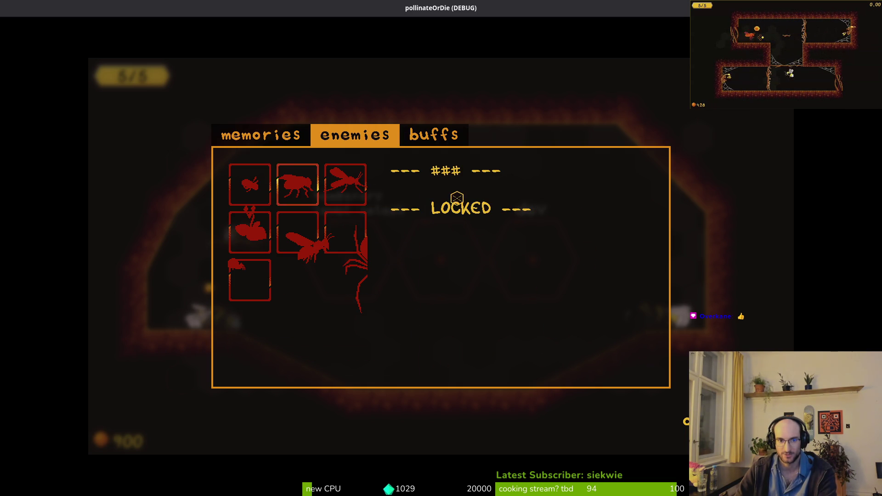
click(410, 130)
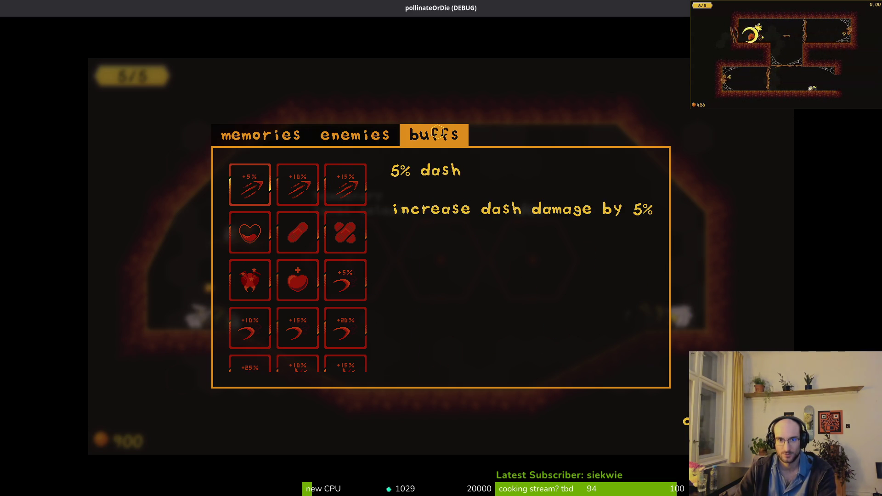
key(Down)
key(Down)
key(Right)
key(Down)
key(Right)
key(Up)
key(Left)
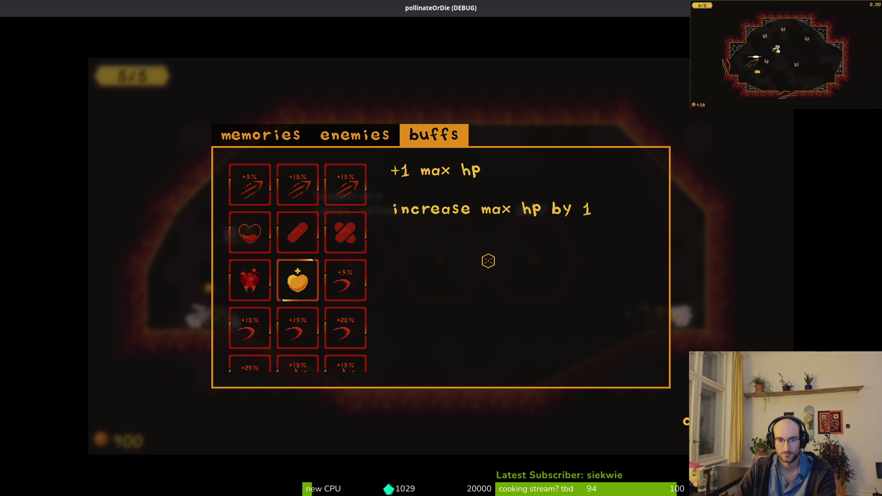
key(Left)
key(Up)
key(Right)
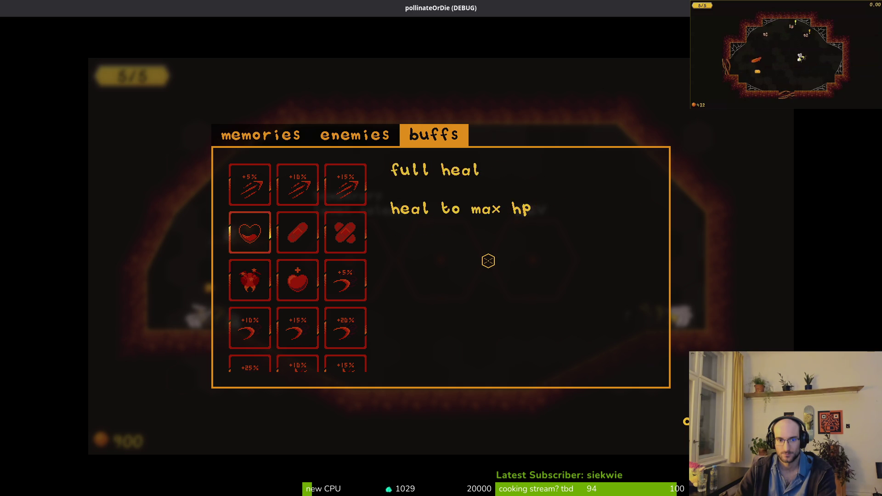
key(Left)
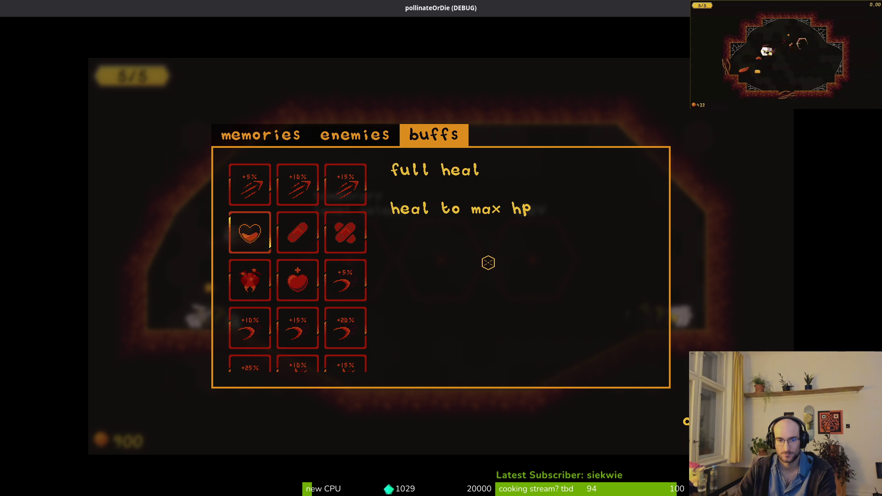
key(Escape)
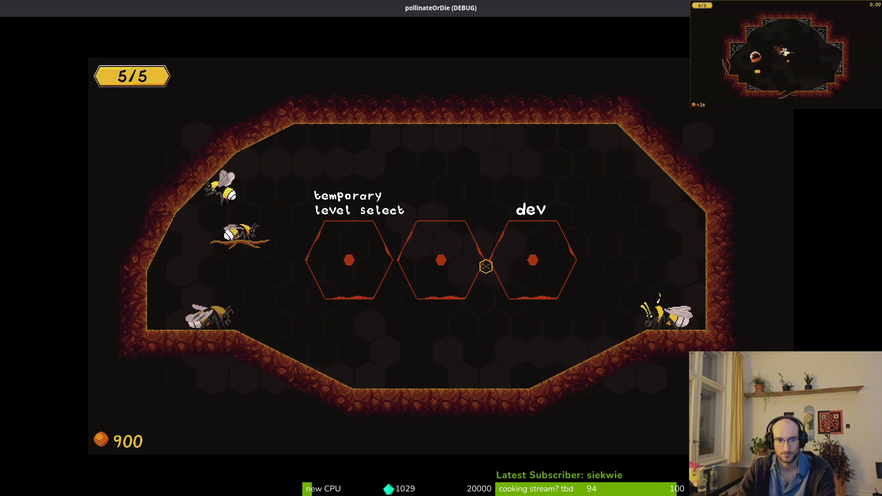
Browse the bee skins menu and reopen the collection menu, closing both afterwards
key(e)
key(Right)
key(Right)
key(Right)
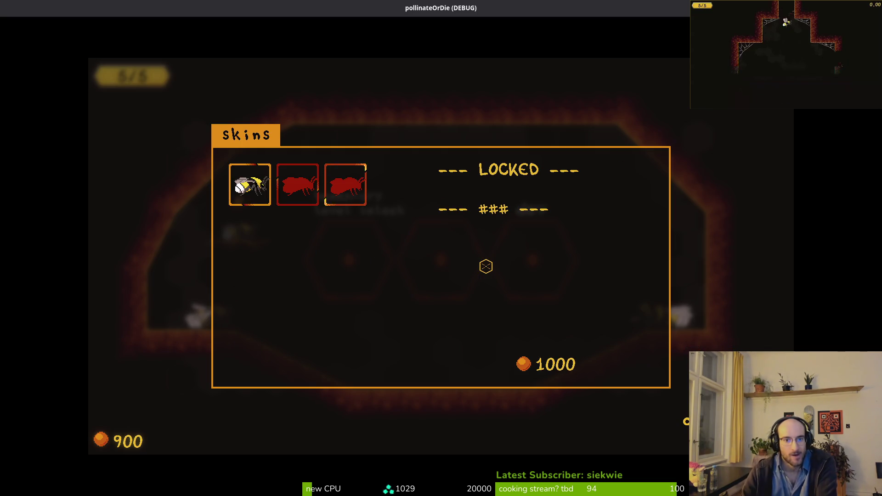
key(Escape)
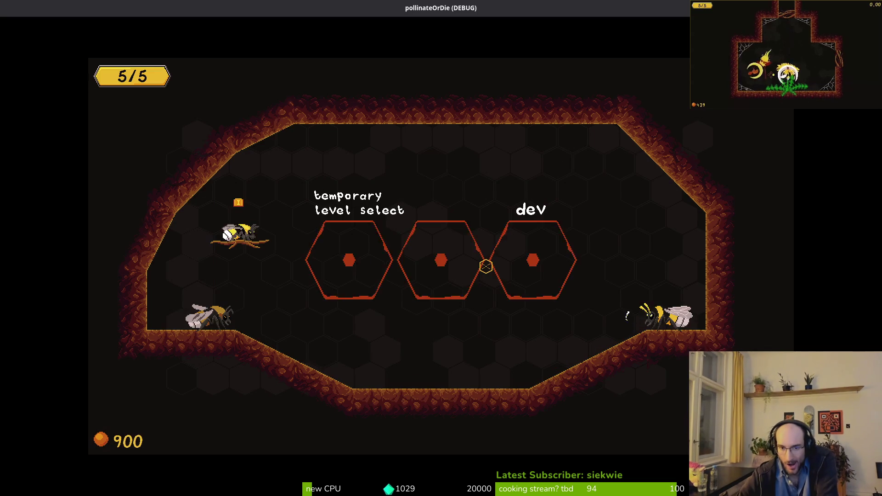
key(Tab)
key(Escape)
key(Tab)
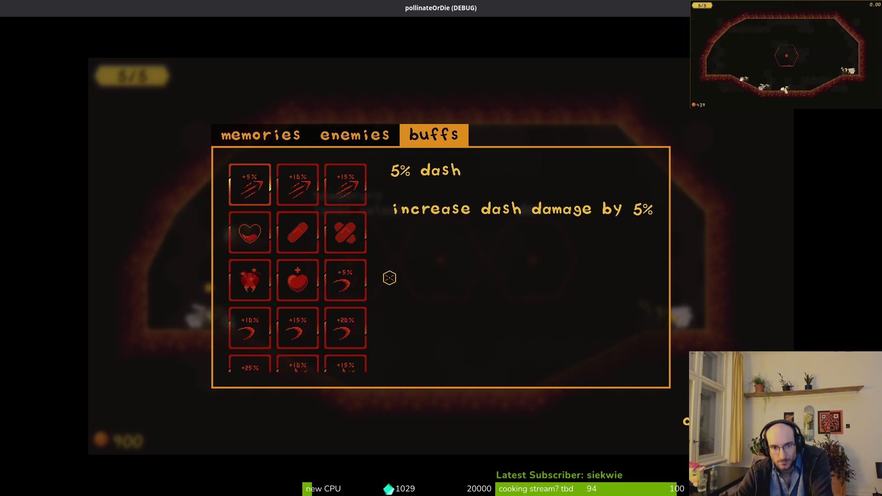
key(Escape)
key(e)
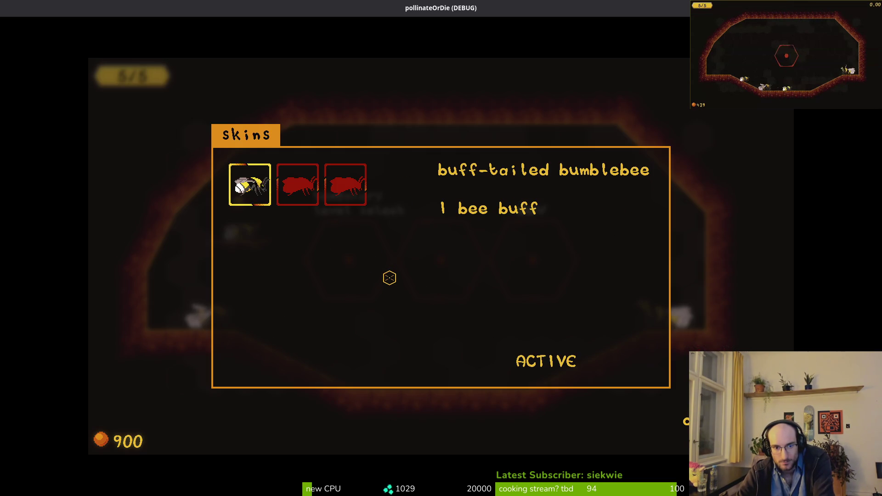
key(Escape)
Walk the bee down and right along the floor to the wall and dash attack
key(s)
key(d)
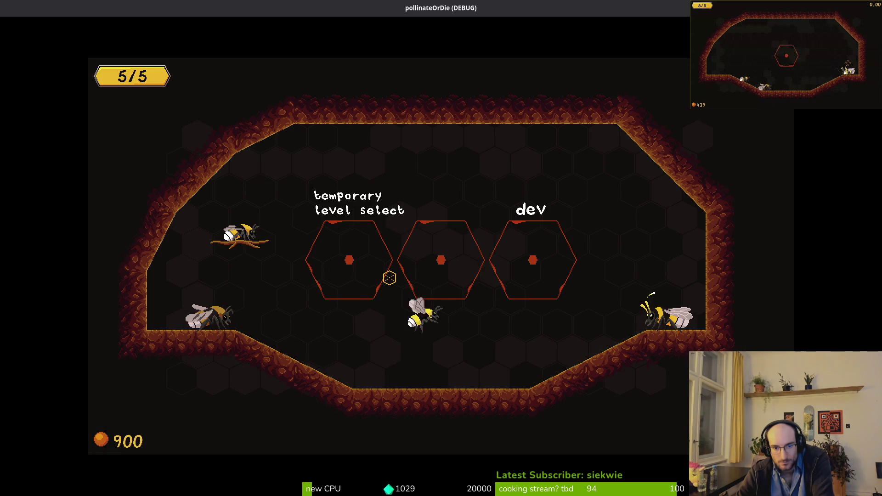
key(d)
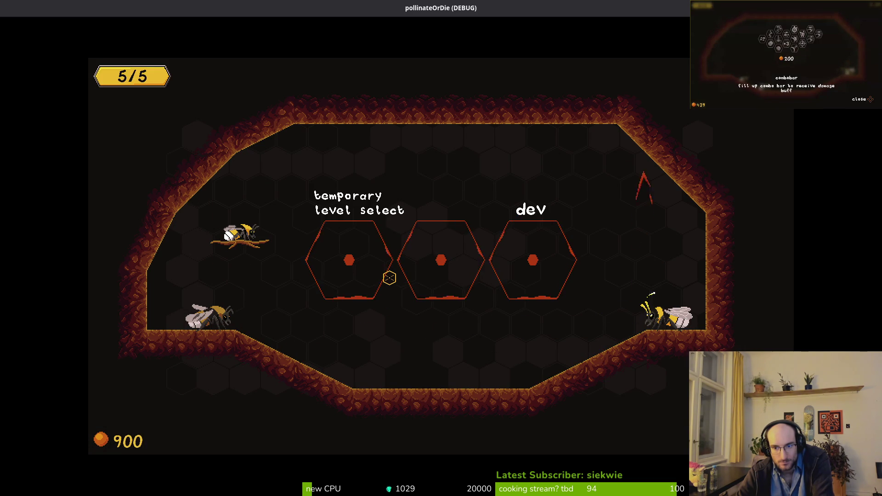
click(390, 278)
Jump the bee around the hub, then bring the Reddit notifications browser forward
key(space)
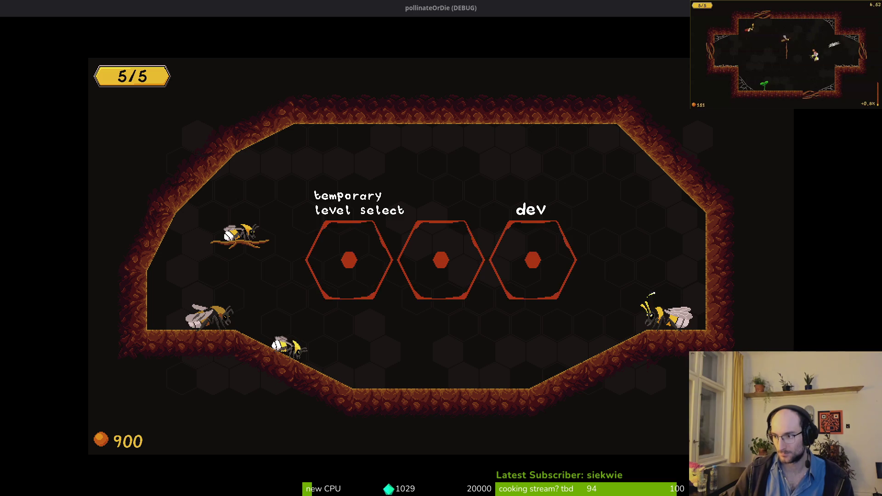
key(alt+Tab)
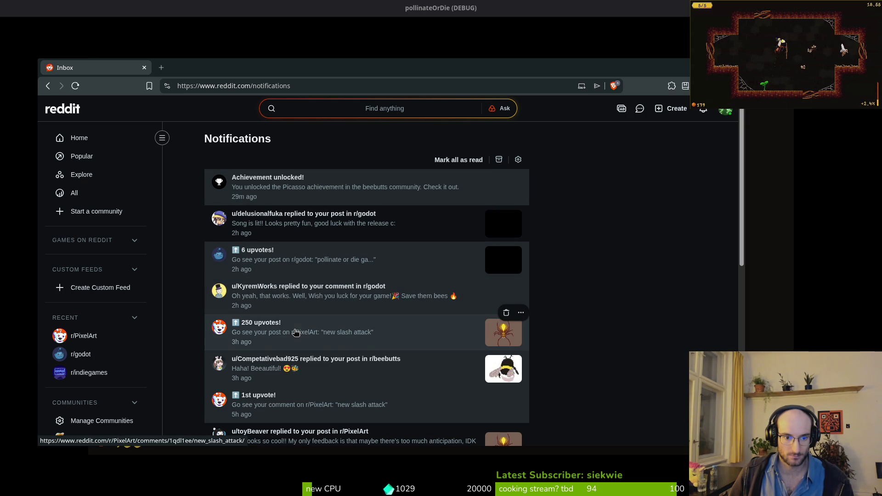
scroll(326, 342, down, 1)
scroll(333, 306, up, 1)
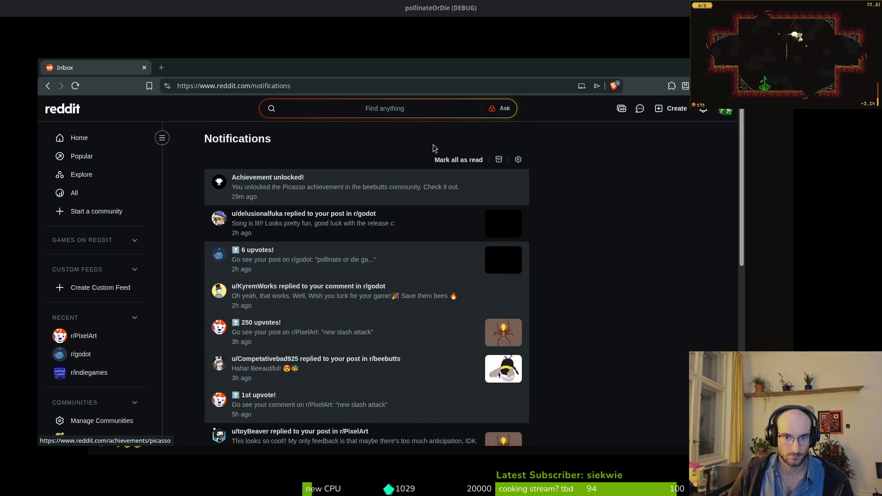
scroll(299, 368, down, 1)
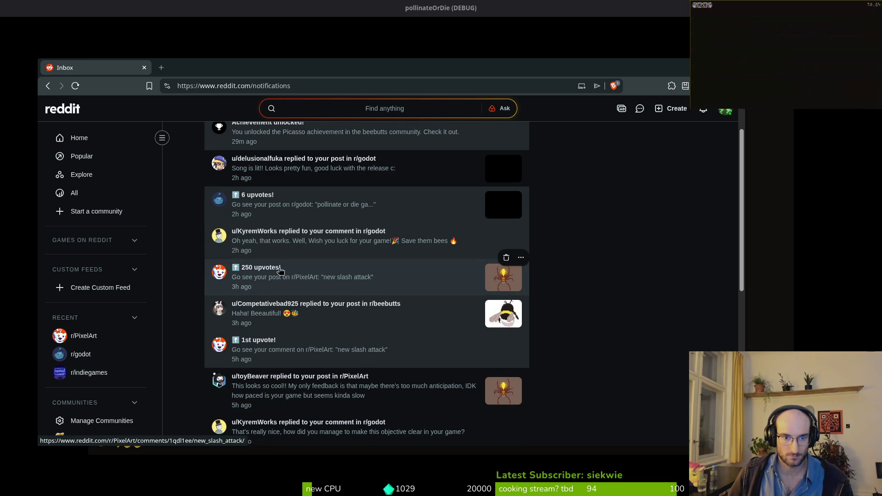
click(377, 274)
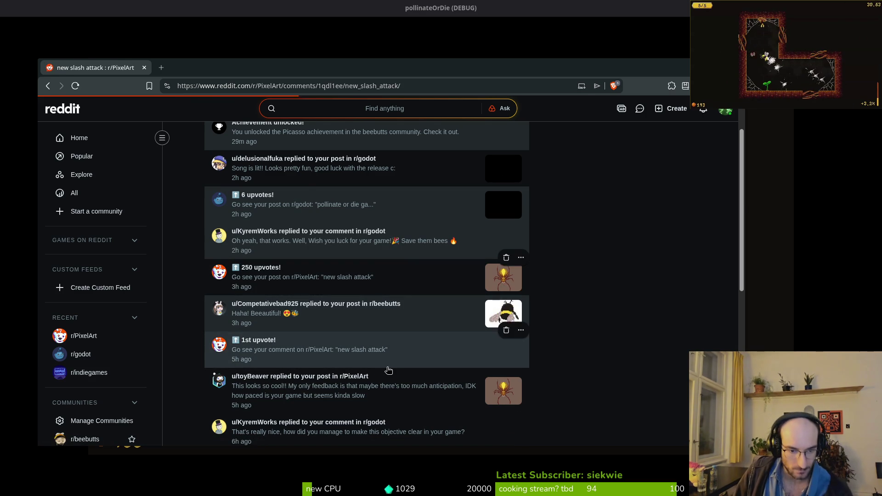
scroll(191, 279, down, 5)
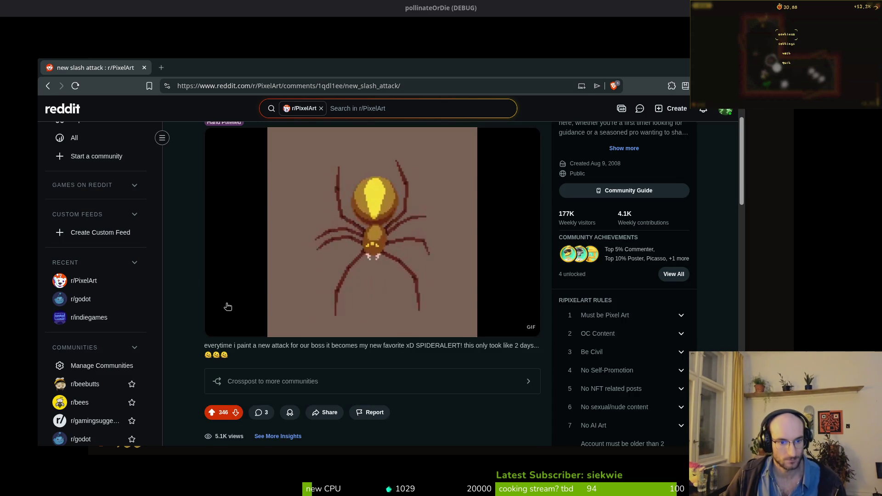
scroll(381, 322, down, 4)
scroll(395, 308, up, 4)
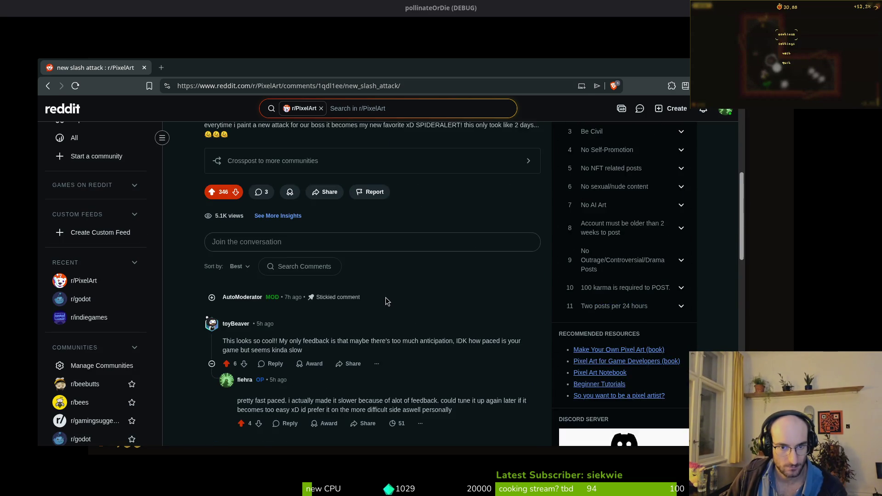
key(alt+Left)
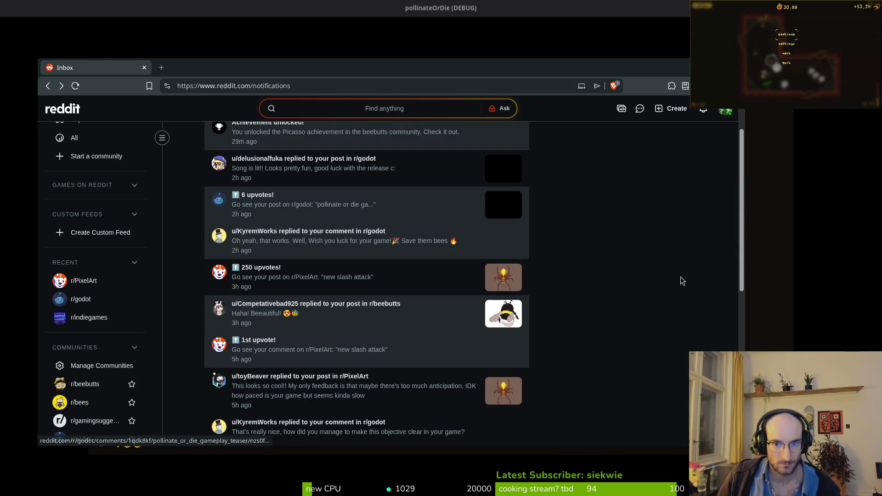
click(293, 169)
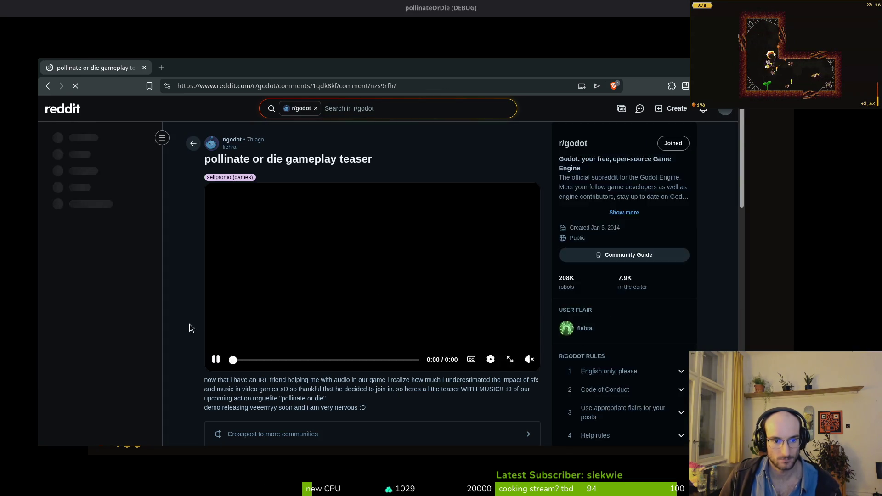
Reply 'thank you! :)' under the comment praising the song
scroll(184, 326, down, 3)
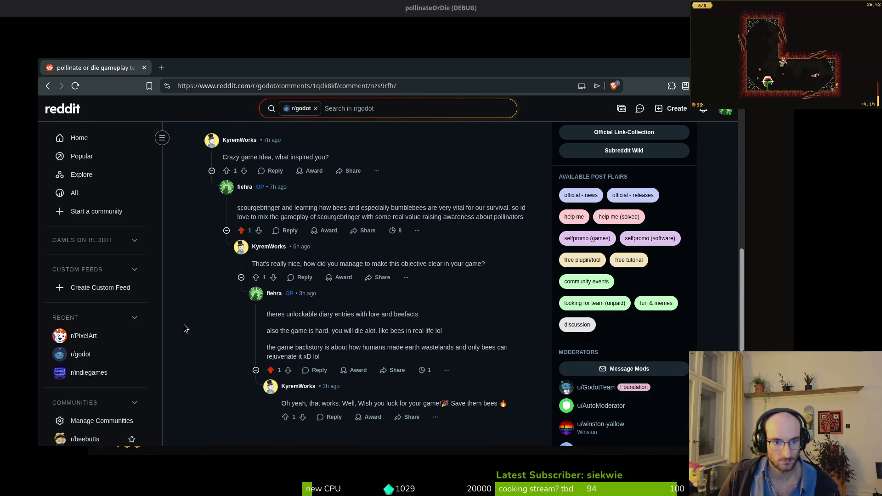
scroll(183, 325, down, 3)
scroll(182, 328, up, 5)
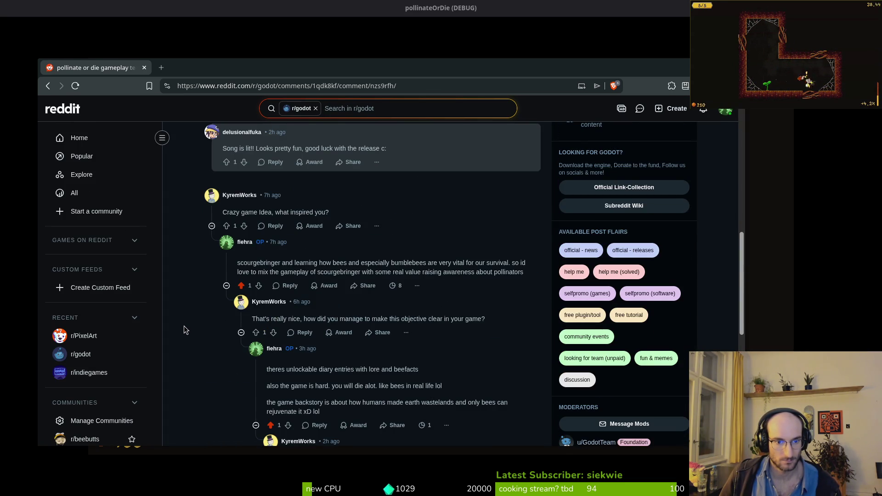
scroll(183, 326, up, 4)
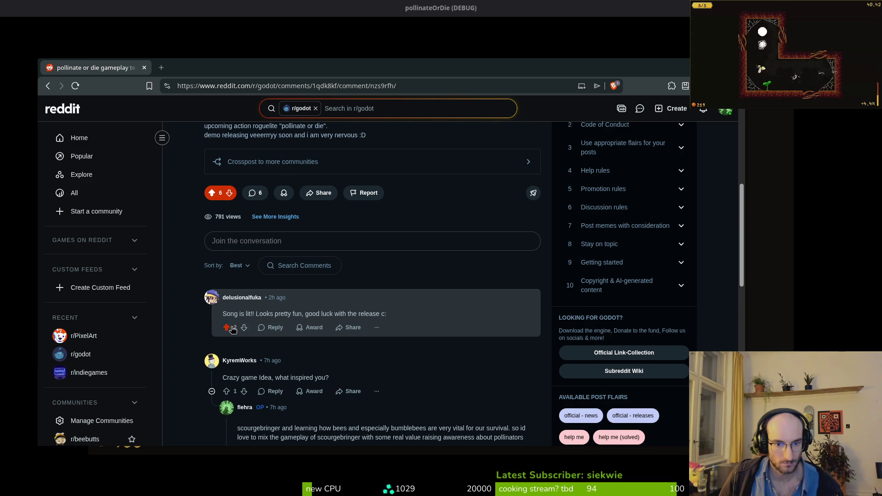
click(275, 328)
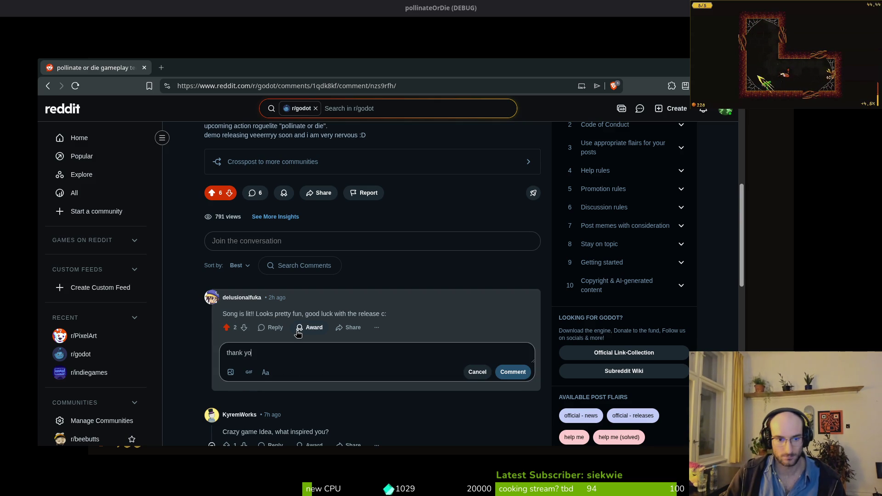
text(thank you! :)
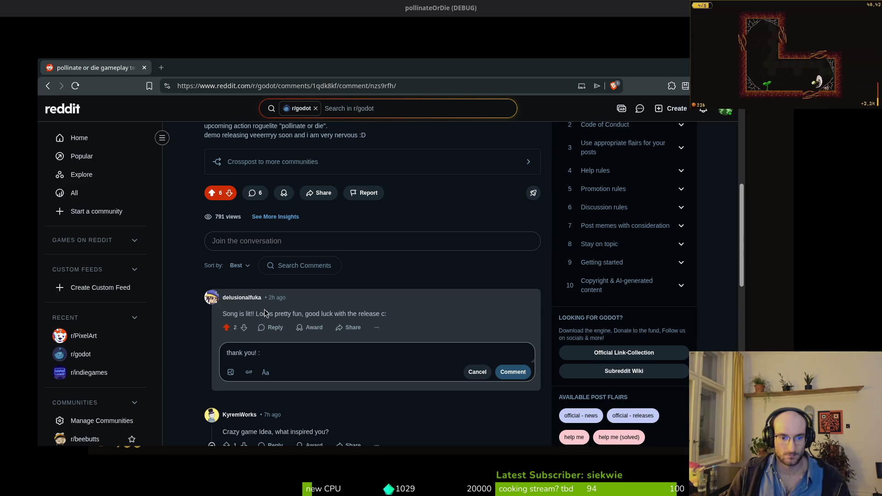
text())
click(517, 373)
Reopen the pollinate or die gameplay teaser post to check it, then return to the game
scroll(204, 276, up, 8)
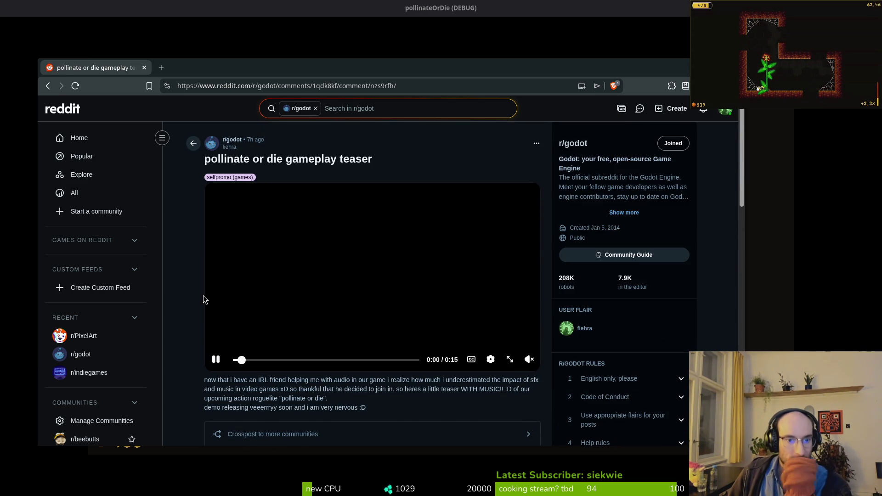
key(alt+Left)
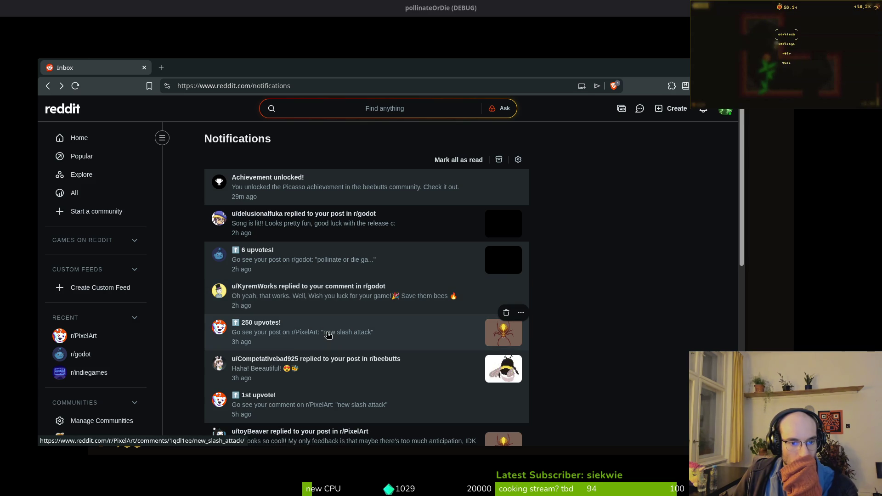
click(289, 266)
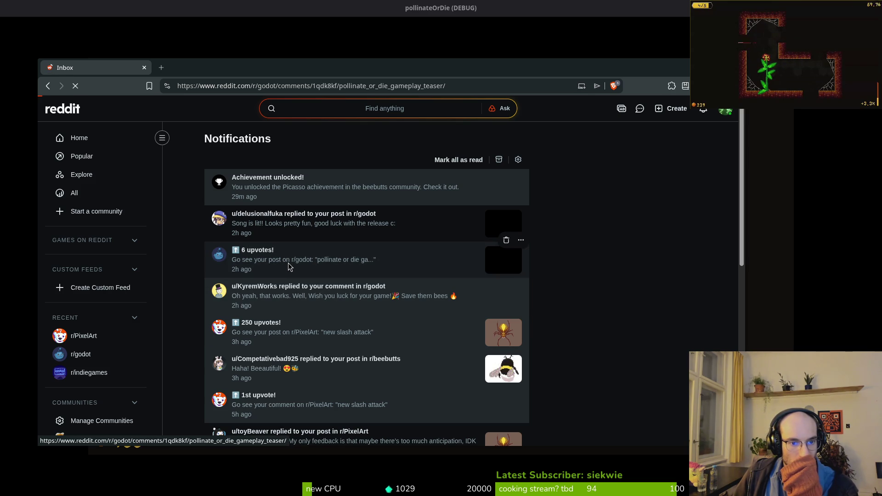
scroll(315, 395, down, 5)
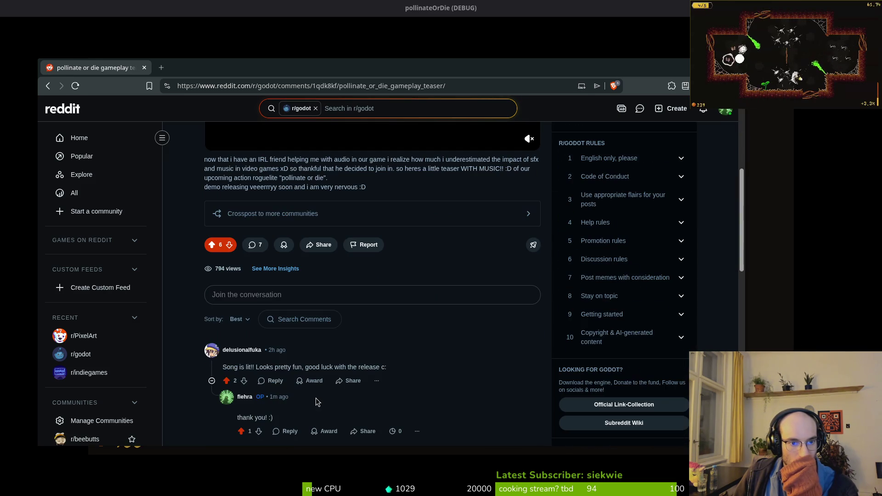
scroll(316, 390, up, 5)
scroll(197, 264, down, 4)
scroll(184, 289, up, 4)
key(alt+Left)
key(alt+Tab)
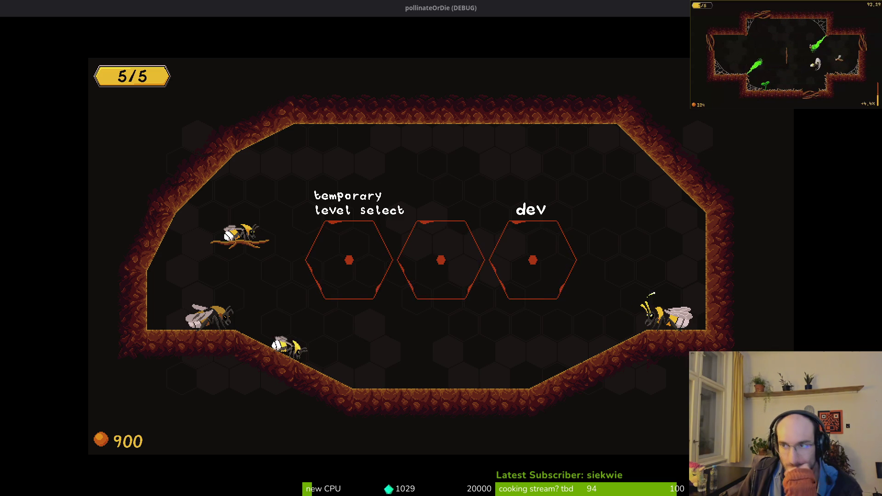
key(alt+F4)
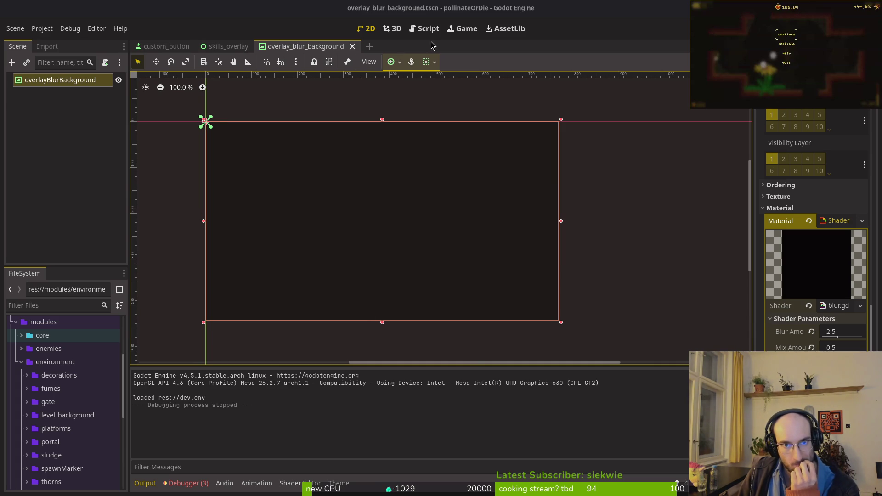
View the 3 debugger errors about the missing AnimationPlayer, then launch vim in the terminal
click(188, 483)
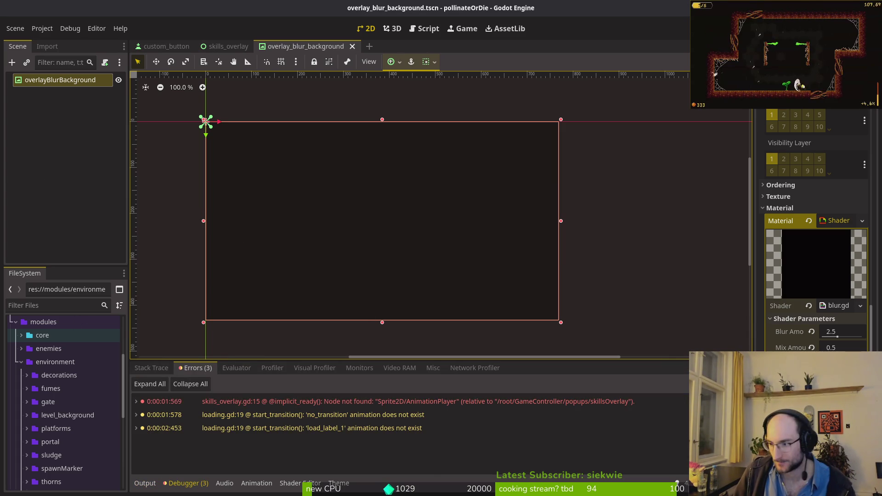
key(alt+Tab)
key(Return)
Open skills_overlay.gd in vim, save it and quit back to the git status view
key(ctrl+p)
text(sk)
key(Return)
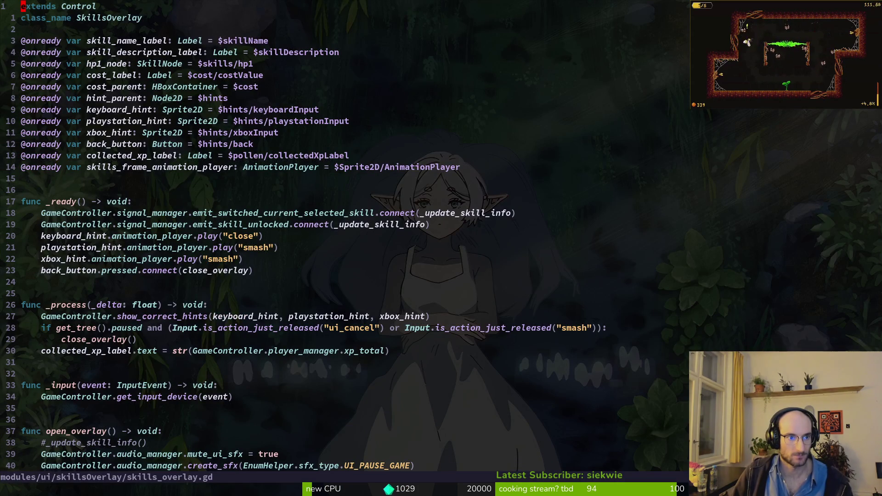
text(:w)
key(Return)
text(G)
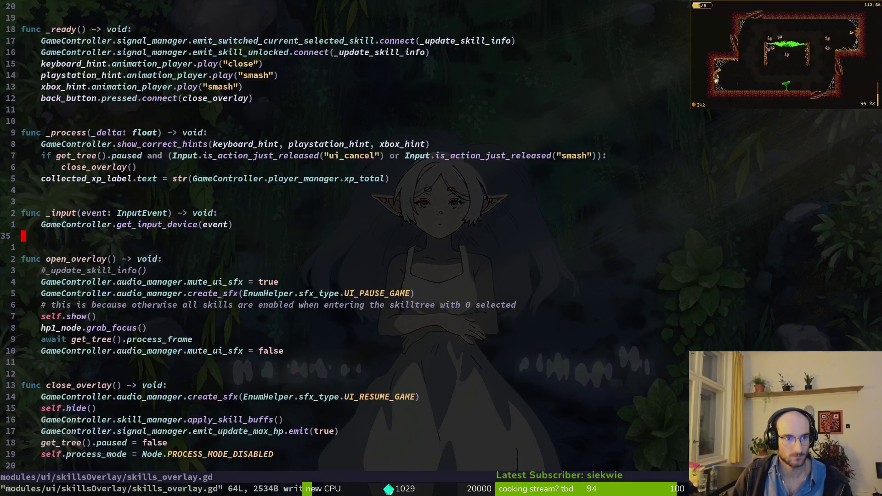
text(:q)
key(Return)
Stage skills_overlay.tscn and bee_skin_list_item.gd in tig and revert the player.manager.gd change
key(j)
key(j)
key(j)
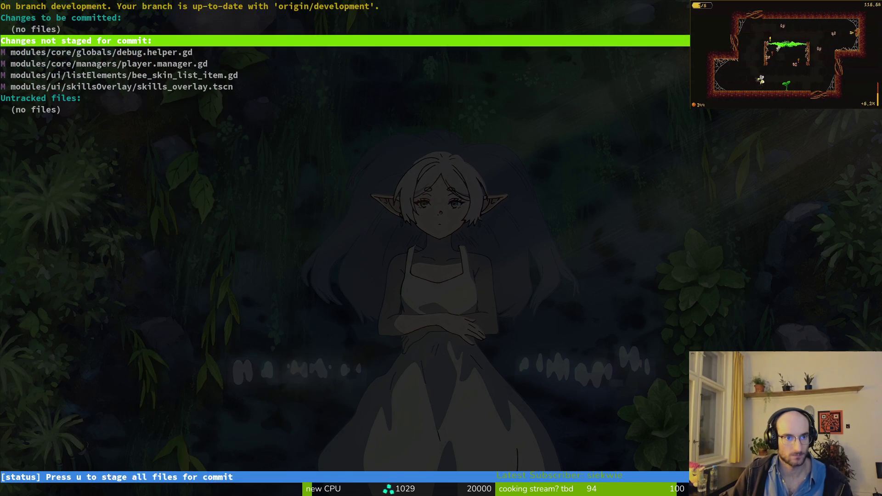
key(j)
key(Return)
key(u)
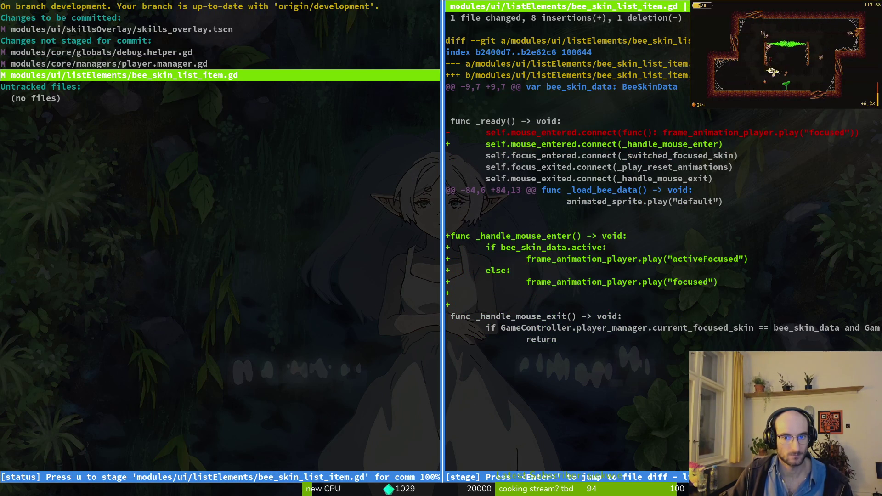
key(u)
key(j)
key(j)
key(j)
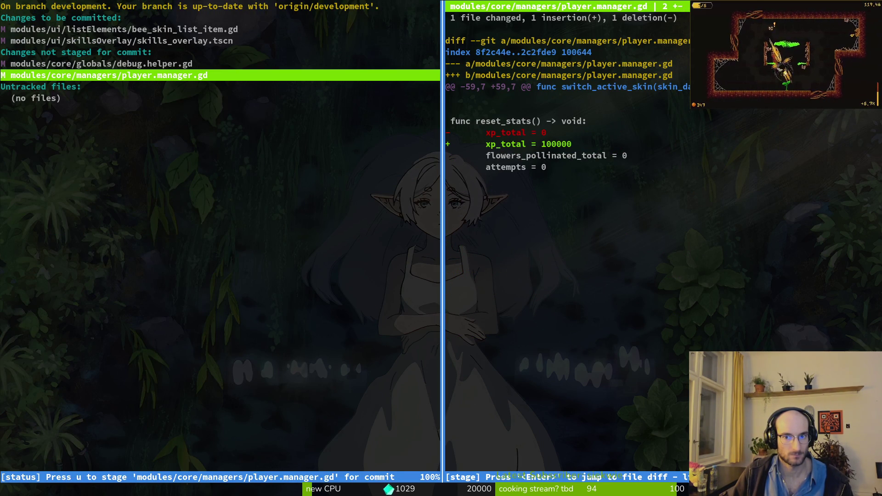
key(exclam)
key(y)
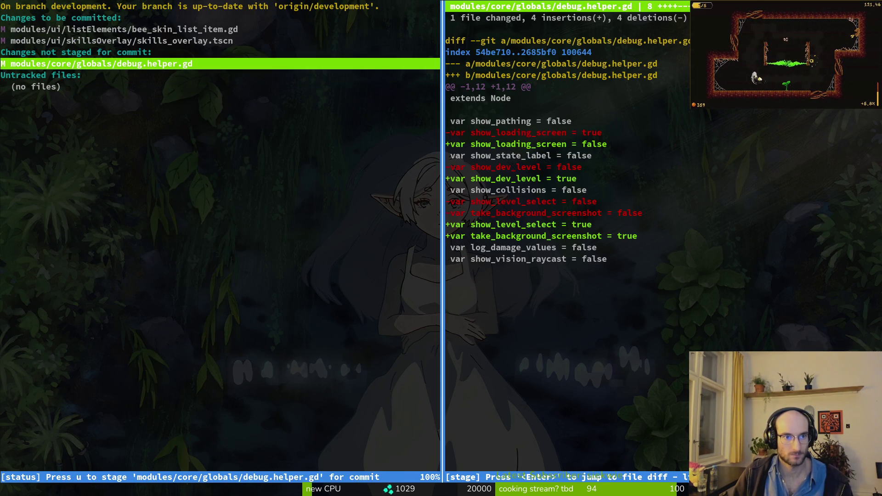
key(Q)
text(git commit -m)
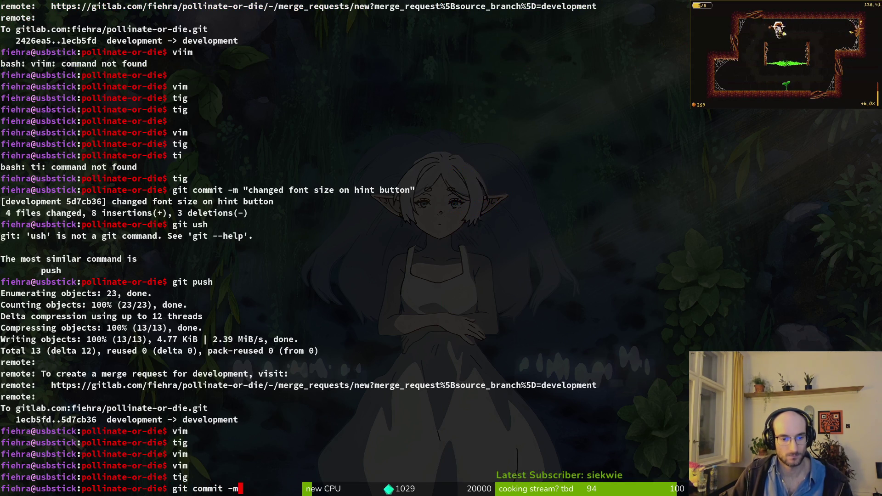
Commit with message "worked on skill overlay" and push it to development
text("worked on s)
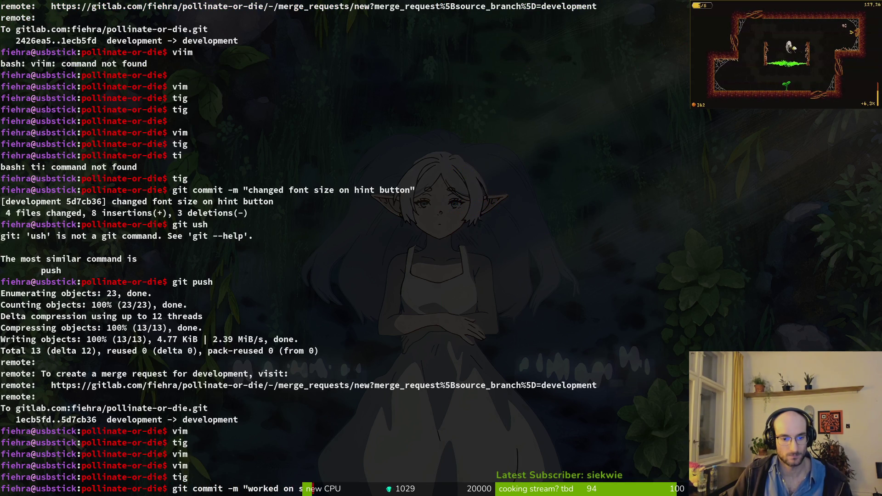
text(")
key(Return)
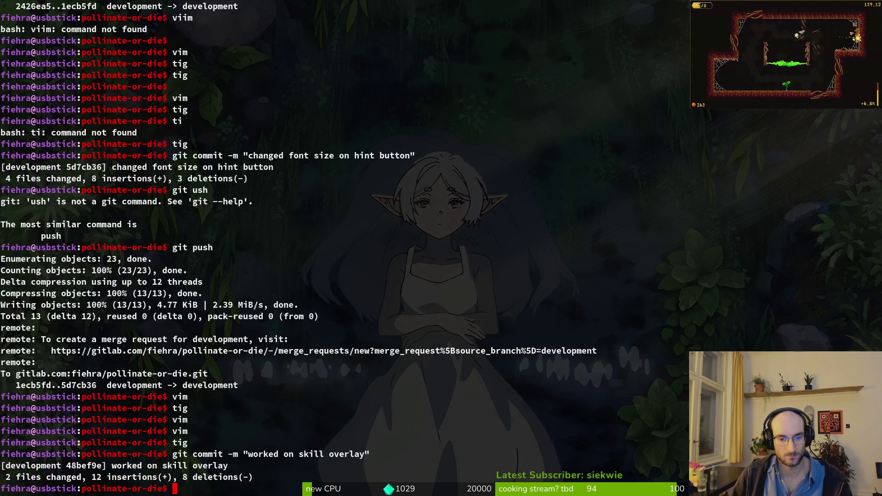
text(git push)
key(Return)
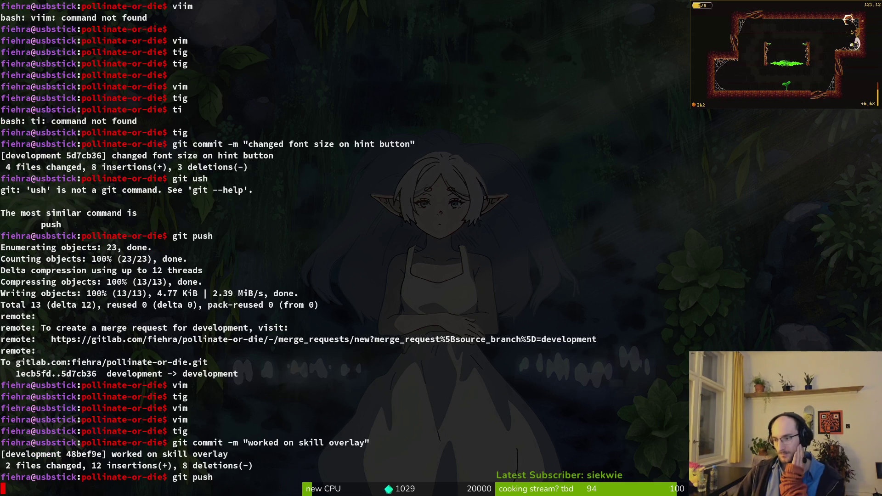
key(super)
key(super)
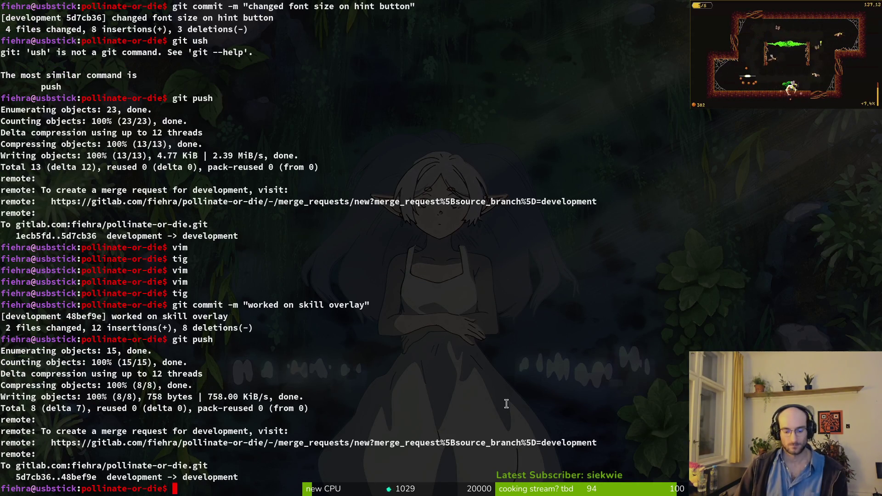
key(alt+Tab)
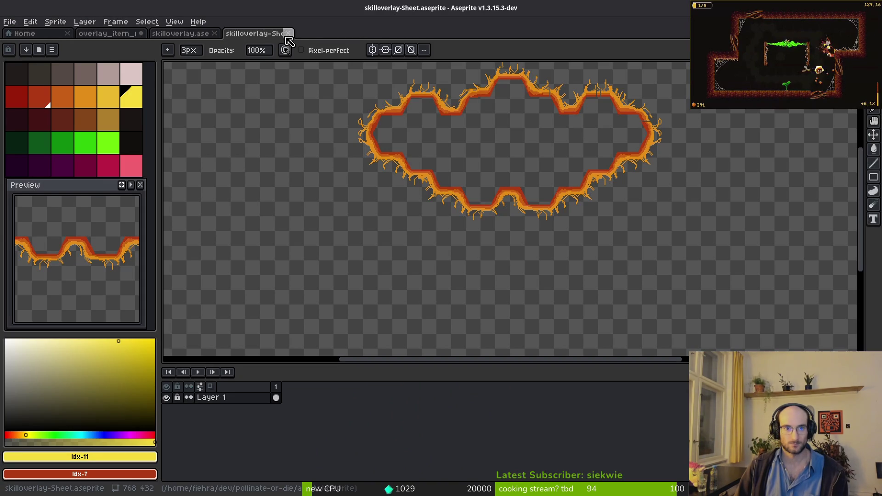
Close the skill overlay sprite sheet and open babySpider.aseprite from the aseprite folder
click(215, 35)
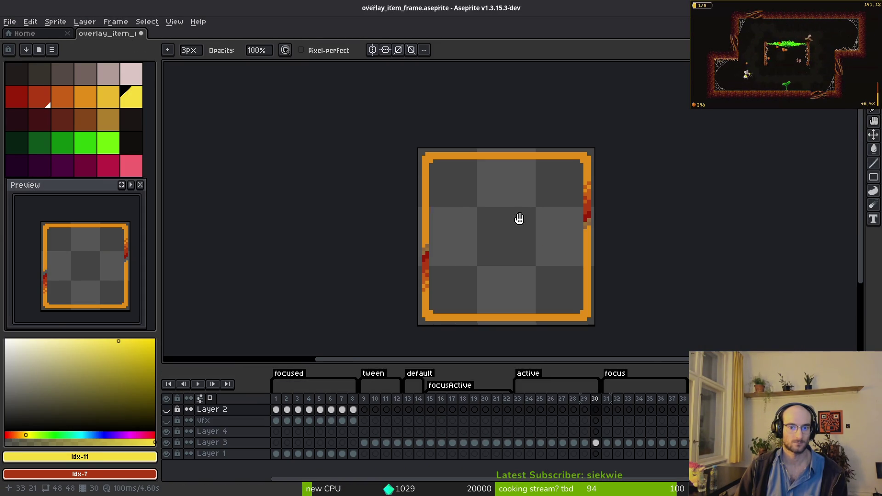
key(ctrl+o)
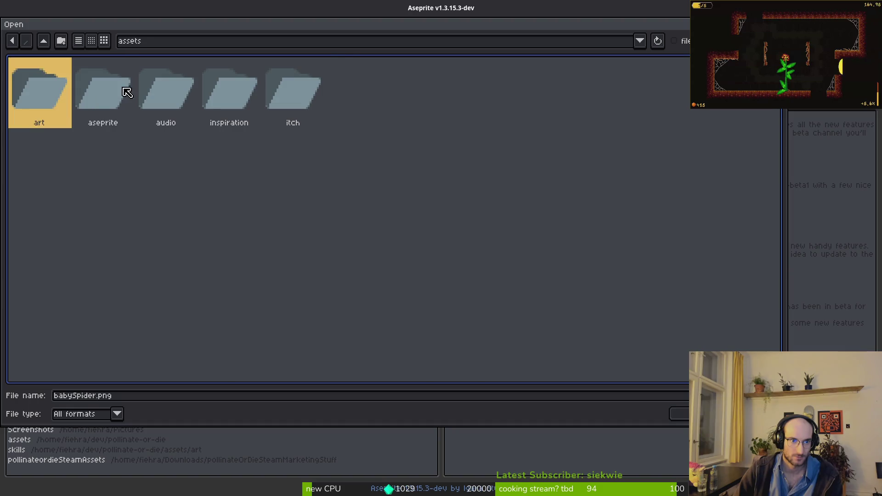
double_click(126, 91)
click(583, 127)
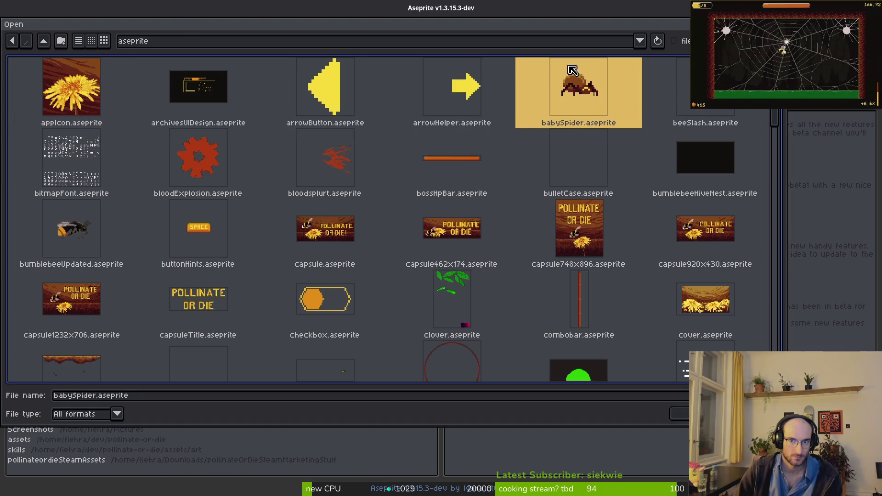
double_click(571, 74)
scroll(599, 157, up, 3)
scroll(518, 233, down, 1)
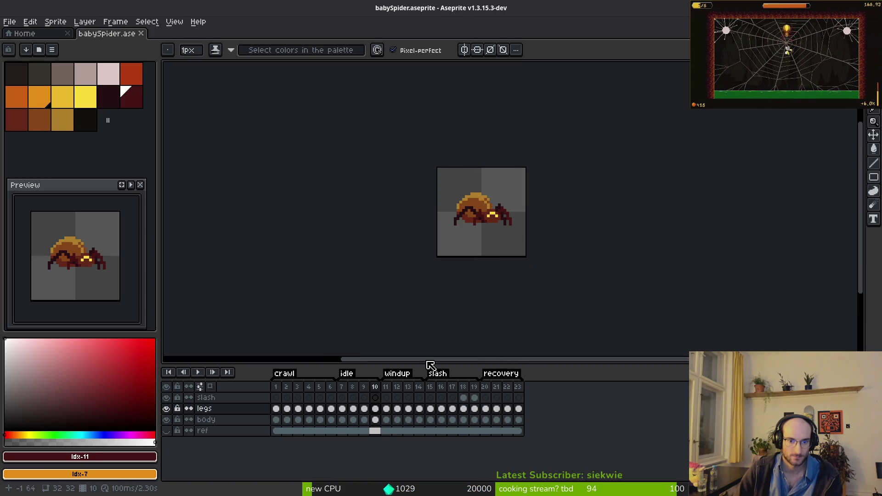
Select and copy frames 7–10 of babySpider, then start a new sprite from Home
drag(342, 387, 375, 388)
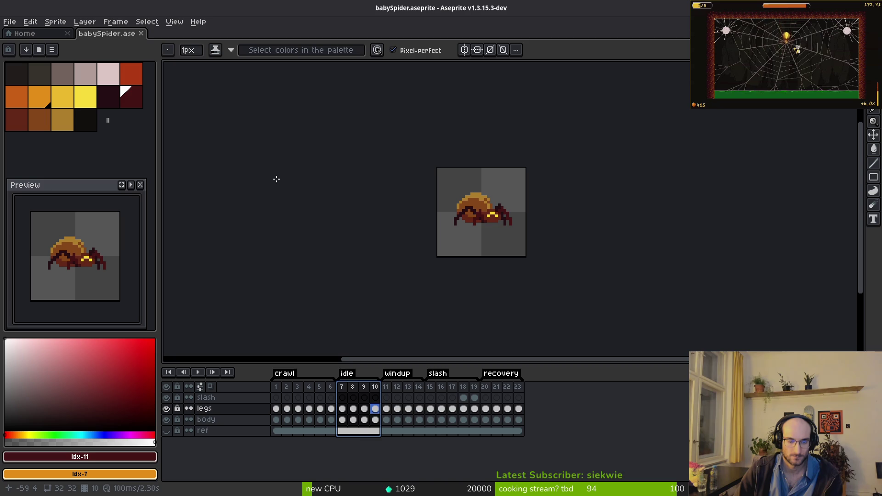
key(v)
key(b)
key(ctrl+c)
click(36, 35)
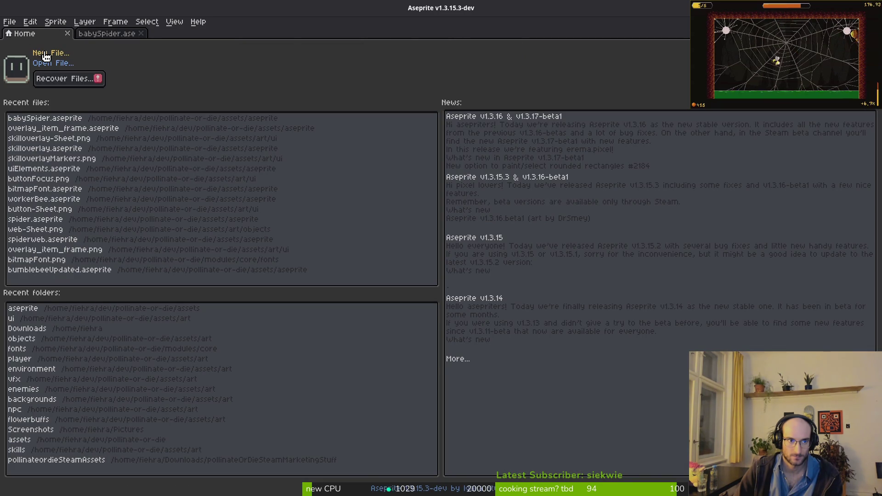
click(46, 54)
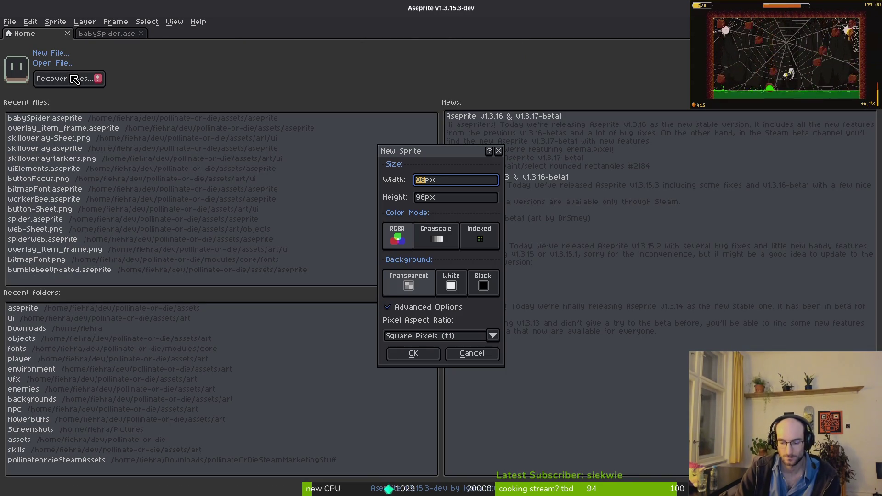
Create a 64×64 blank sprite, then return to the babySpider tab
text(64)
key(Tab)
text(64)
key(Return)
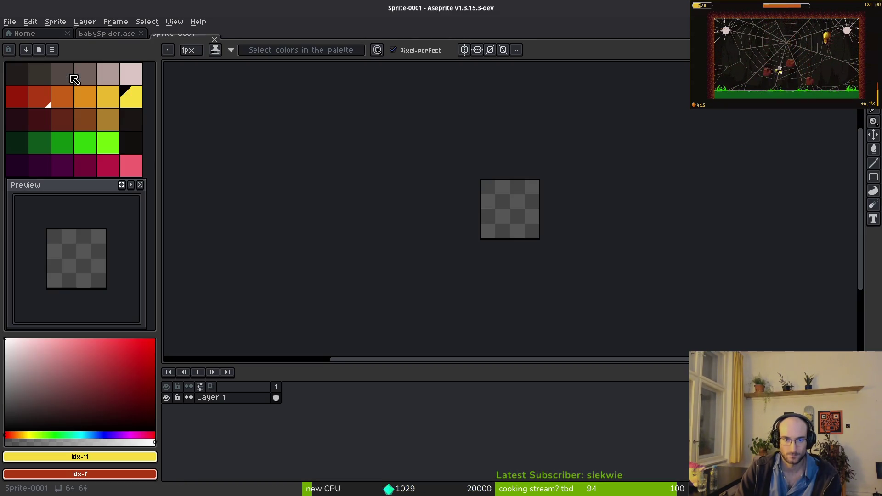
scroll(448, 186, up, 3)
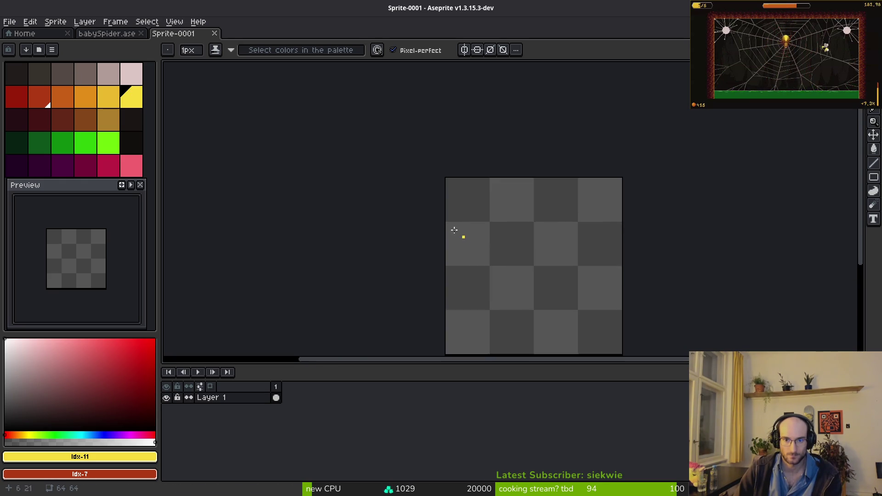
key(alt+n)
key(alt+n)
key(alt+n)
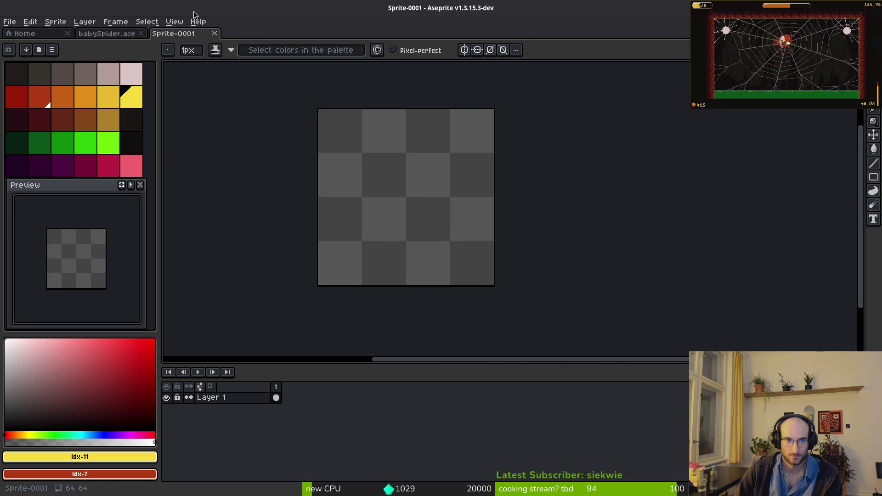
click(106, 33)
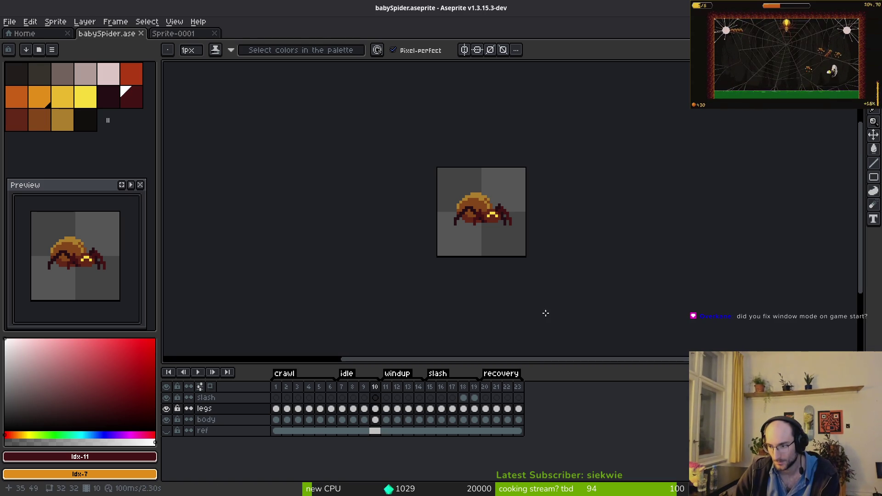
In Godot, check the display window size settings and close the overlay_blur_background and skills_overlay scenes
key(alt)
key(alt+Tab)
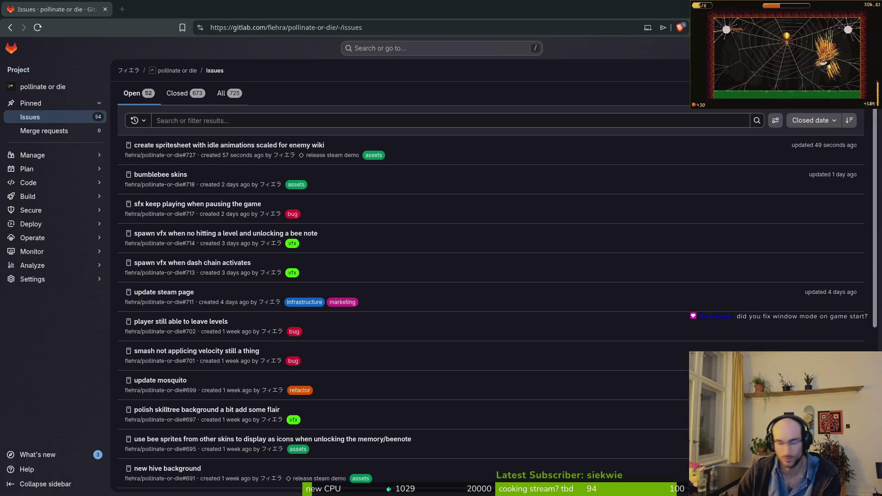
key(alt+Tab)
click(42, 28)
click(46, 42)
click(220, 223)
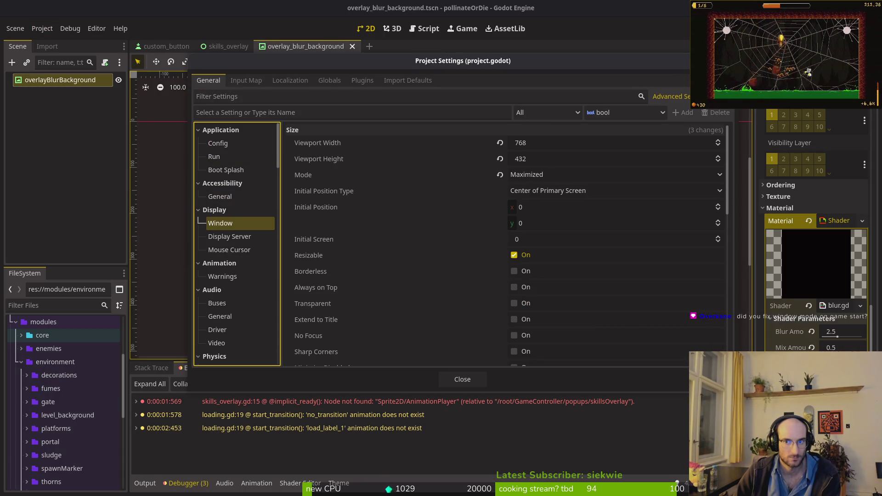
key(Escape)
drag(400, 232, 435, 221)
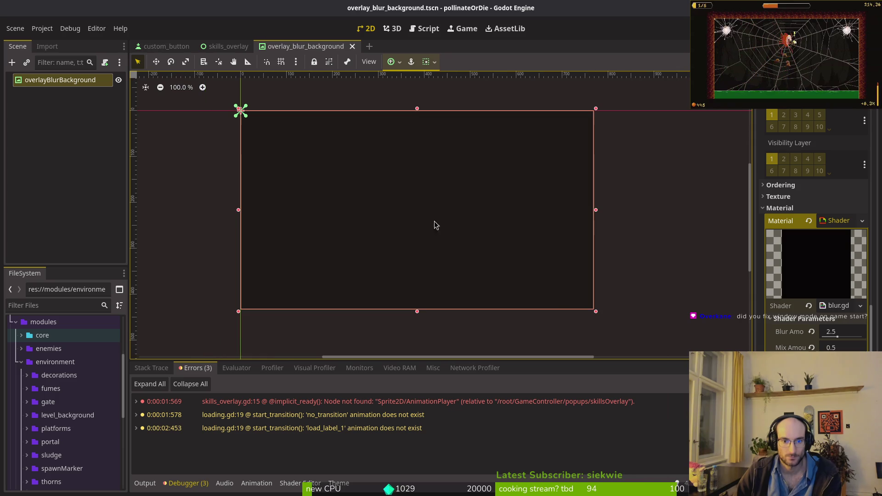
middle_click(297, 54)
middle_click(233, 53)
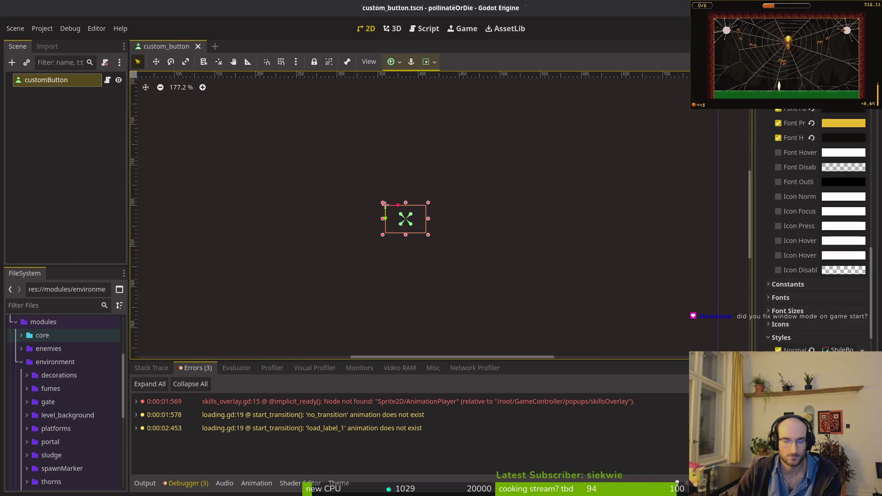
key(alt+Tab)
scroll(413, 201, up, 3)
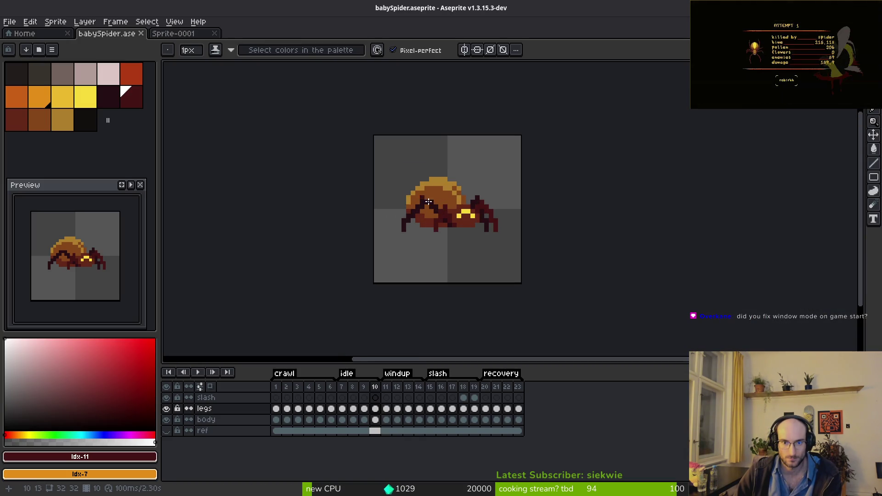
Copy the body cel of babySpider frame 7 into Sprite-0001, undoing the paste that replaced the legs
drag(341, 389, 378, 393)
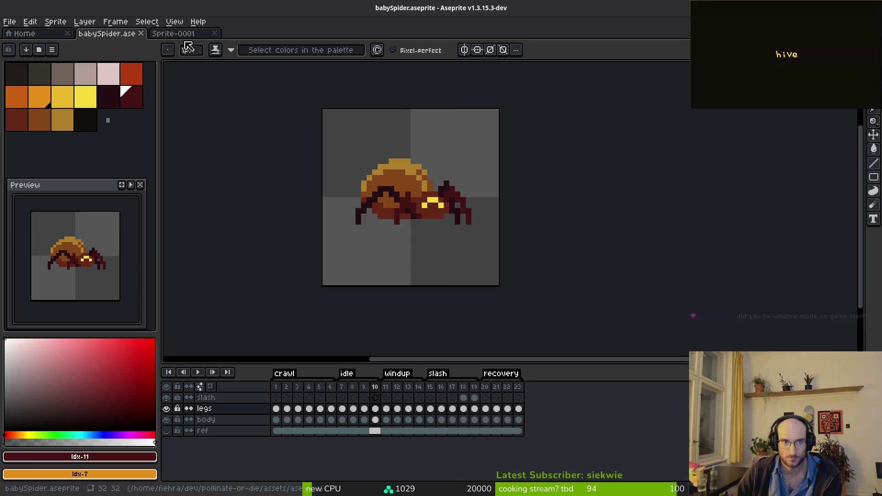
click(186, 33)
click(124, 34)
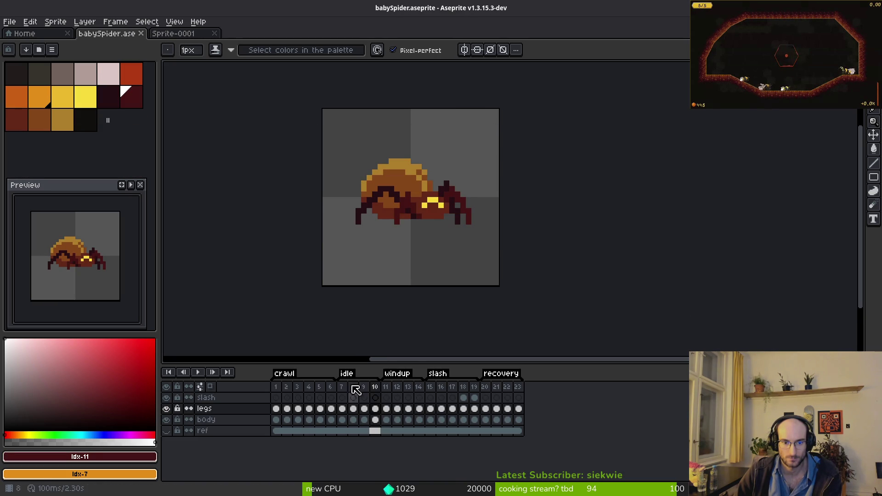
click(338, 410)
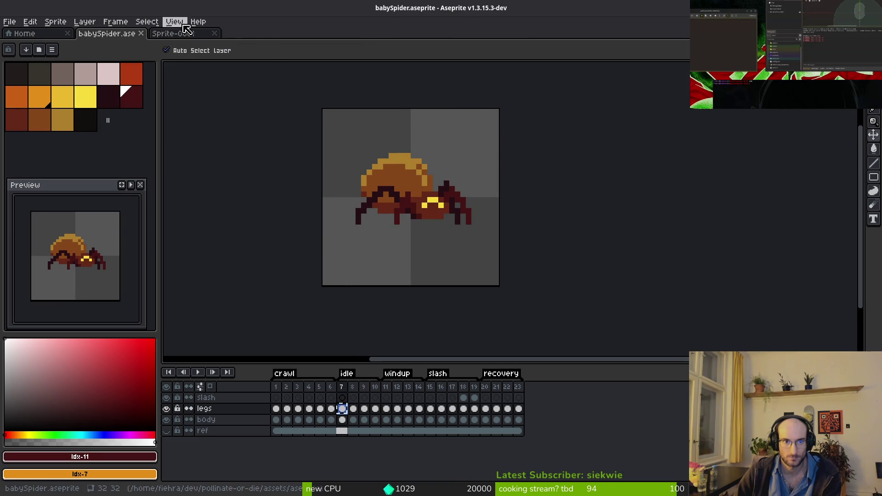
click(179, 34)
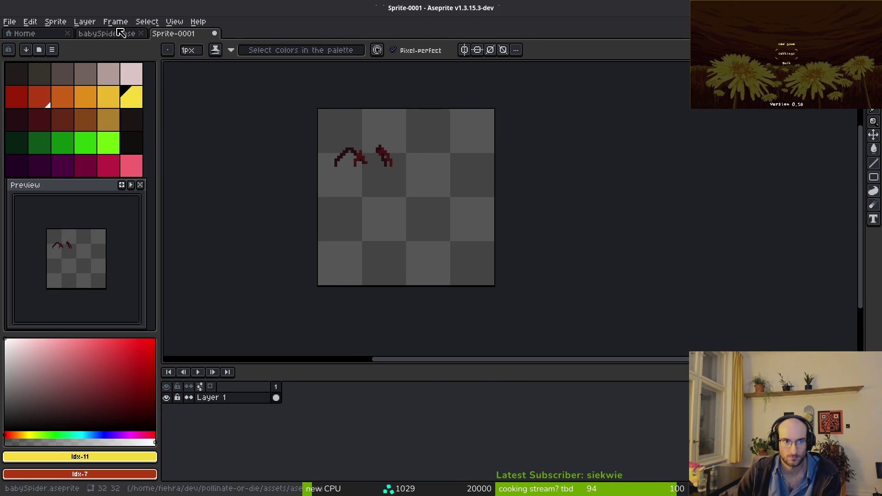
click(122, 33)
click(341, 420)
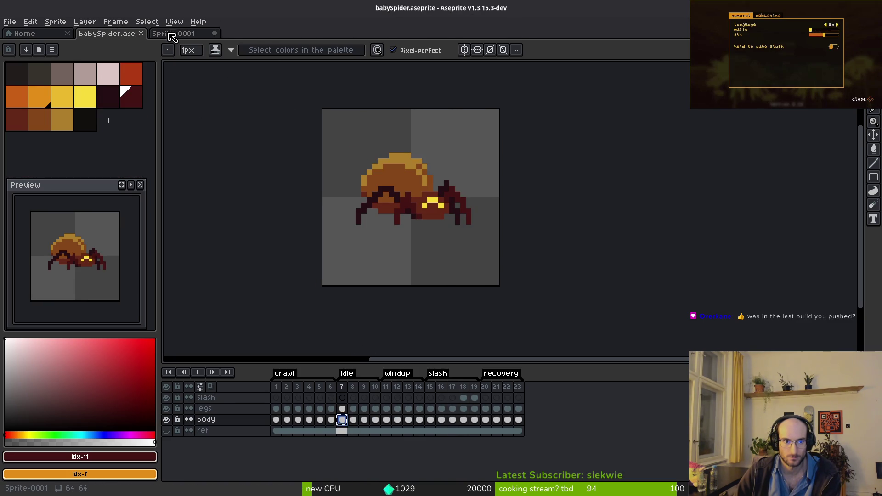
click(171, 34)
key(ctrl+v)
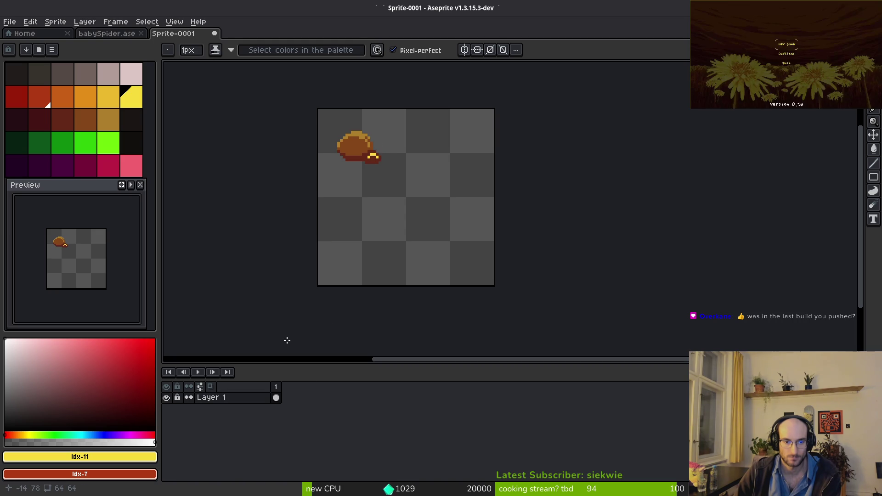
key(ctrl+z)
Paste the spider body onto a new layer and move it below the legs layer
key(shift+n)
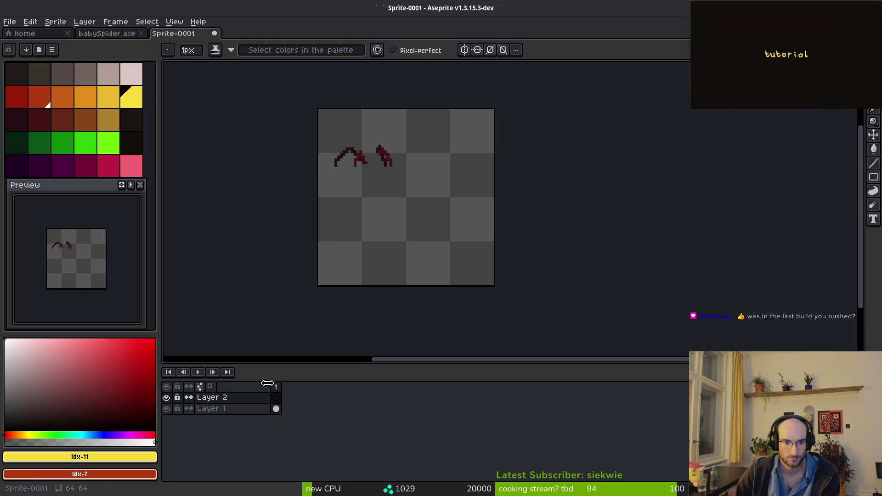
key(ctrl+v)
click(276, 410)
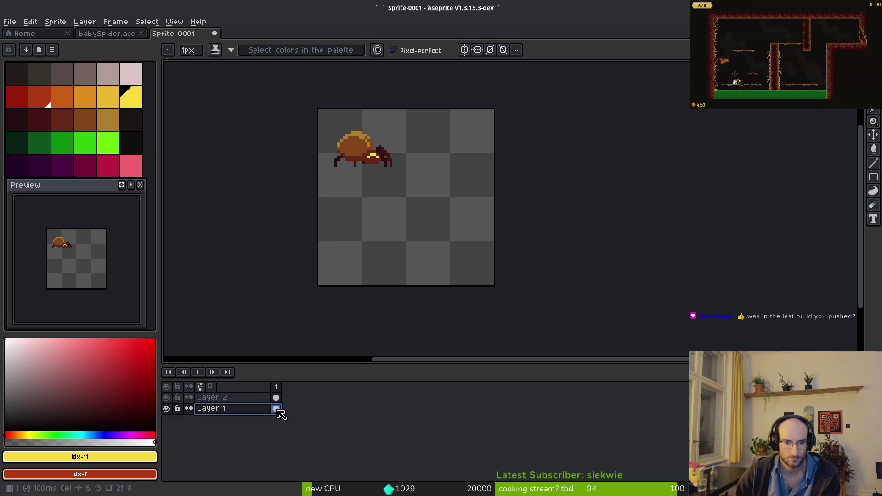
click(274, 399)
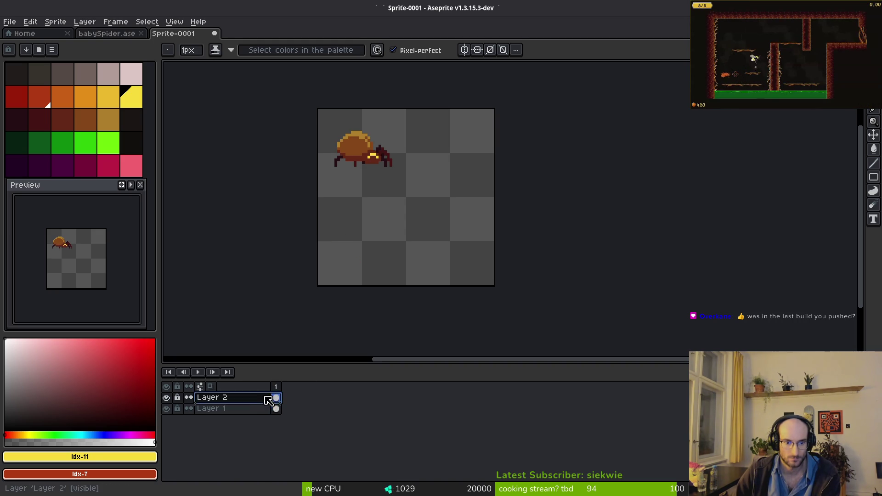
mouse_move(256, 400)
mouse_down()
mouse_move(249, 430)
mouse_move(240, 412)
mouse_up()
Rename the bottom layer to 'body' and the top layer to 'legs'
double_click(236, 405)
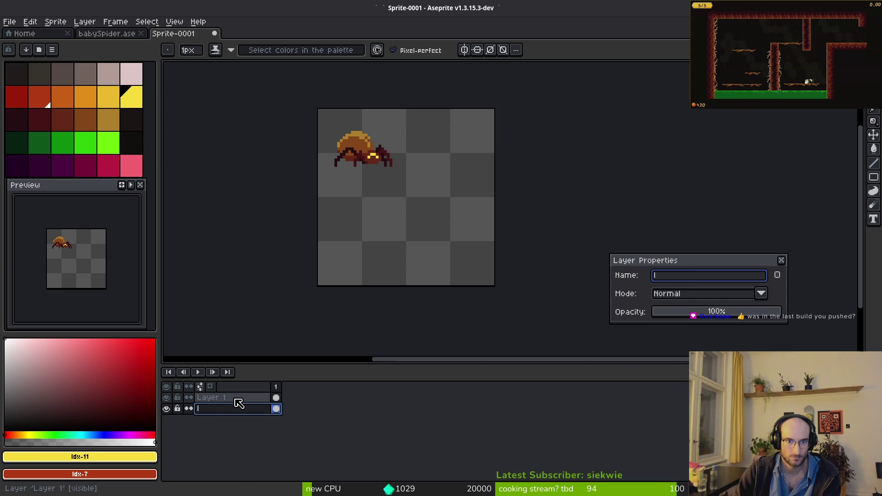
key(Return)
click(167, 408)
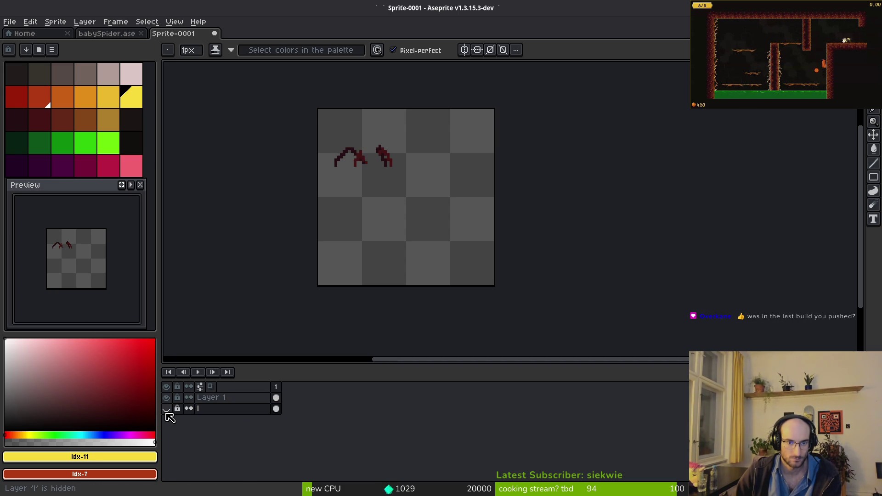
click(166, 409)
double_click(222, 409)
text(body)
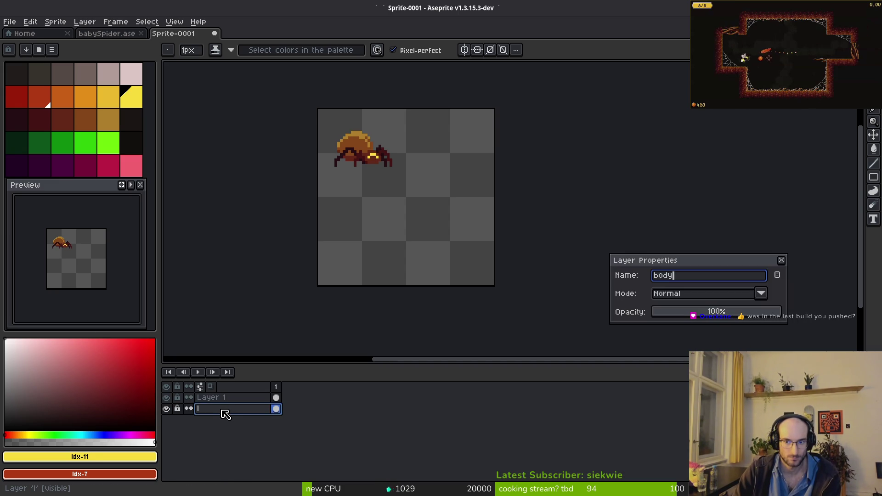
key(Return)
key(Up)
key(shift+p)
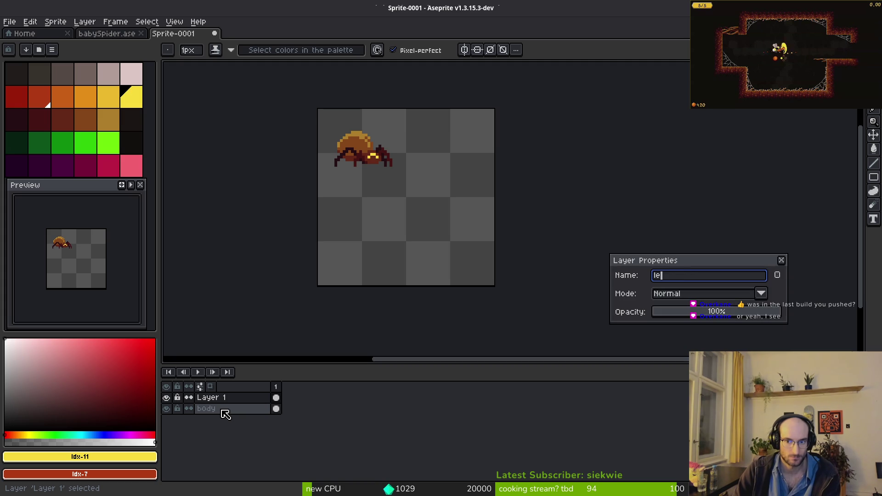
text(egs)
key(Return)
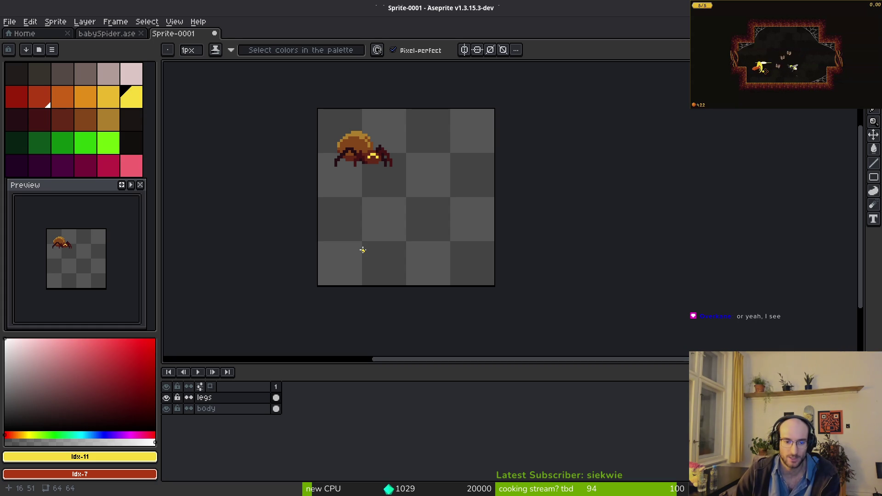
Draw a rectangular selection around the spider, then clear it
key(m)
drag(297, 98, 465, 225)
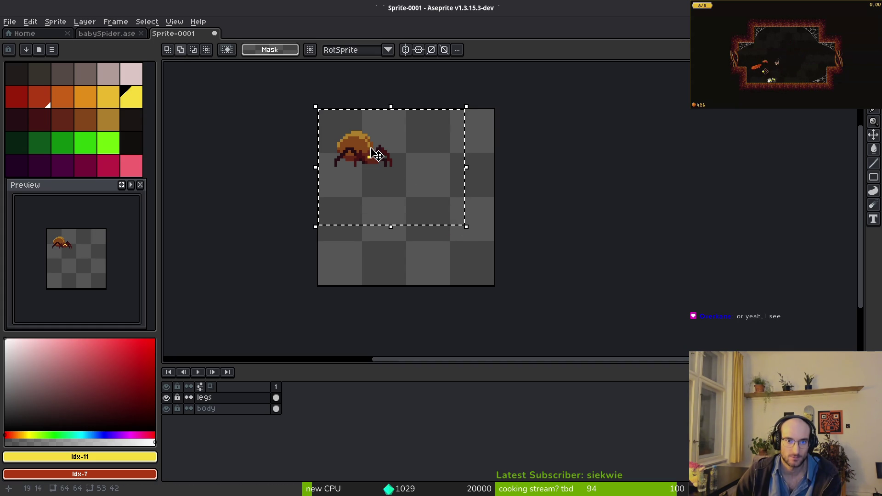
key(ctrl+d)
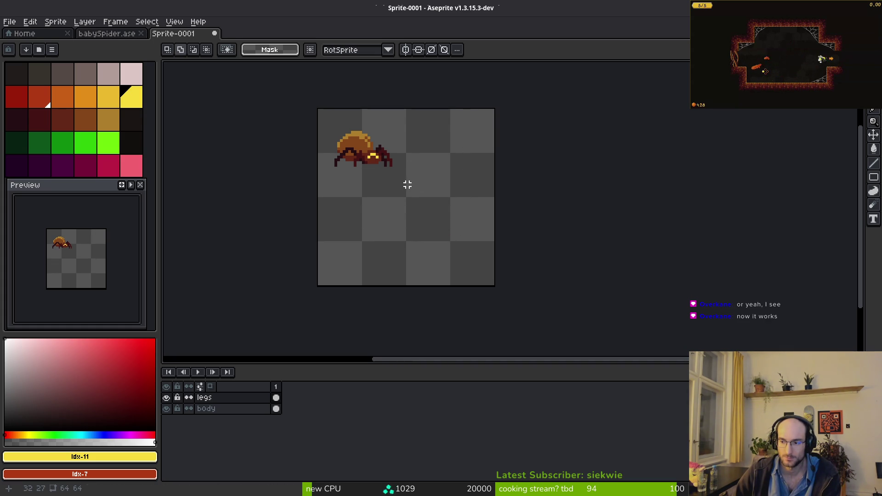
click(106, 33)
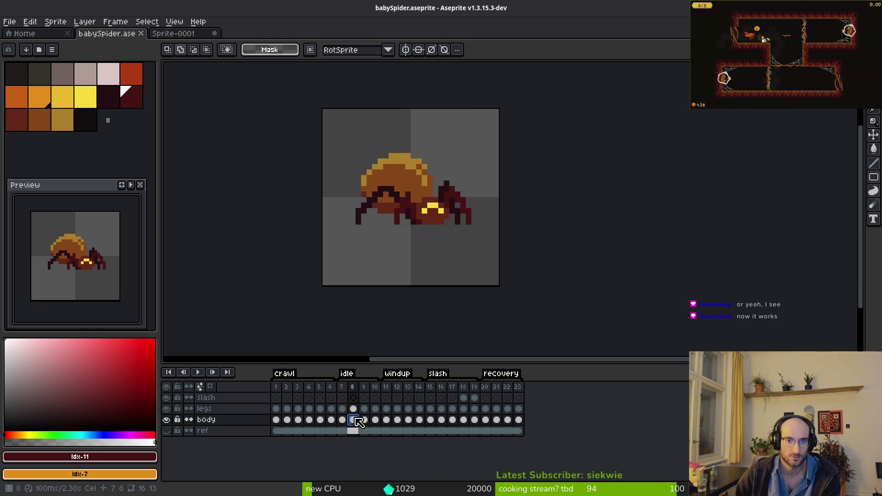
click(181, 34)
Add frames to Sprite-0001 and paste babySpider frame 8's legs and body into frame 2
key(alt+n)
key(m)
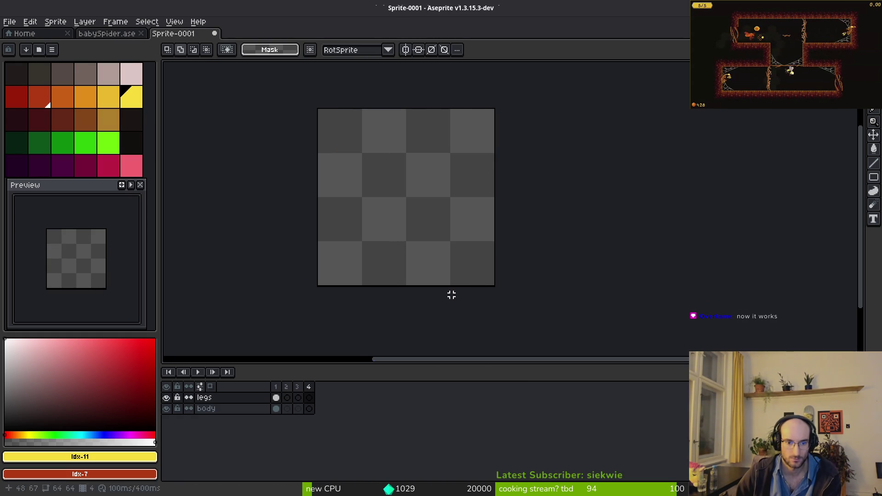
click(287, 398)
key(ctrl+v)
click(92, 34)
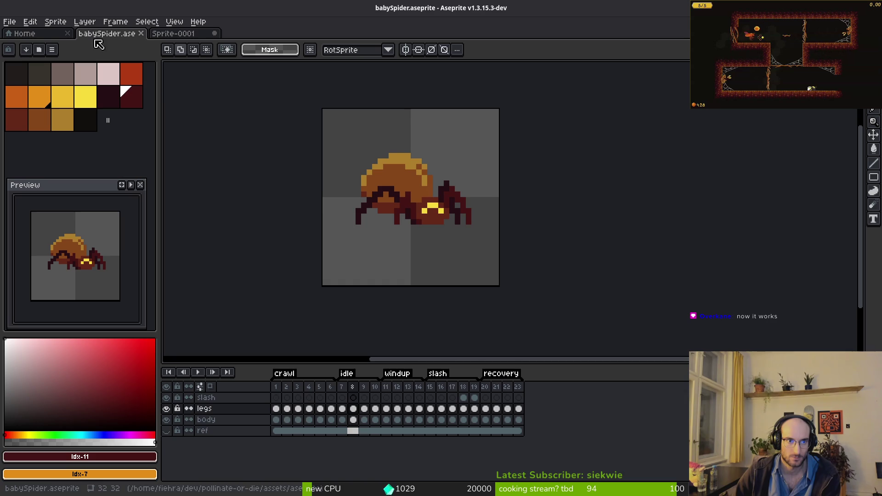
click(352, 420)
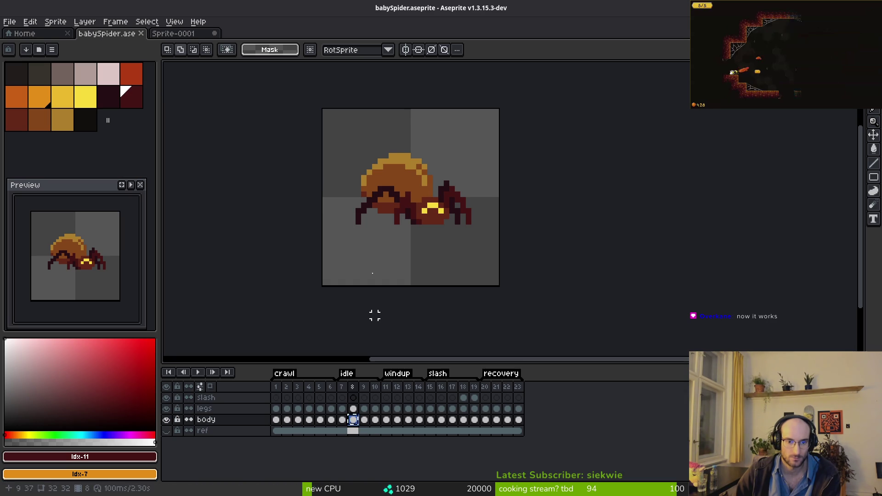
click(181, 33)
click(287, 409)
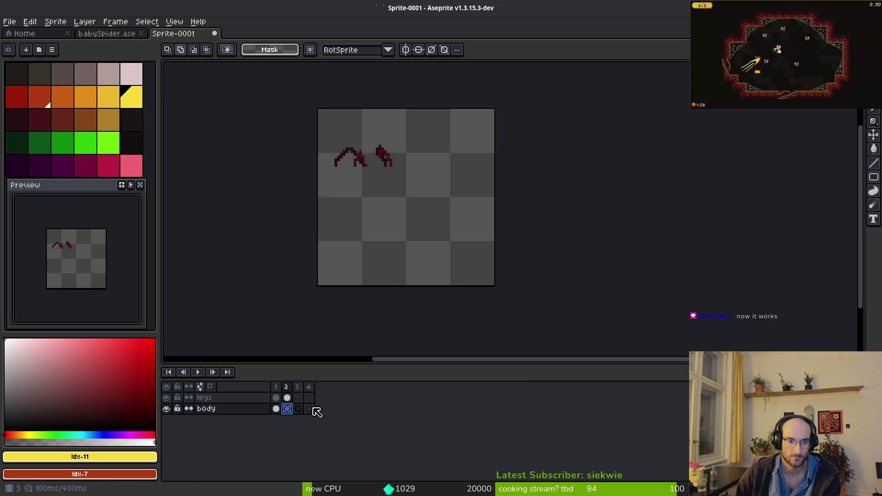
key(ctrl+v)
Paste babySpider frame 9's legs and body into Sprite-0001 frame 3, then bring up saving
click(132, 34)
click(366, 408)
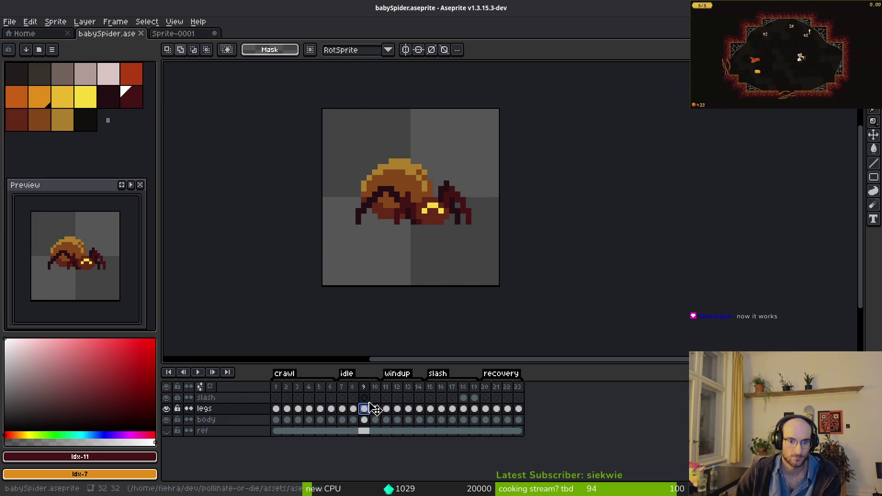
click(177, 33)
click(298, 398)
key(ctrl+v)
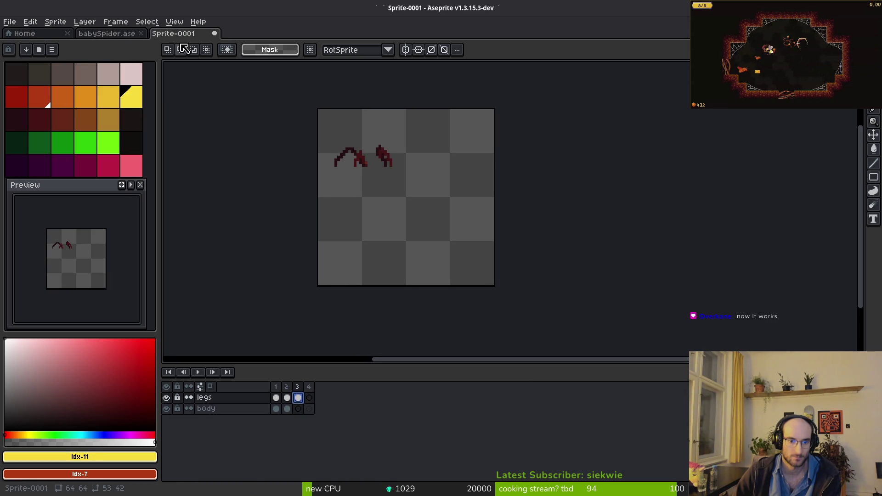
click(123, 33)
click(366, 419)
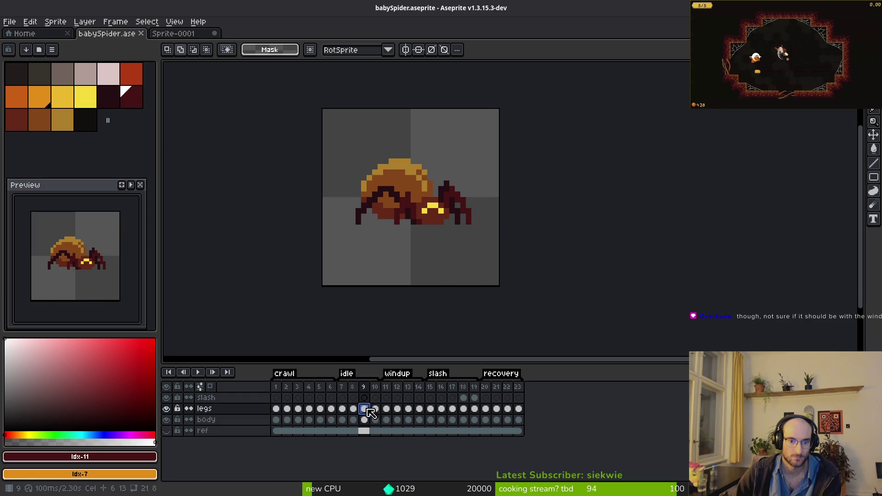
click(174, 33)
click(298, 409)
key(ctrl+v)
key(ctrl+s)
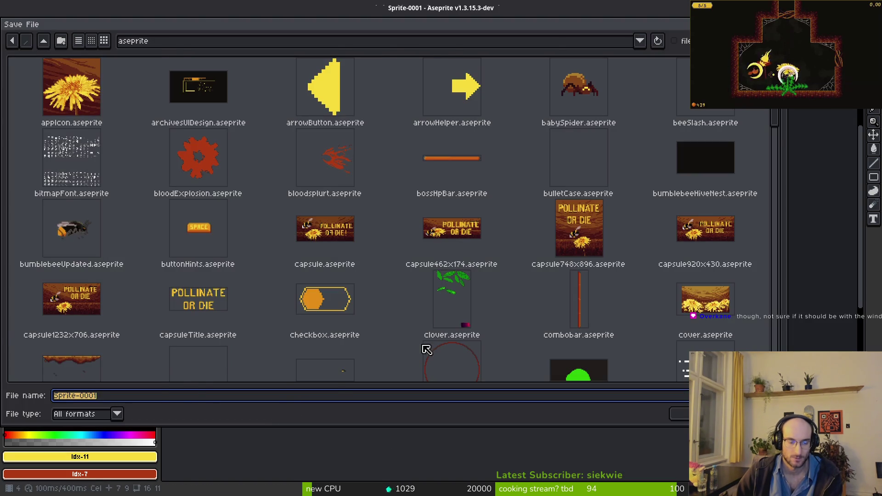
Cancel the save and crop the canvas to 32×32 anchored top-left
key(Escape)
key(ctrl+alt+c)
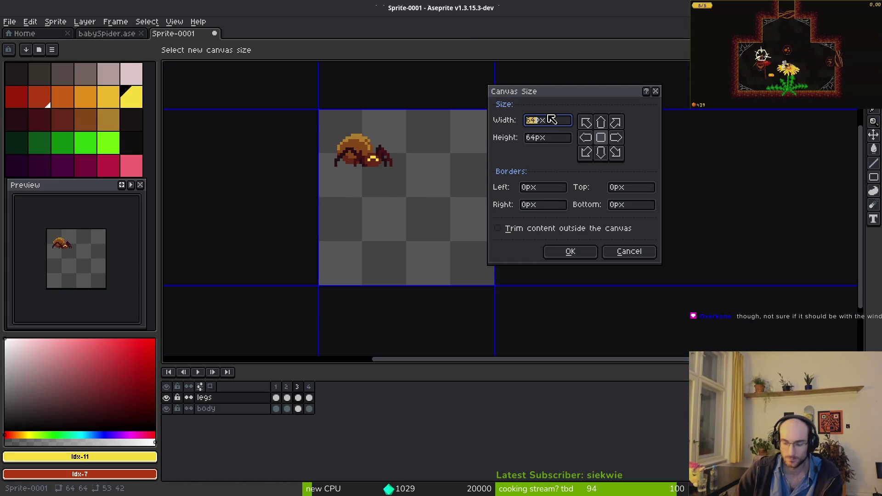
text(32)
key(Tab)
text(32)
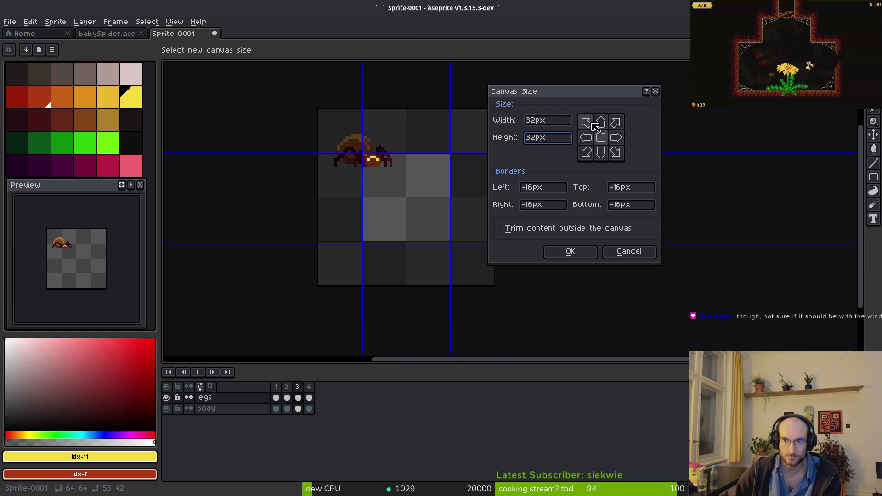
click(585, 122)
click(572, 252)
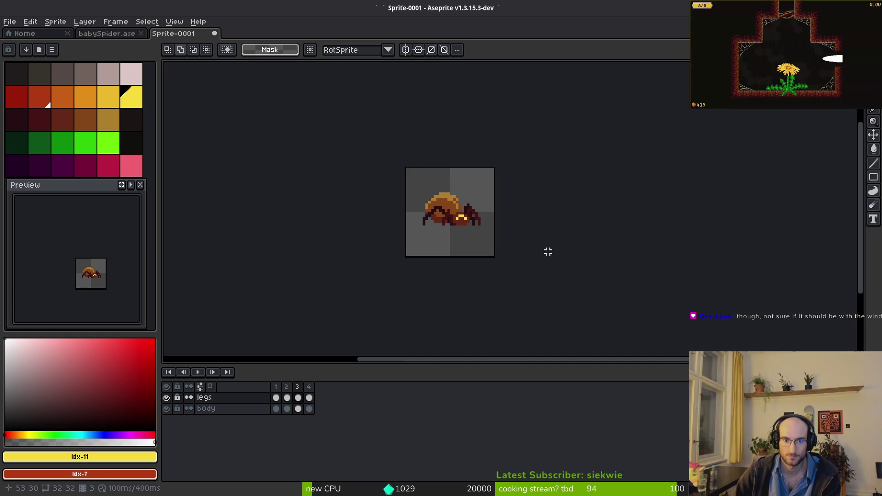
Resize the sprite to 64×64, then dismiss the save dialog without saving
click(55, 22)
click(78, 72)
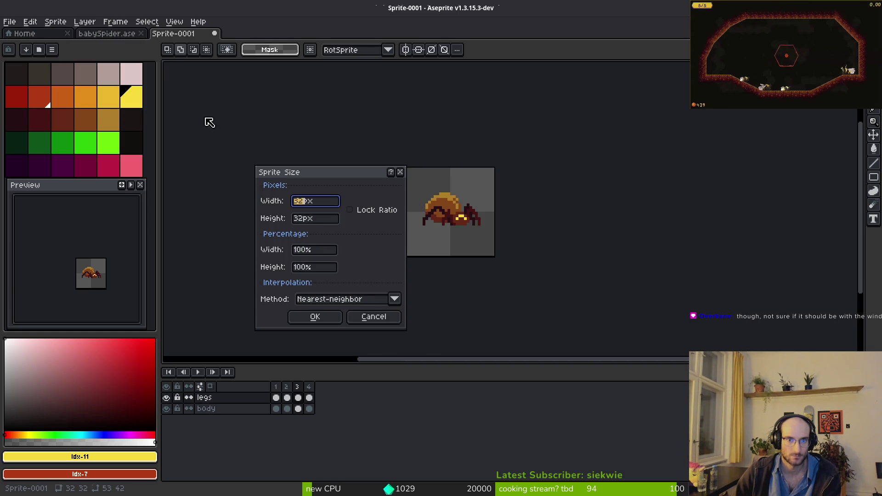
key(Tab)
text(6)
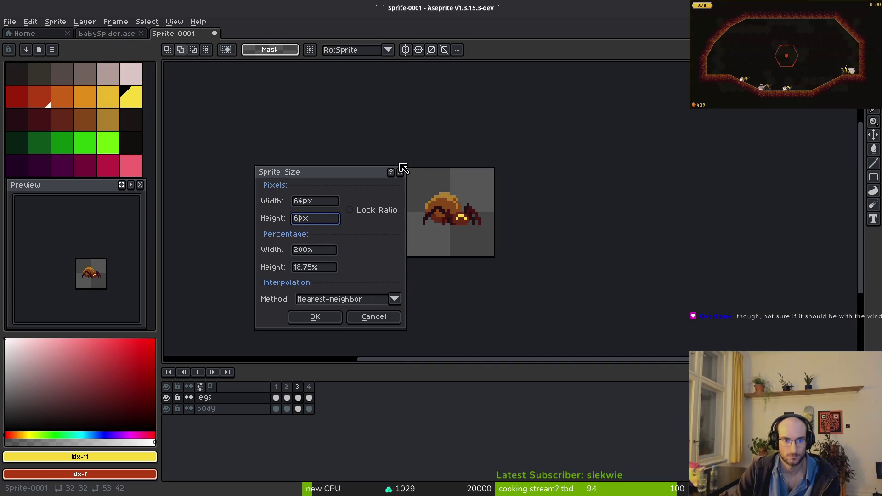
key(Return)
key(ctrl+s)
click(420, 220)
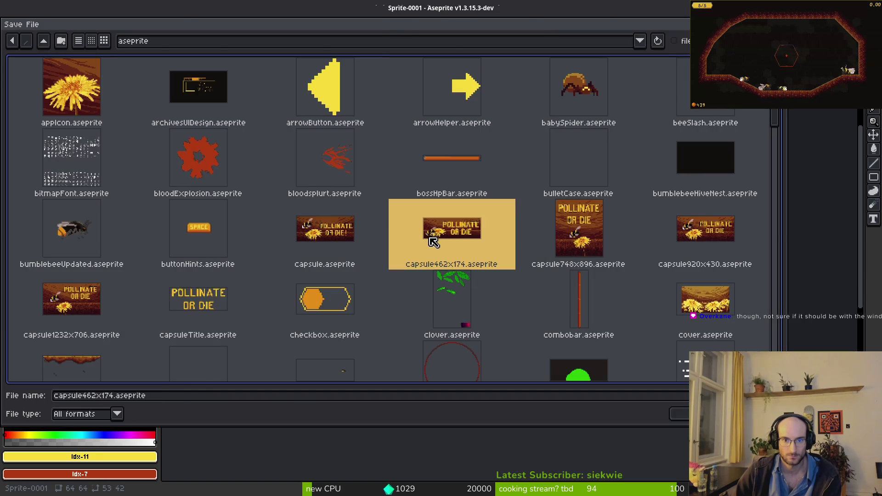
key(Escape)
Undo a stray brown pencil pixel on the abdomen and go to frame 1 of the legs layer
scroll(421, 221, up, 2)
key(b)
alt+click(384, 130)
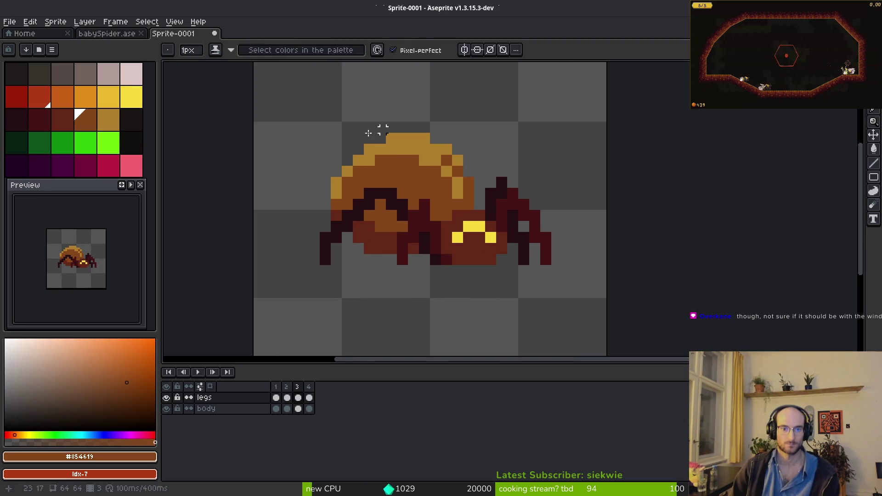
scroll(419, 160, up, 1)
key(ctrl+z)
click(275, 397)
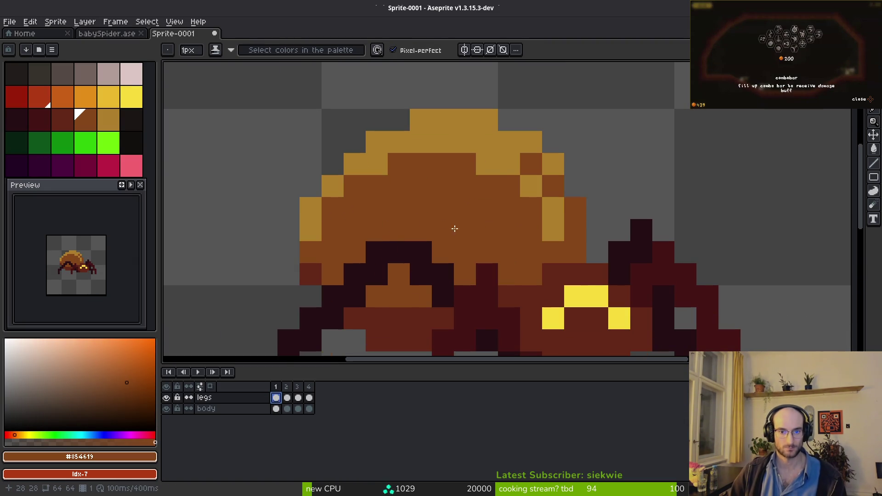
Undo the stray gold pixel on the abdomen rim and cancel saving the sprite
scroll(459, 250, down, 2)
scroll(467, 213, up, 1)
scroll(464, 202, up, 2)
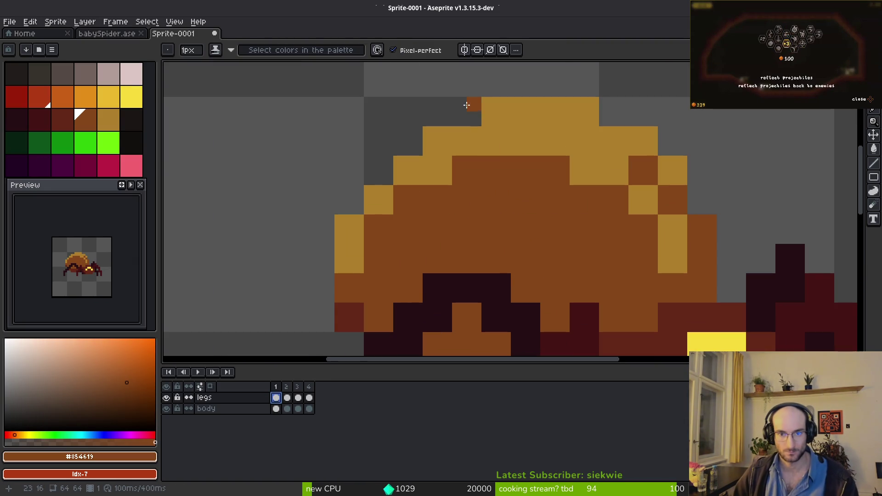
alt+click(490, 124)
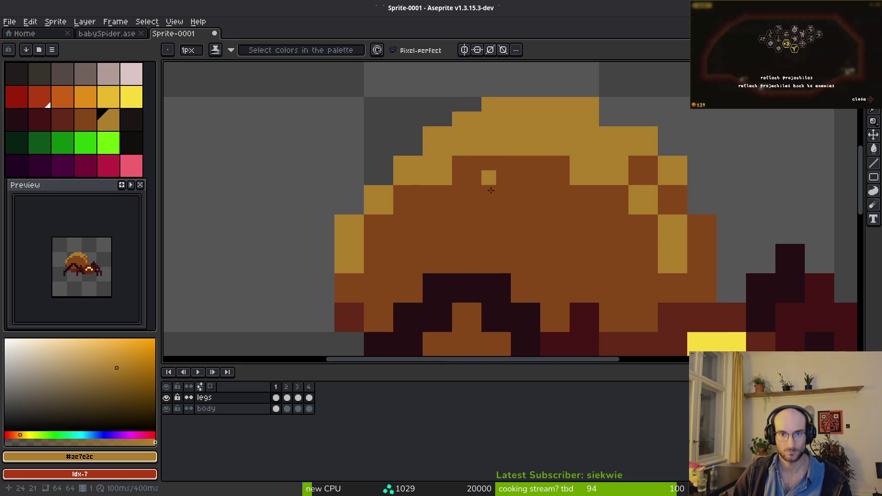
key(ctrl+z)
key(ctrl+z)
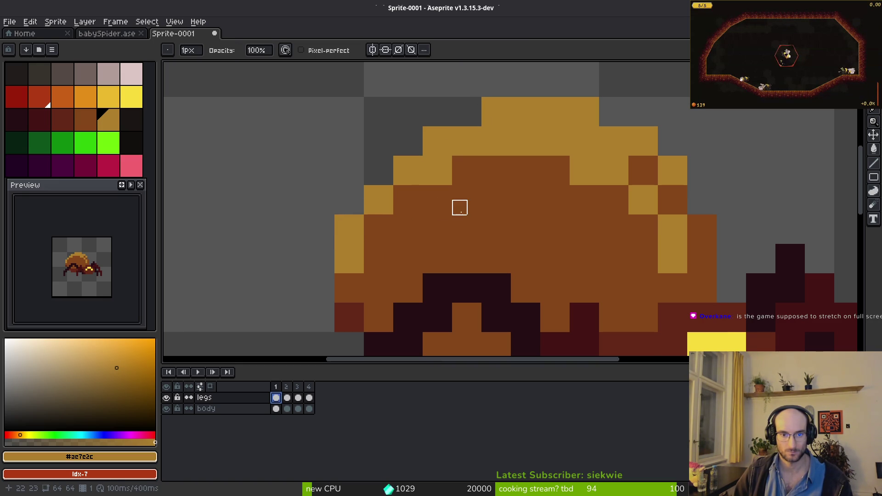
scroll(445, 204, down, 6)
scroll(490, 259, down, 3)
scroll(490, 258, up, 3)
key(ctrl+s)
key(Escape)
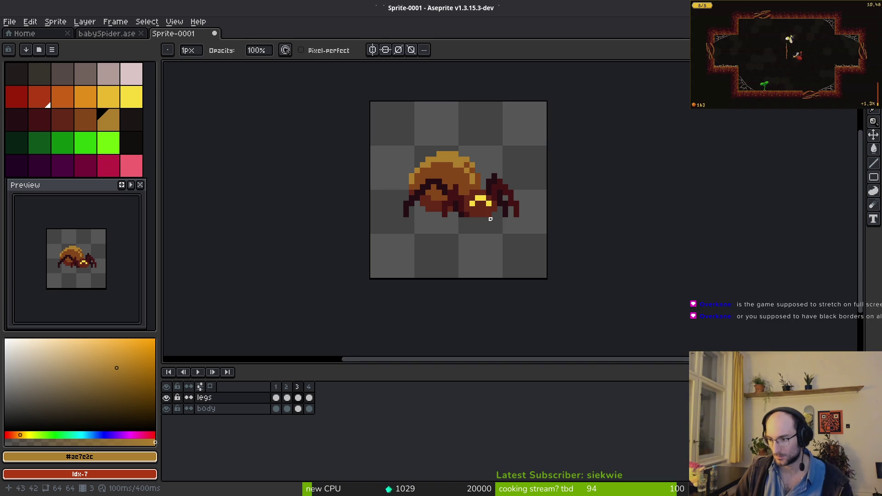
Switch to the Godot editor and open its Project menu
key(i)
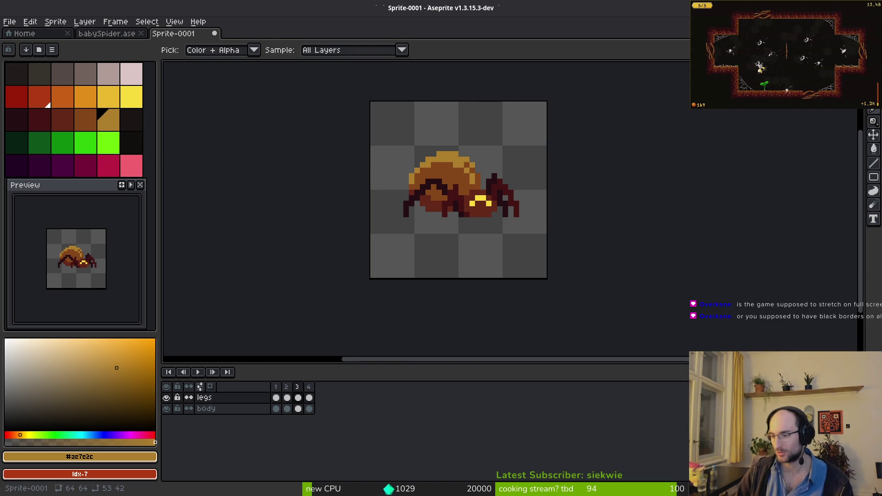
key(alt+Tab)
click(42, 28)
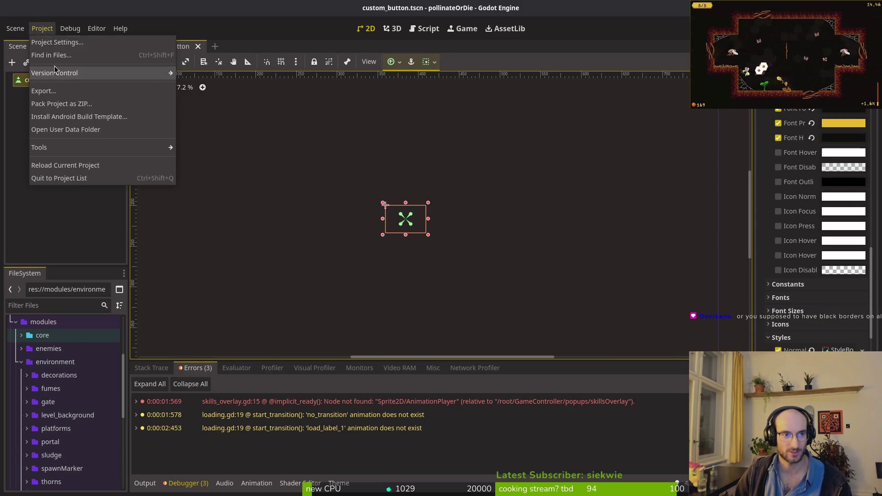
Check Godot's Display > Window > Stretch scale mode, keep it at integer, and close the settings
click(50, 42)
scroll(599, 264, down, 10)
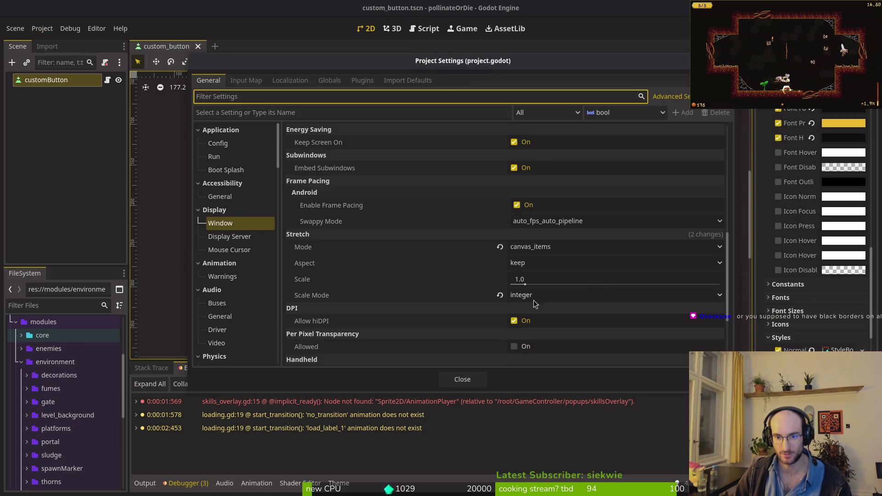
click(532, 298)
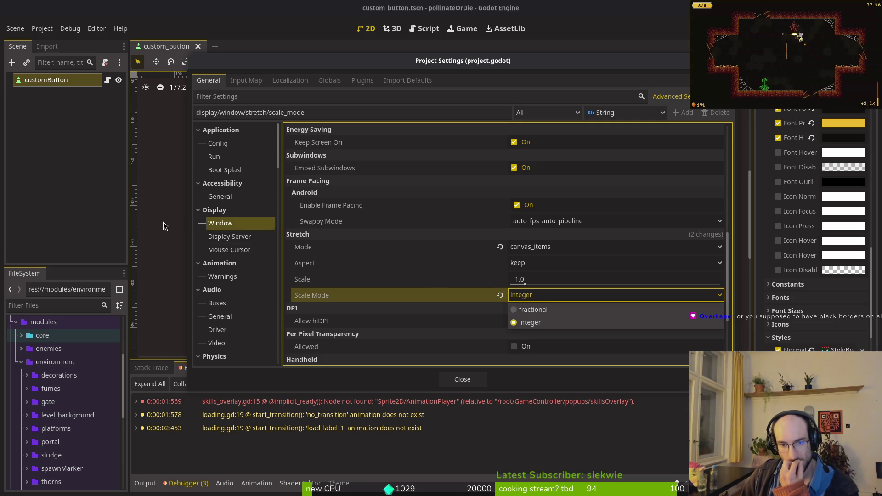
click(231, 193)
click(462, 379)
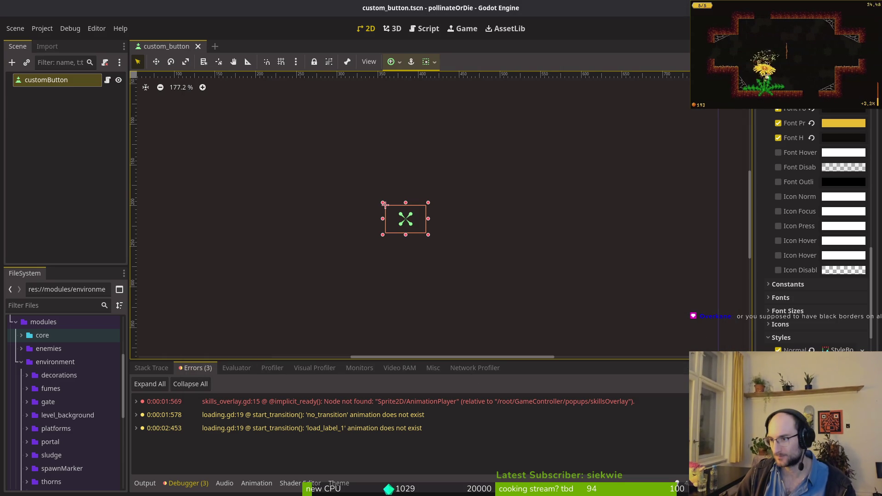
key(alt+Tab)
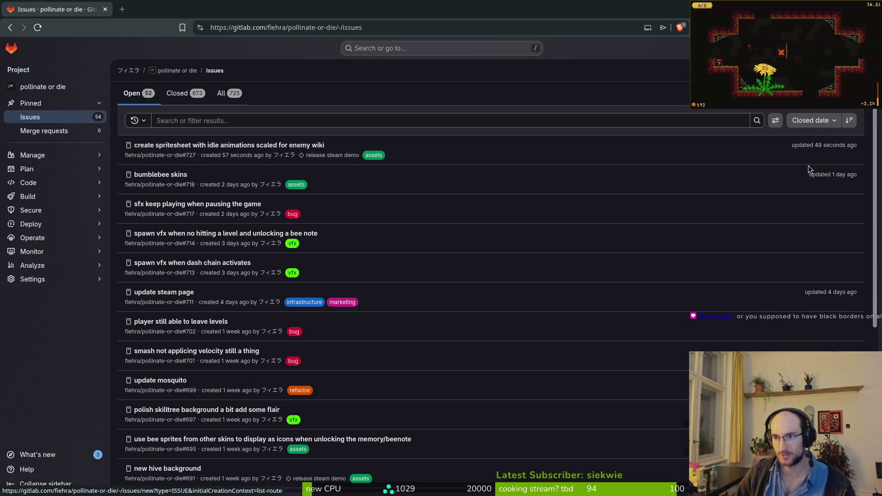
Draft a new GitLab issue titled 'add pixelperfect settings', glancing at labels before returning to Godot
click(816, 121)
click(295, 153)
text(add fra)
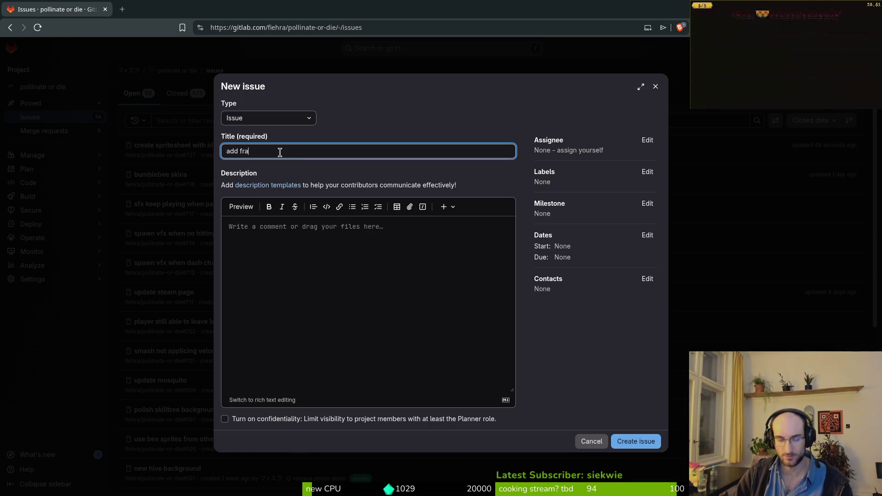
key(BackSpace)
key(BackSpace)
key(BackSpace)
text(p)
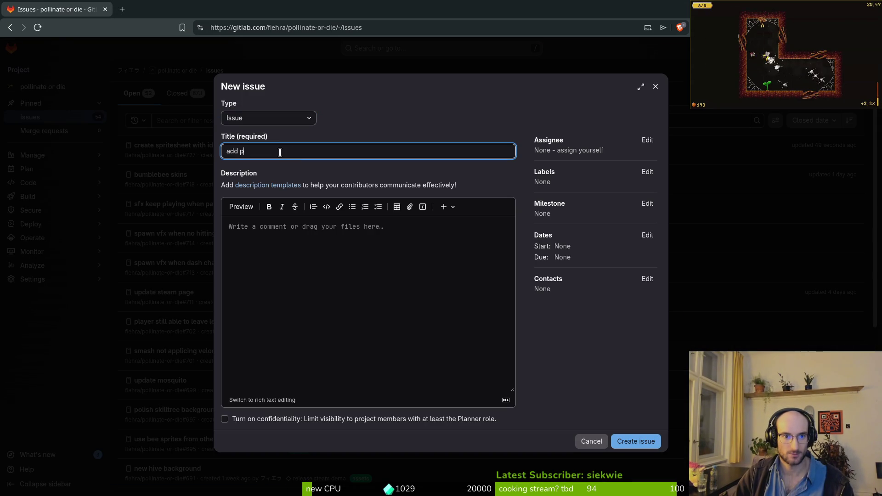
text(ixelarperfect settings)
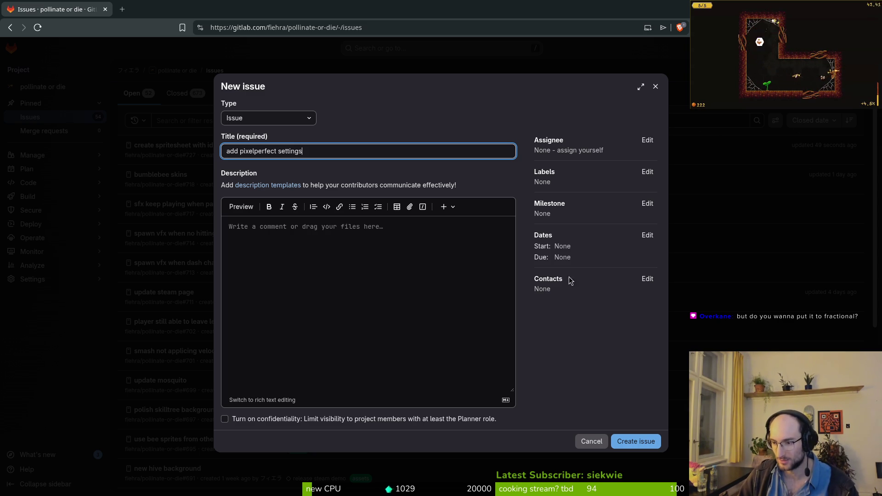
click(648, 172)
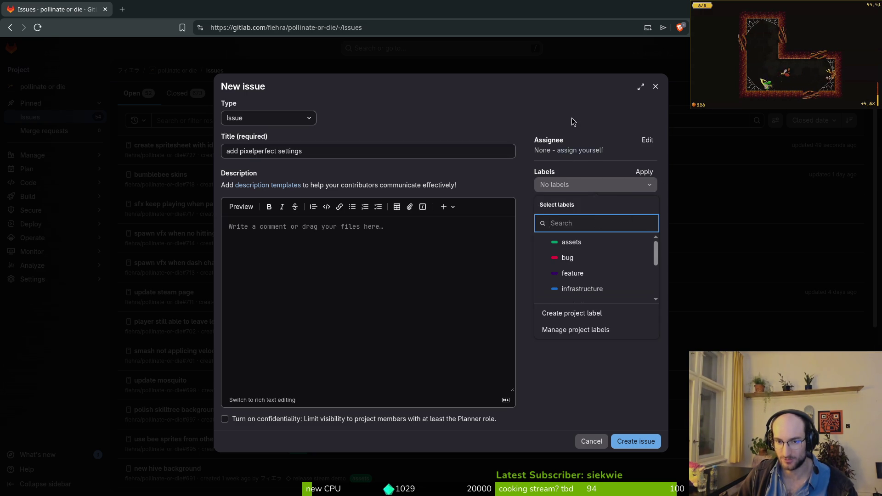
key(Escape)
key(alt+Tab)
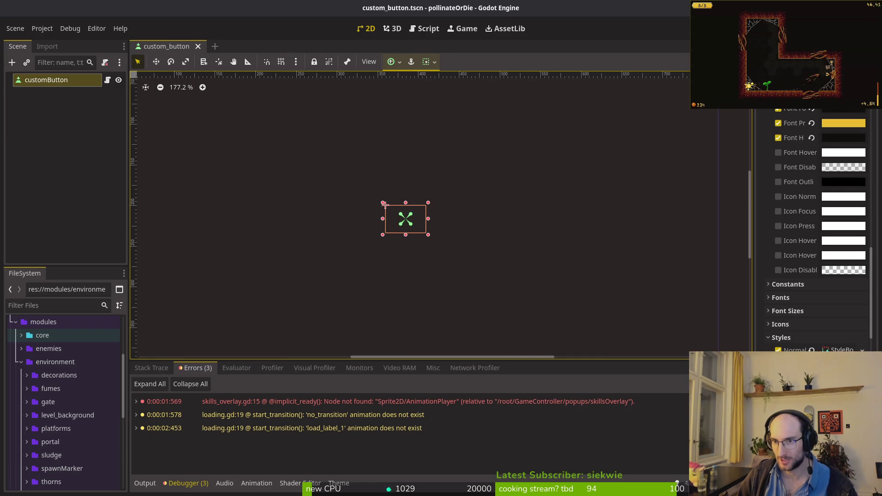
Test-run the game to its title menu, stop it, and return to the GitLab issue title field
key(F5)
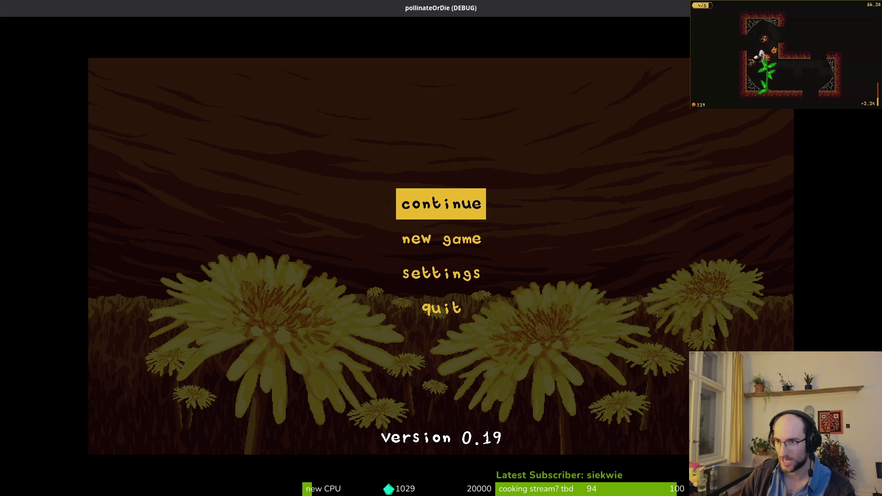
key(alt+F4)
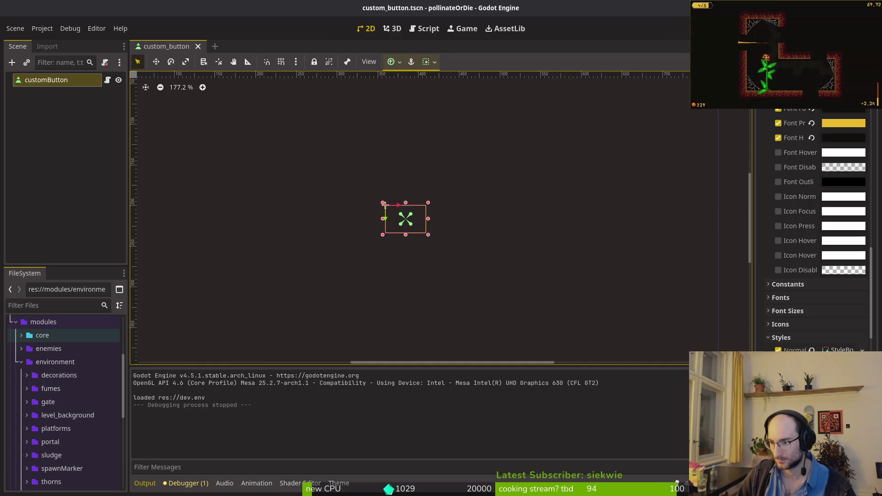
key(alt+Tab)
click(324, 151)
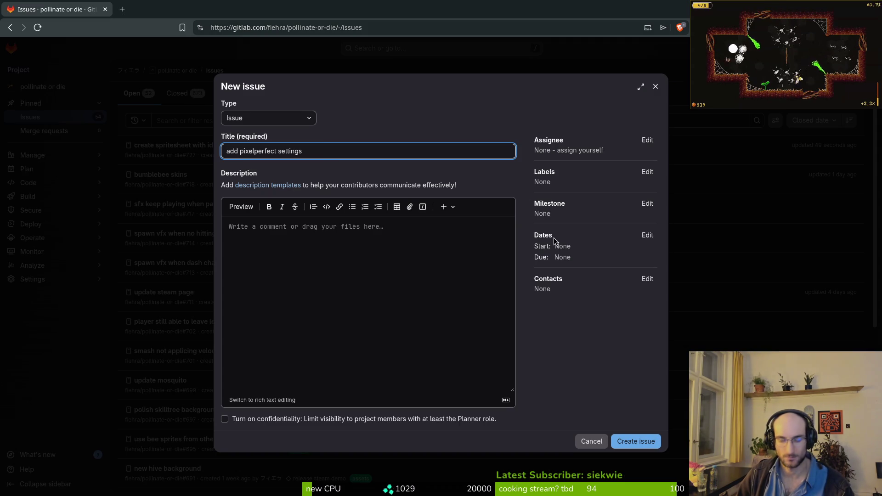
Tag the GitLab issue with the infrastructure label and create it
click(648, 172)
click(611, 288)
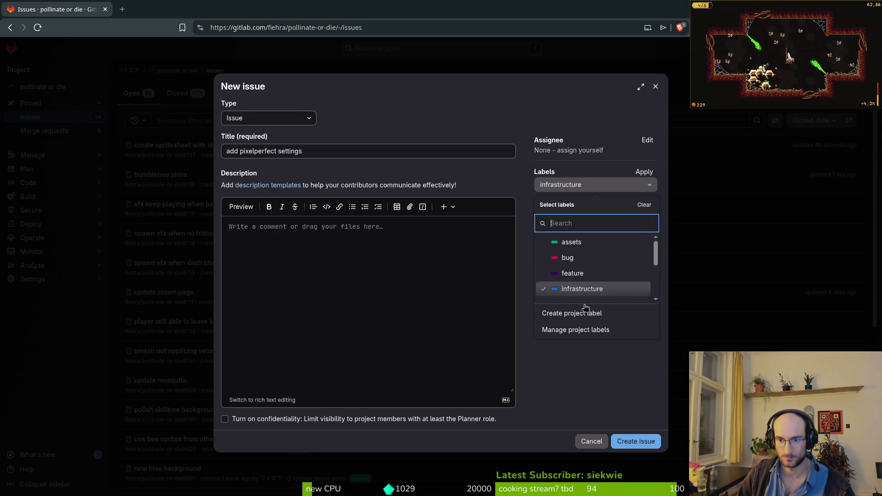
click(604, 380)
click(633, 441)
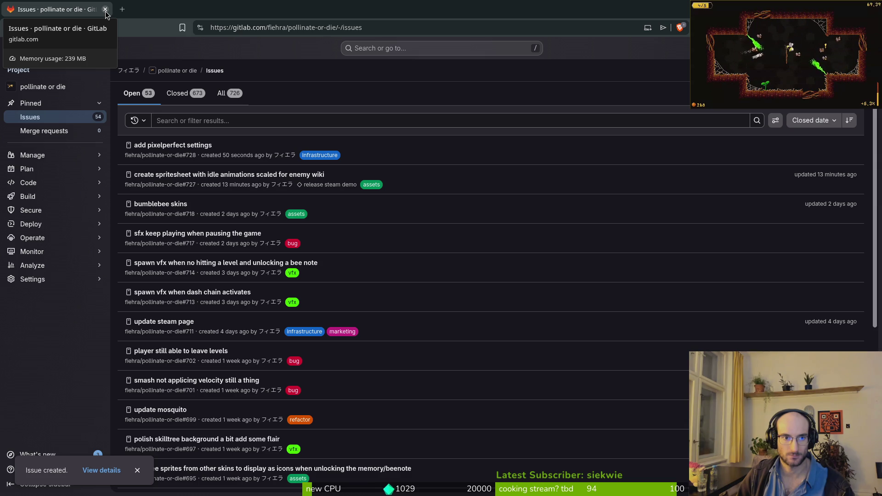
Close the GitLab browser tab and return to the spider sprite in Aseprite
click(105, 9)
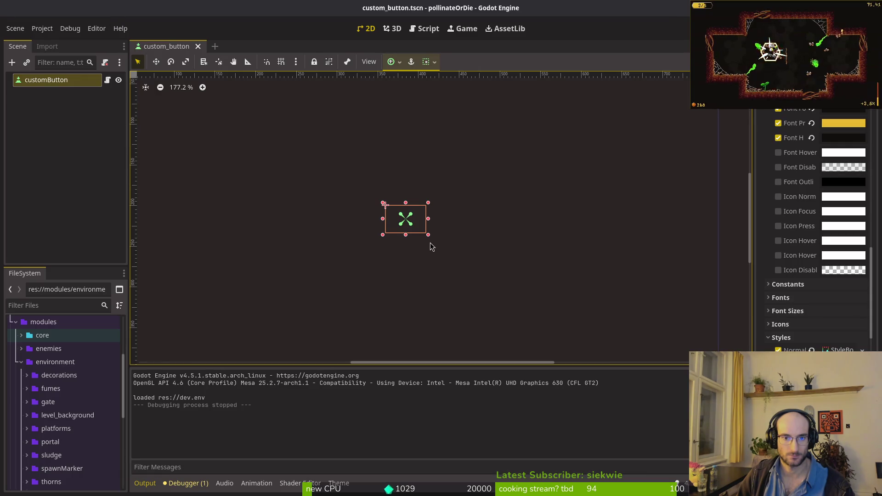
key(alt+Tab)
scroll(429, 226, up, 4)
On the body layer, add gold pixels along the abdomen's left edge and top rim
click(356, 226)
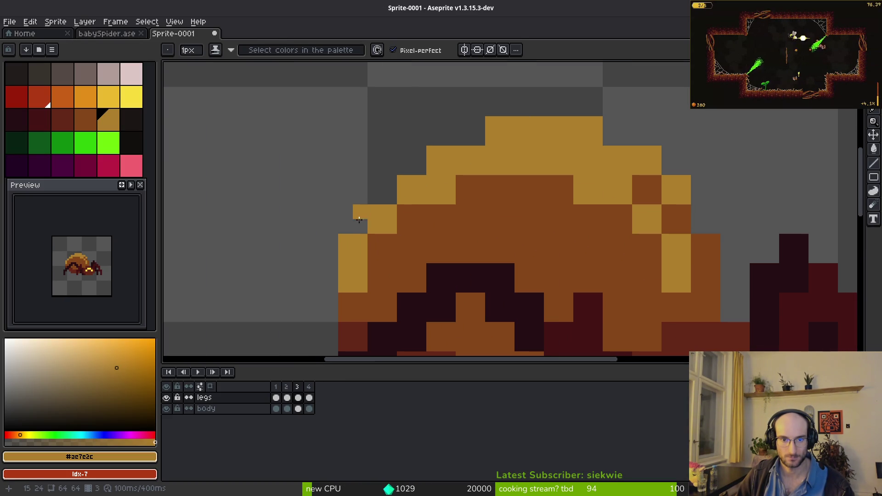
key(e)
click(358, 227)
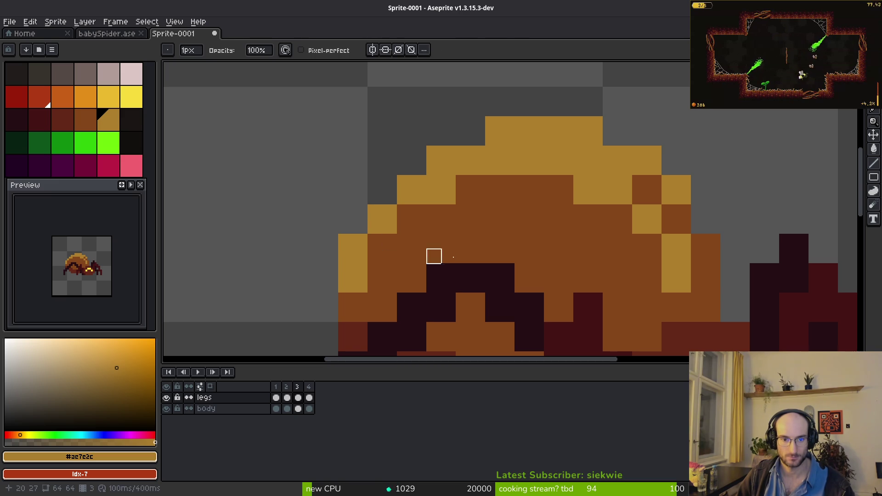
click(276, 409)
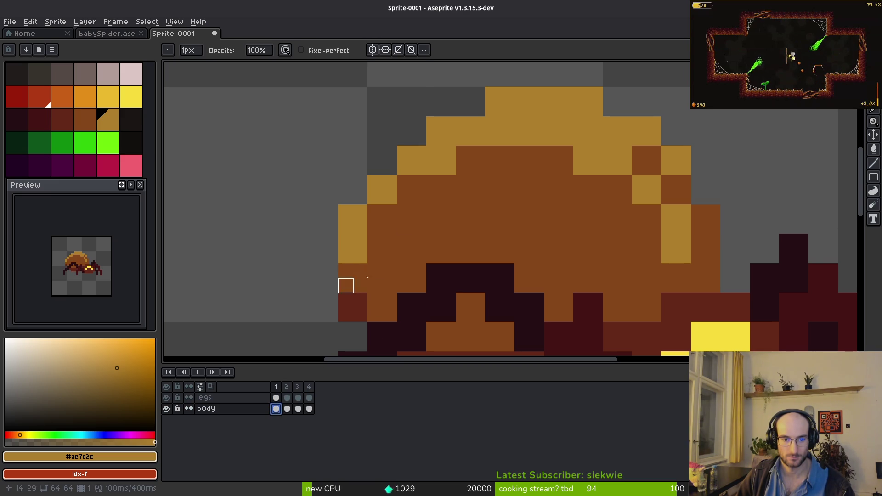
key(b)
click(363, 228)
click(393, 199)
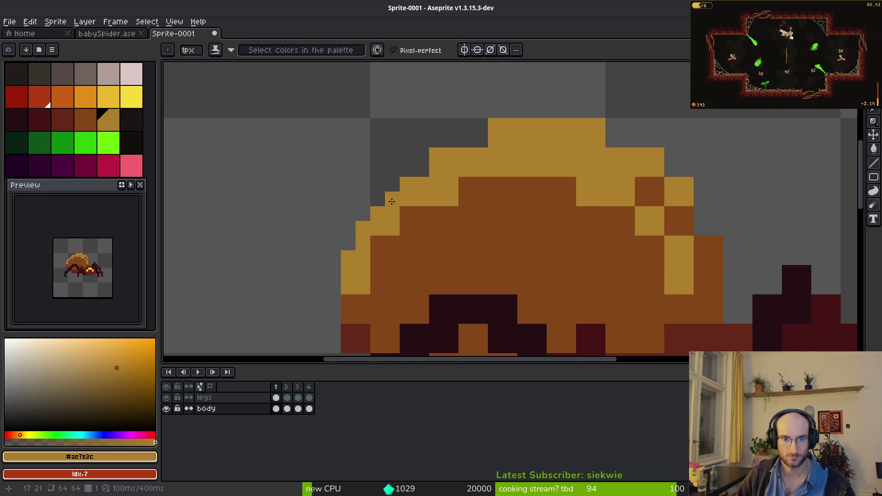
click(378, 199)
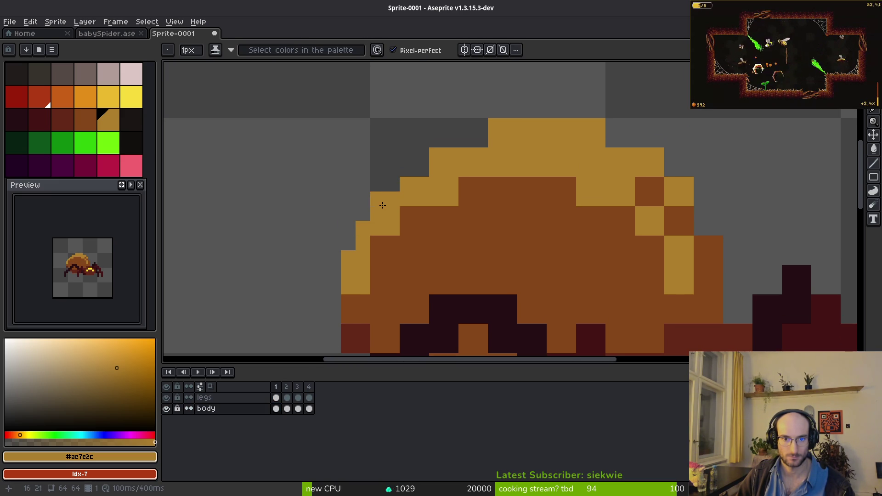
drag(422, 169, 408, 169)
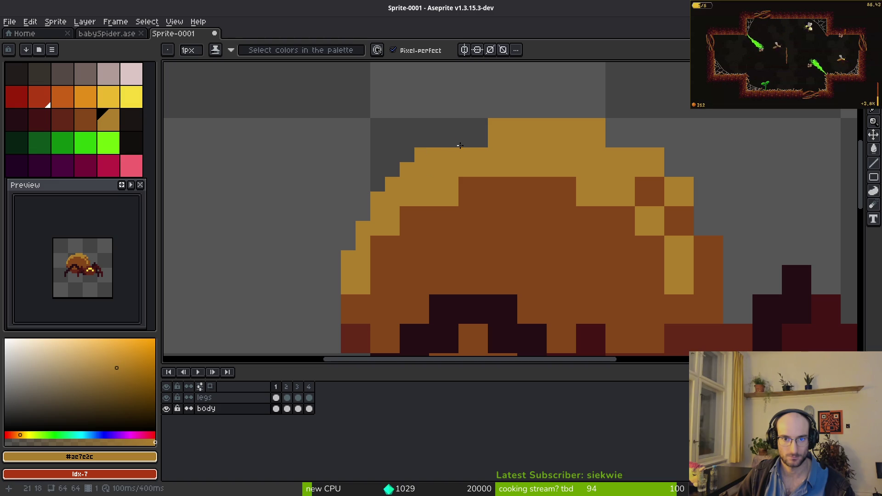
drag(446, 144, 478, 140)
Smooth the gold rim down the dome's upper-right edge
scroll(477, 140, down, 3)
scroll(541, 213, up, 3)
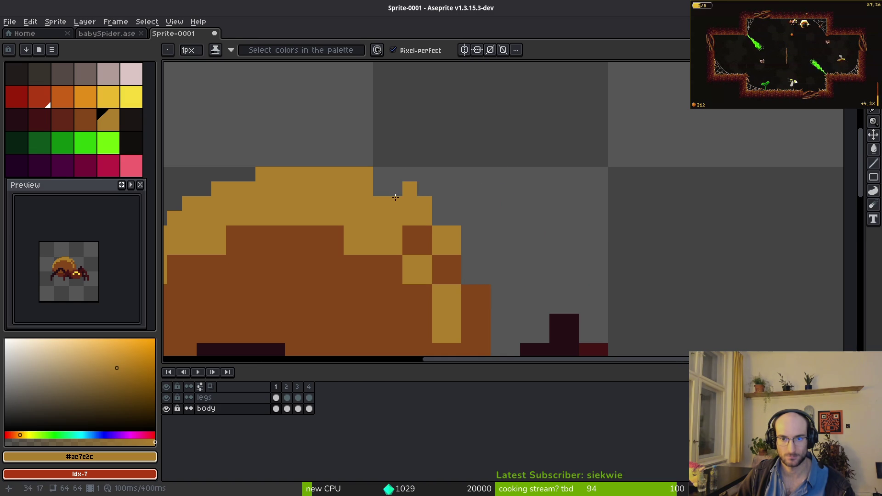
click(381, 189)
drag(413, 193, 440, 219)
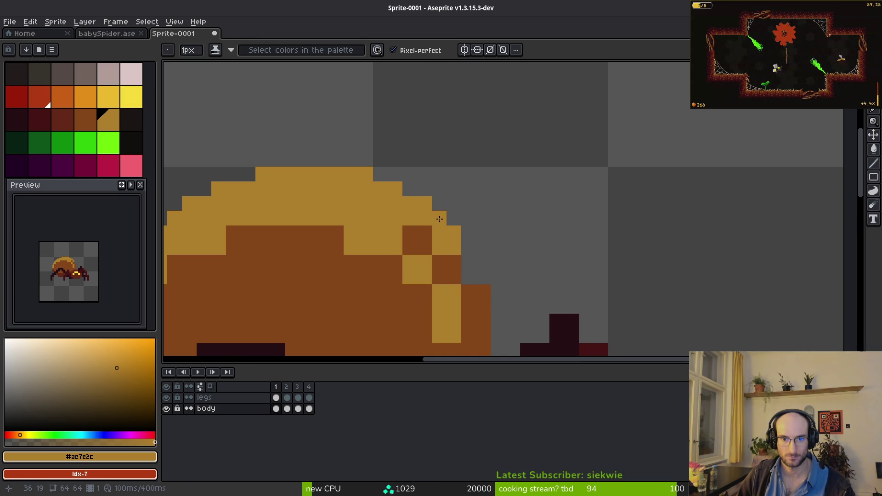
scroll(494, 273, down, 2)
scroll(452, 228, up, 2)
click(426, 216)
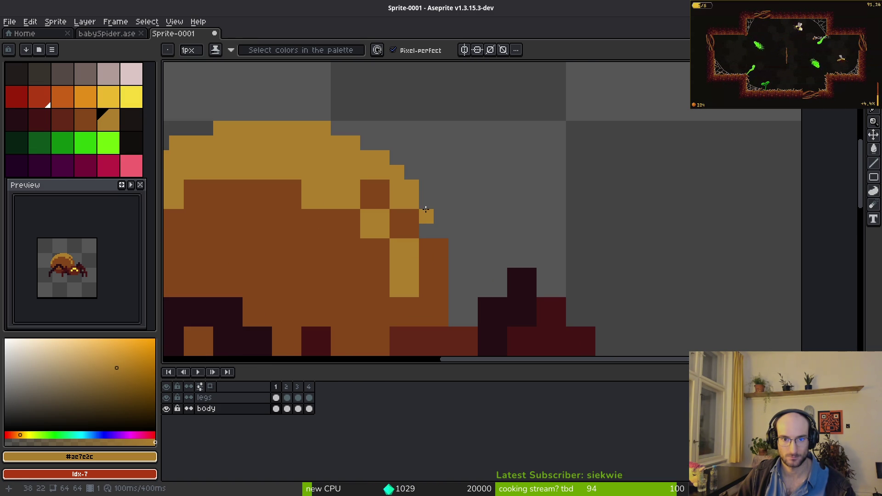
scroll(499, 245, down, 5)
scroll(467, 236, up, 5)
Repaint stray gold pixels on the right edge with the dark orange body colour
key(alt)
click(404, 211)
key(e)
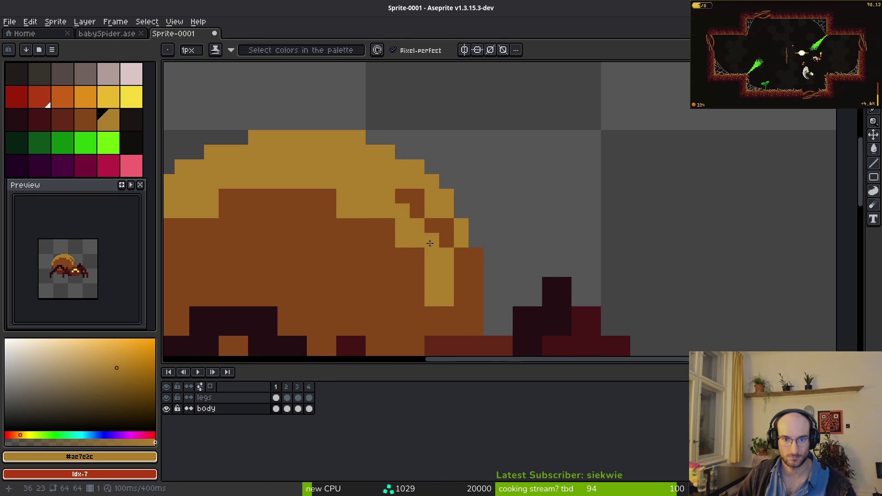
alt+click(461, 262)
key(b)
mouse_move(446, 255)
mouse_down()
mouse_move(450, 272)
mouse_move(429, 307)
mouse_up()
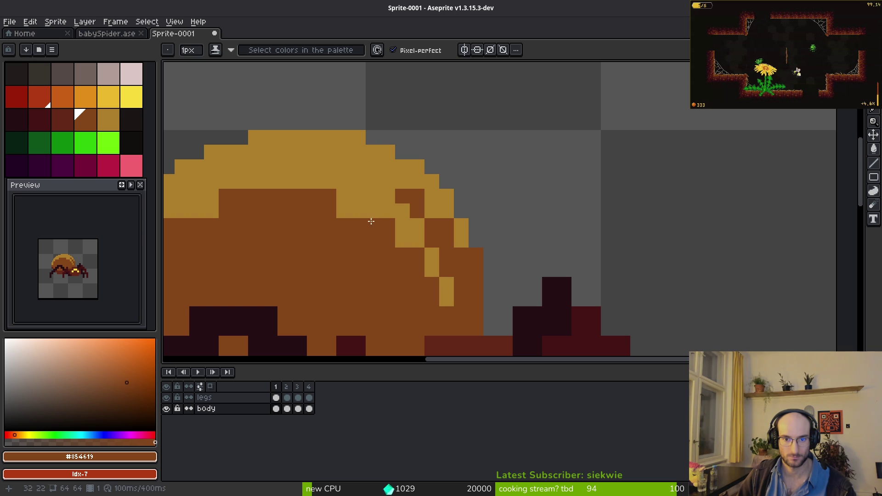
scroll(453, 286, down, 5)
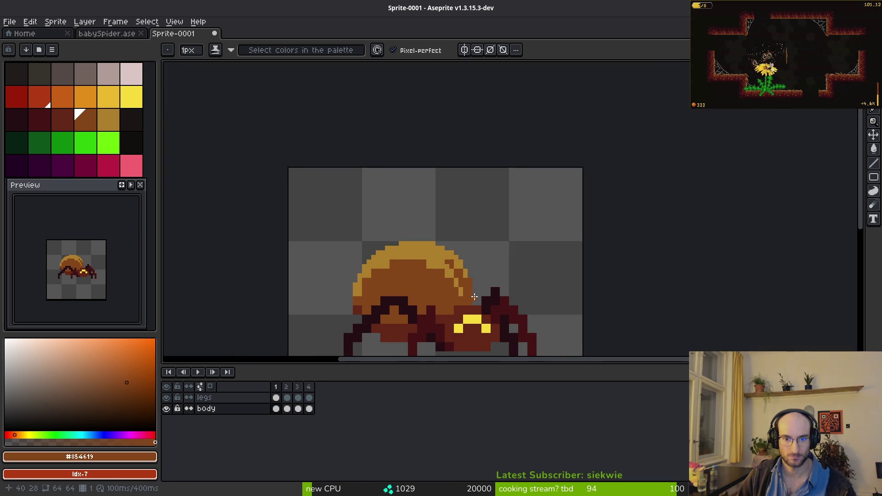
scroll(455, 297, up, 5)
key(ctrl+z)
key(ctrl+z)
key(ctrl+z)
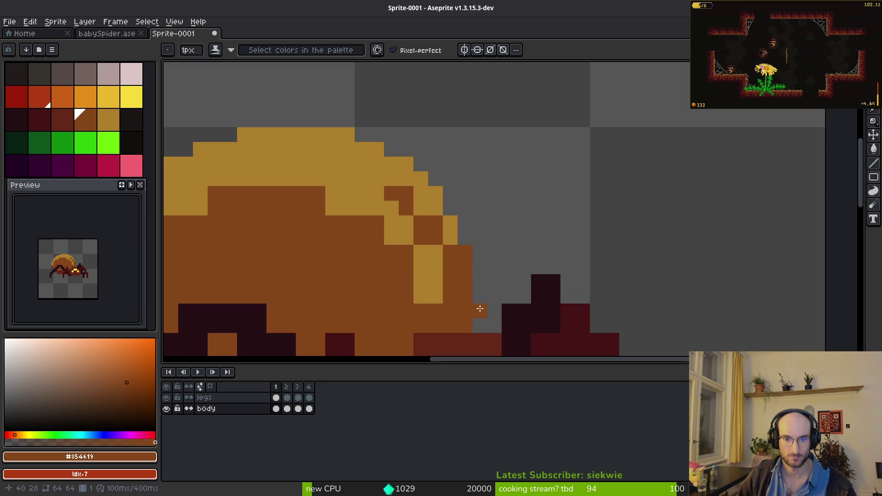
Reshape the right-side stripes with gold highlight and brown pixels
click(433, 251)
click(421, 296)
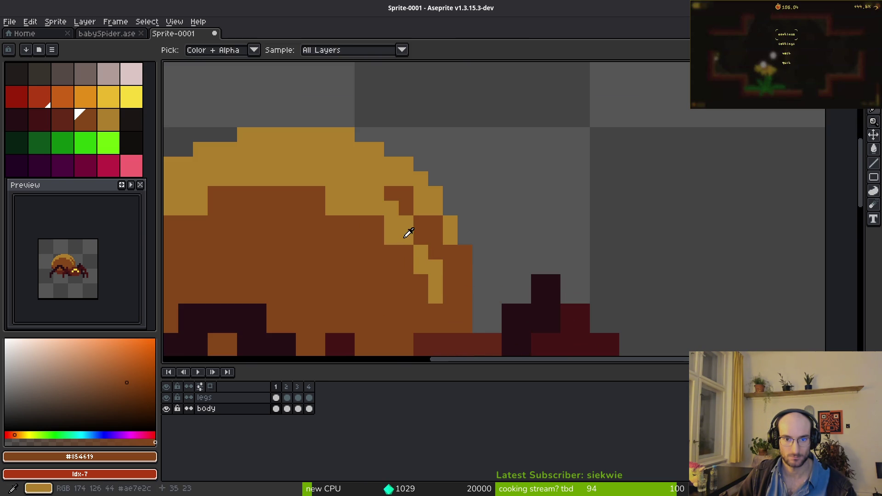
alt+click(423, 248)
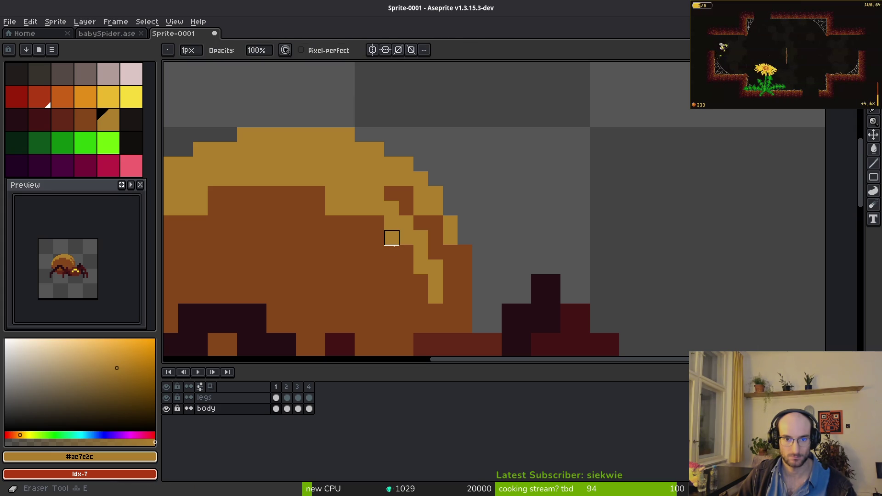
alt+right_click(399, 254)
click(397, 249)
right_click(397, 249)
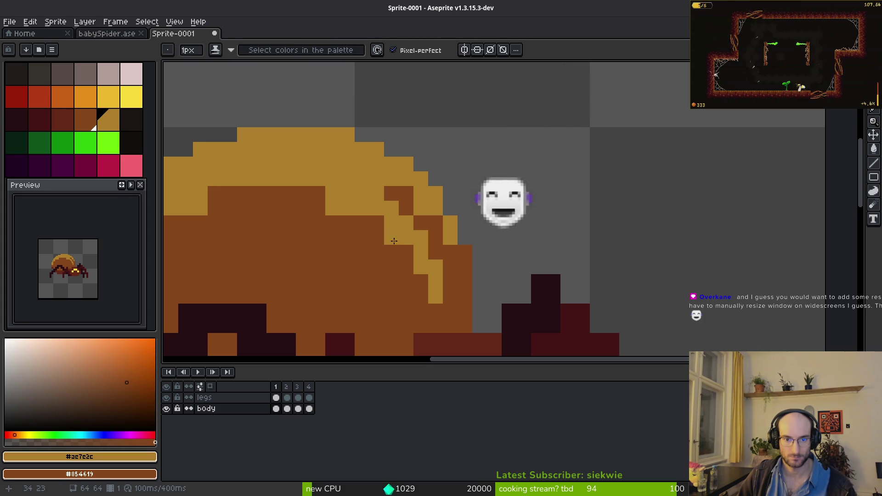
click(443, 263)
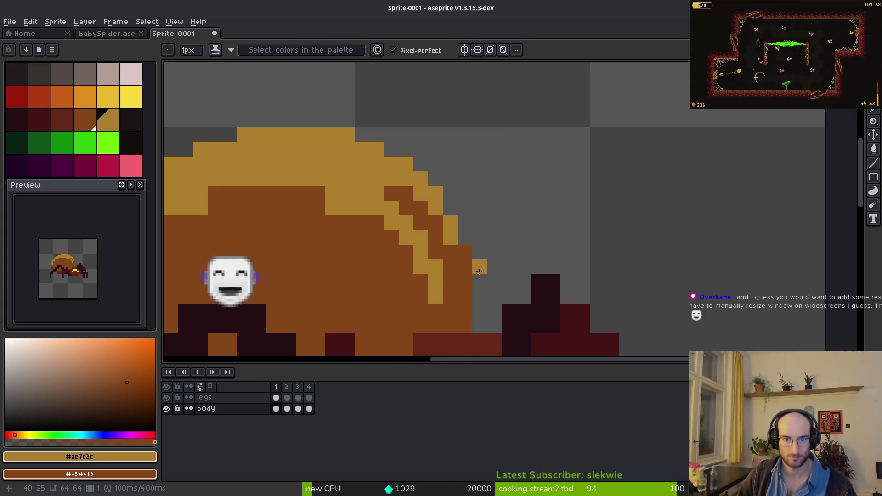
scroll(459, 276, down, 3)
scroll(469, 286, up, 2)
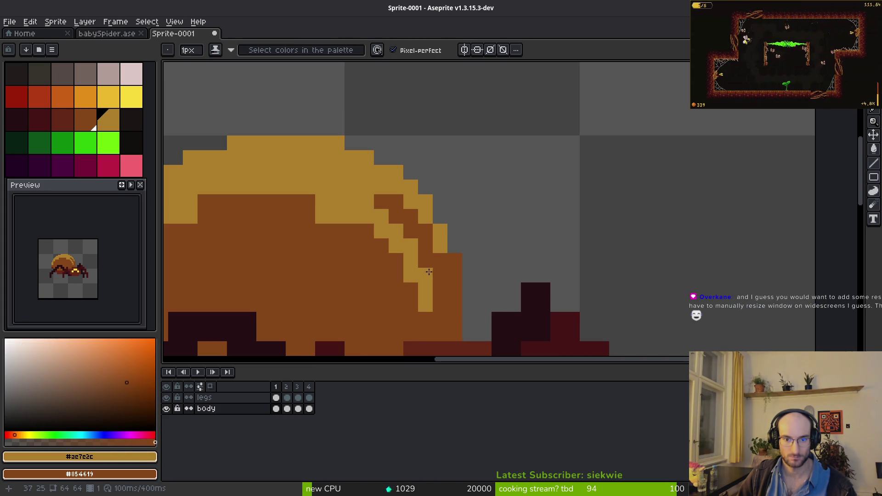
scroll(378, 305, down, 3)
scroll(330, 227, up, 3)
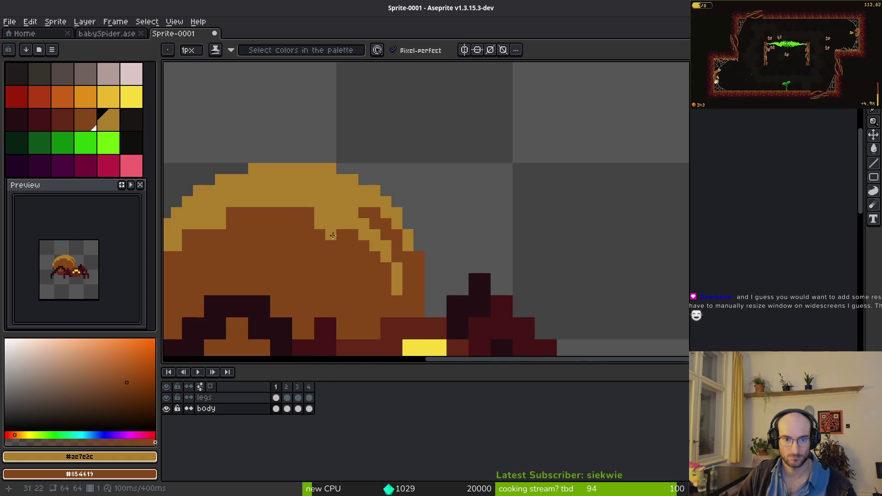
scroll(292, 240, up, 2)
scroll(460, 248, down, 2)
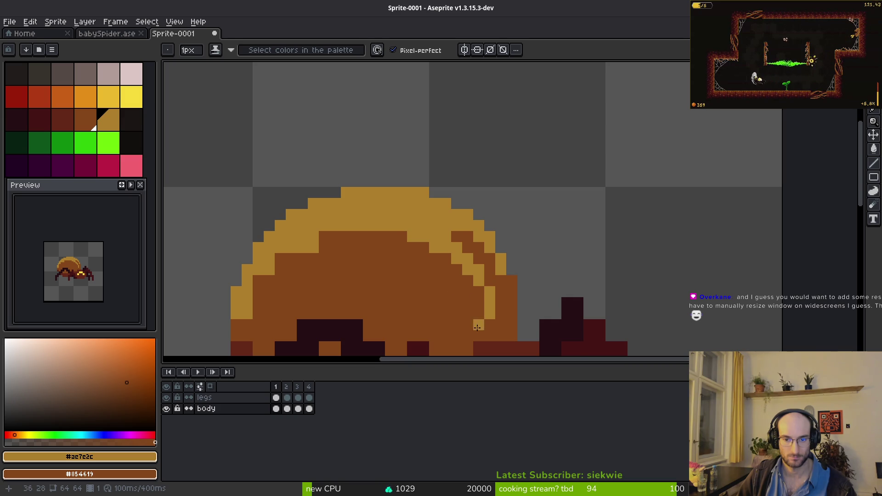
Smooth the dome's left rim, turning excess gold highlight pixels brown
scroll(485, 320, down, 5)
scroll(492, 285, left, 3)
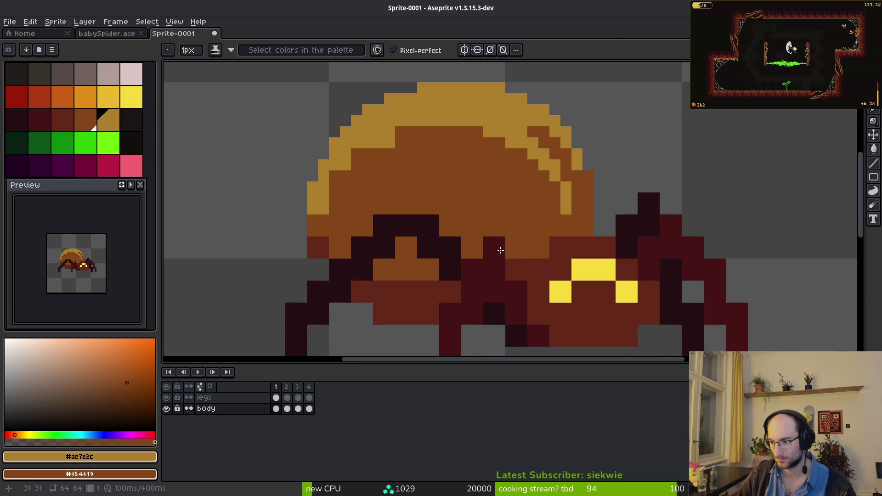
scroll(501, 250, up, 2)
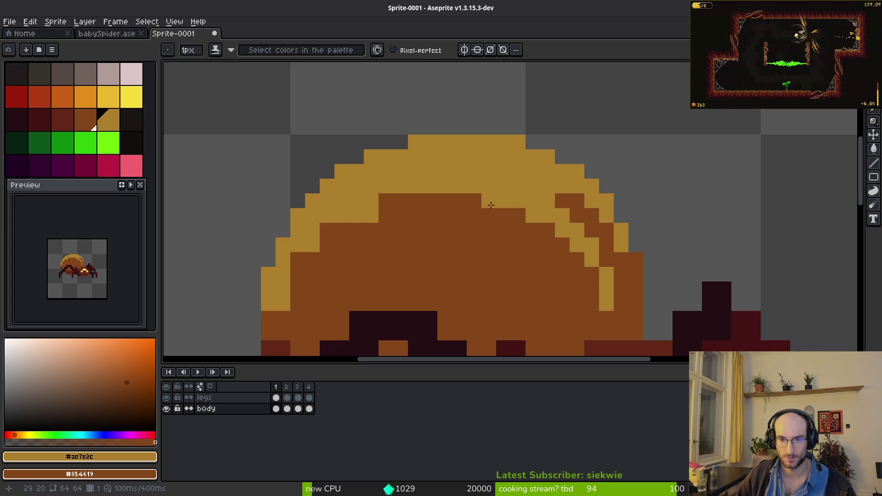
drag(360, 213, 373, 215)
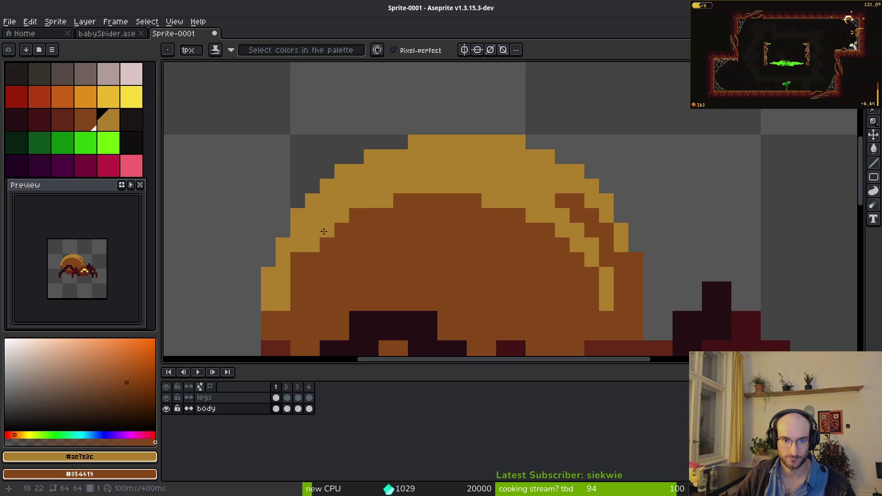
scroll(294, 250, down, 2)
click(270, 261)
right_click(286, 247)
click(317, 247)
right_click(317, 247)
right_click(315, 187)
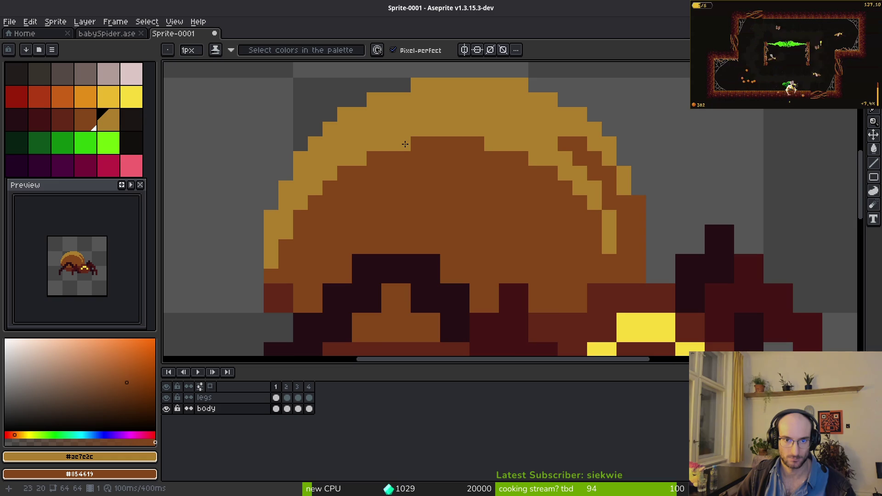
scroll(488, 205, down, 5)
scroll(446, 221, down, 5)
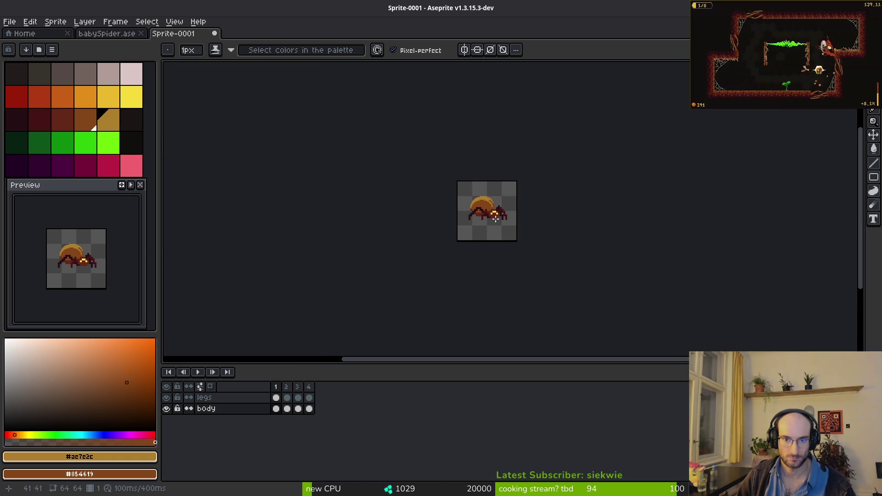
scroll(483, 218, up, 5)
Save Sprite-0001 under the file name babySpiderScaled.aseprite
key(ctrl+s)
key(Escape)
key(ctrl+s)
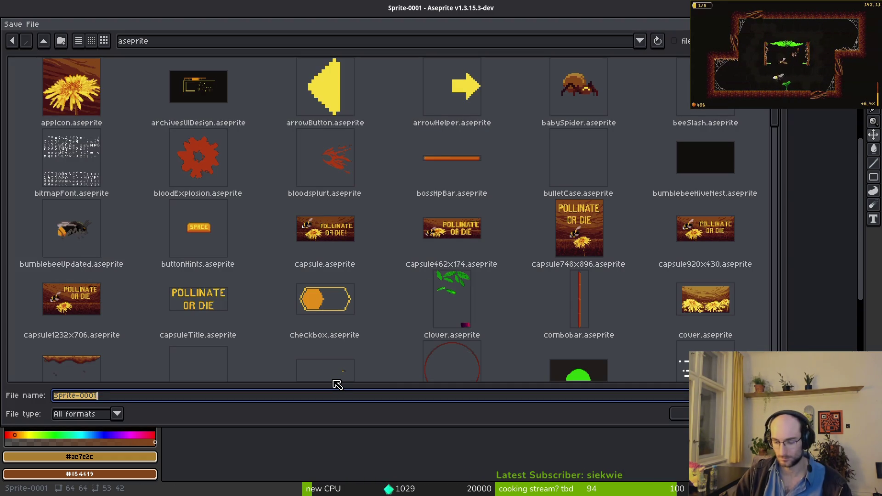
text(babySpiderSd)
key(Return)
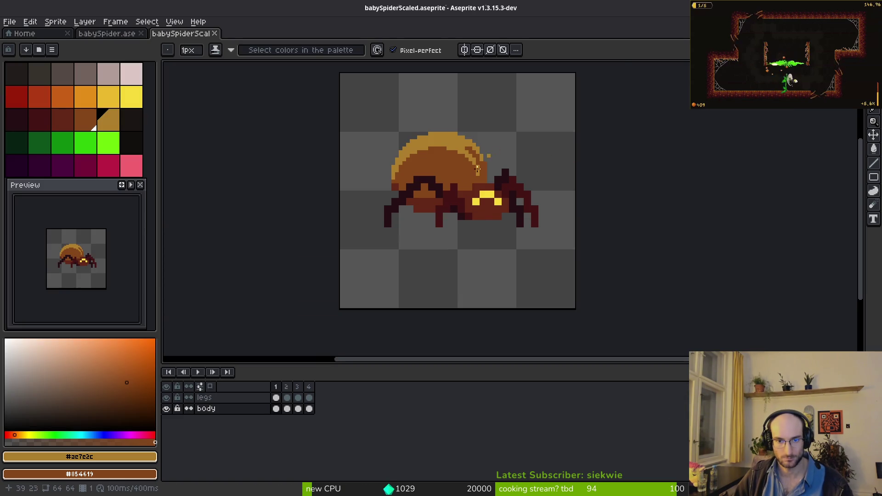
scroll(426, 212, up, 1)
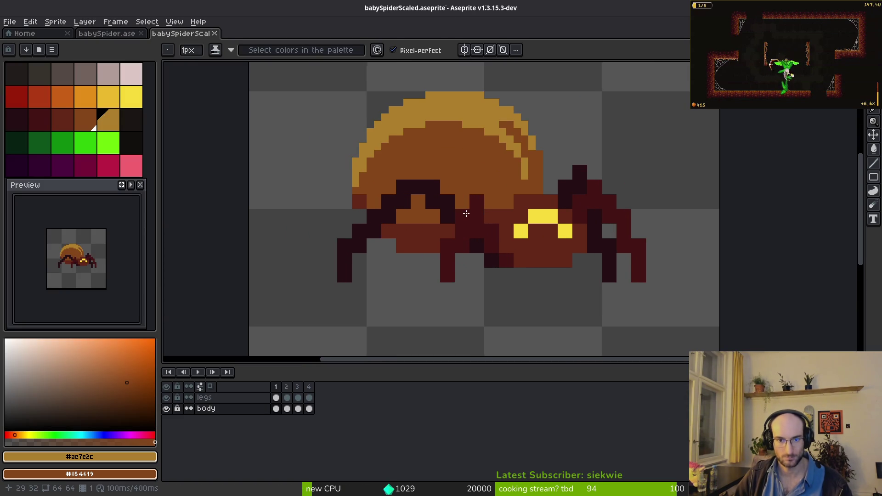
Hide the legs layer and pick brown and dark red colours from the canvas
click(166, 397)
scroll(402, 193, up, 1)
alt+click(354, 230)
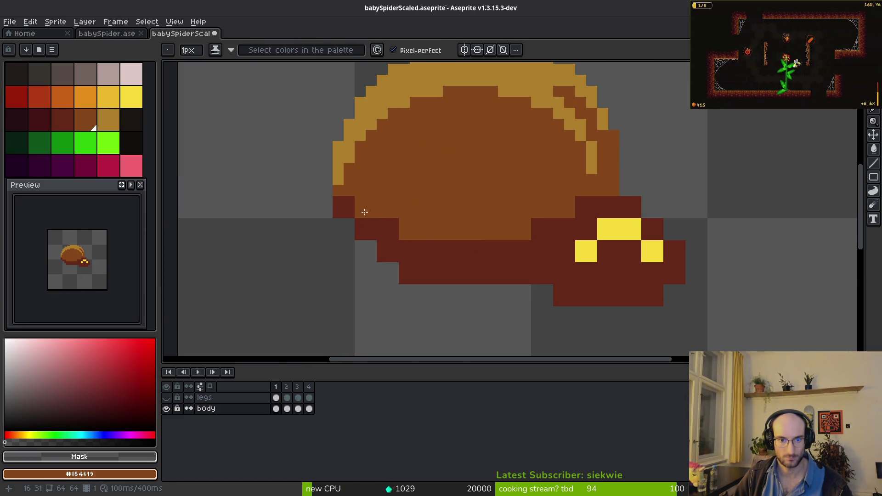
key(alt)
alt+click(379, 201)
alt+right_click(370, 223)
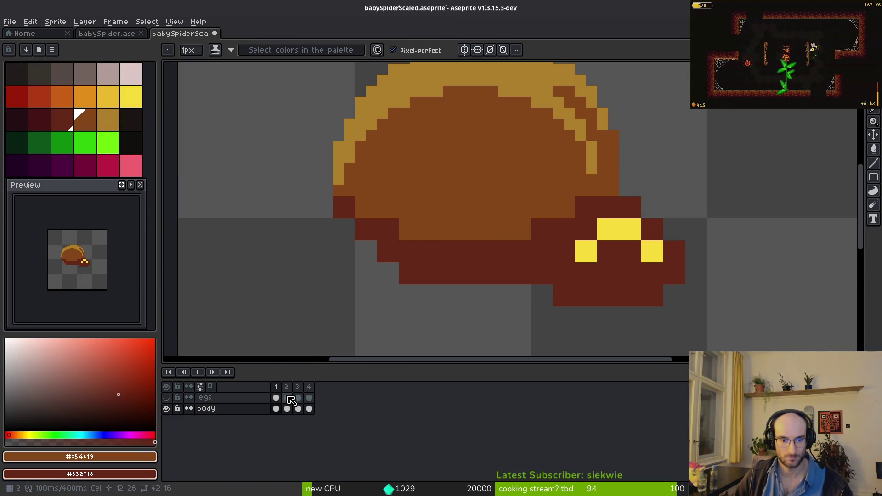
alt+click(345, 221)
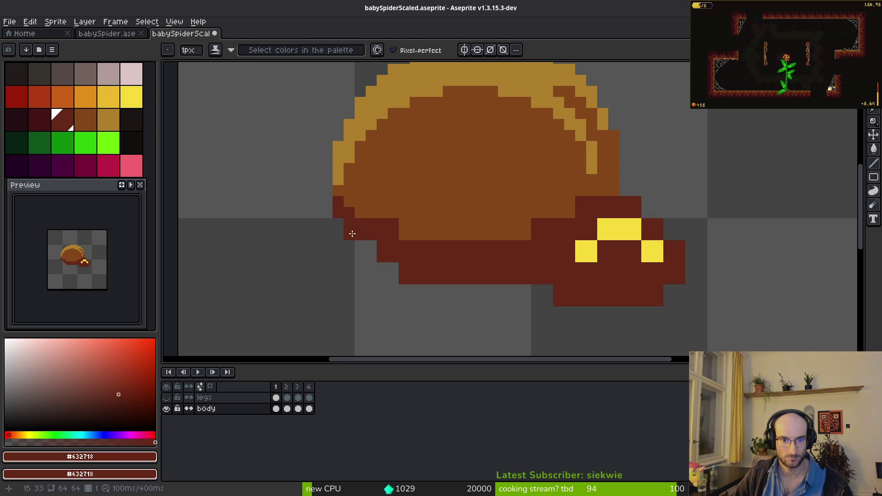
Extend the dark red outline diagonally along the abdomen's lower-left edge
mouse_move(353, 233)
mouse_down()
mouse_move(375, 259)
mouse_move(431, 288)
mouse_up()
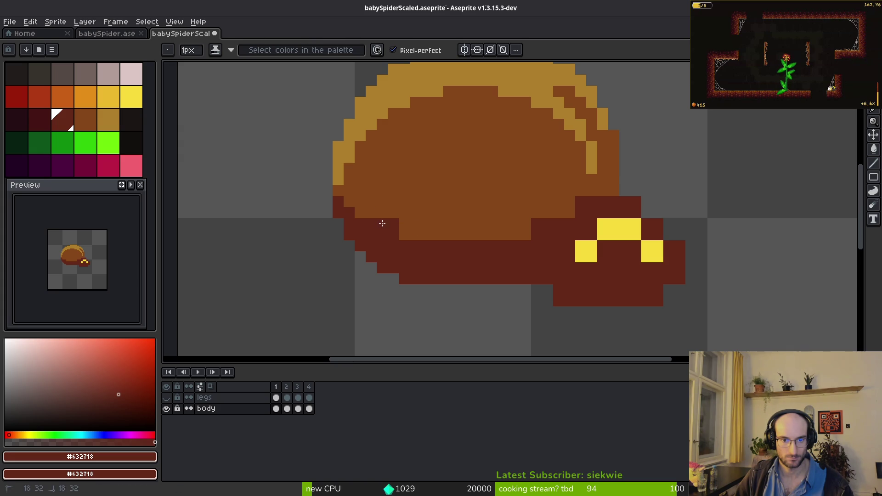
alt+right_click(400, 233)
right_click(383, 223)
click(404, 234)
click(577, 244)
scroll(470, 256, up, 1)
key(ctrl+z)
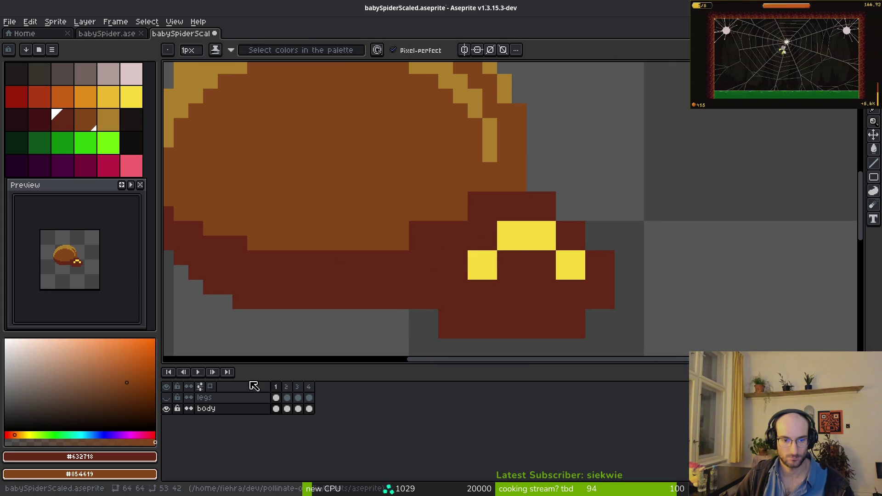
click(461, 214)
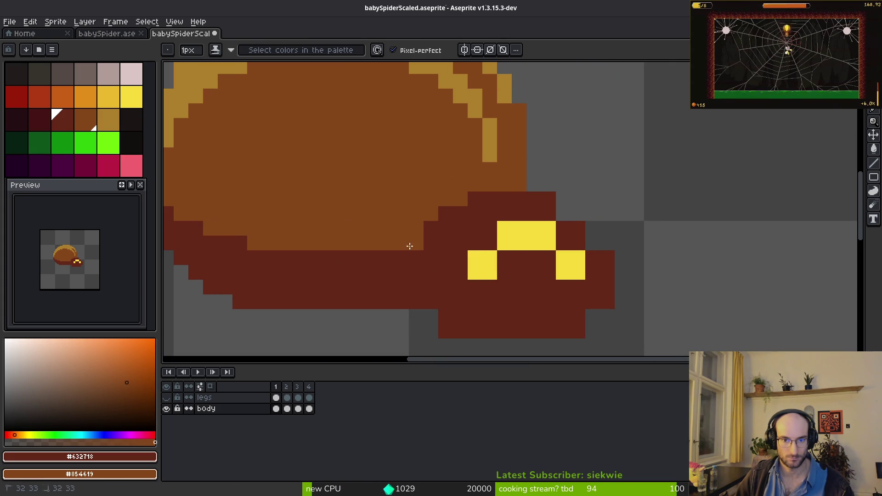
key(ctrl+z)
click(416, 243)
scroll(518, 200, down, 5)
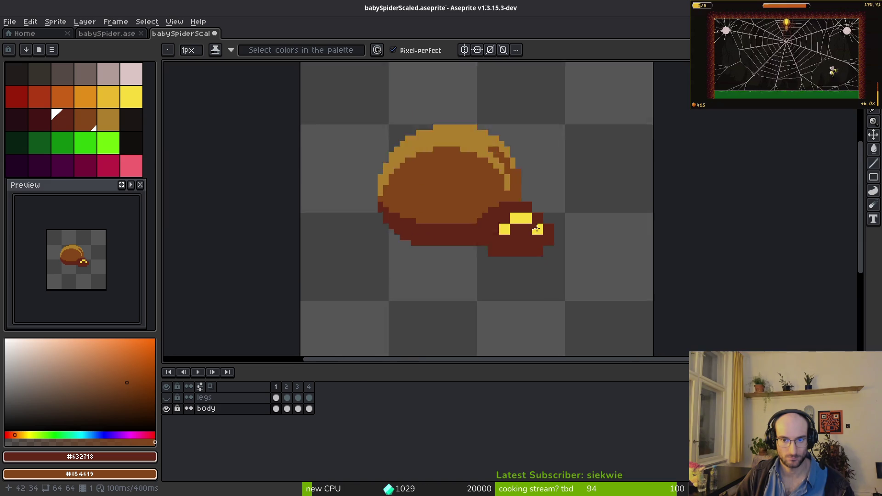
Add dark red pixels to the head outline and the body's lower edge
scroll(525, 181, up, 5)
click(561, 212)
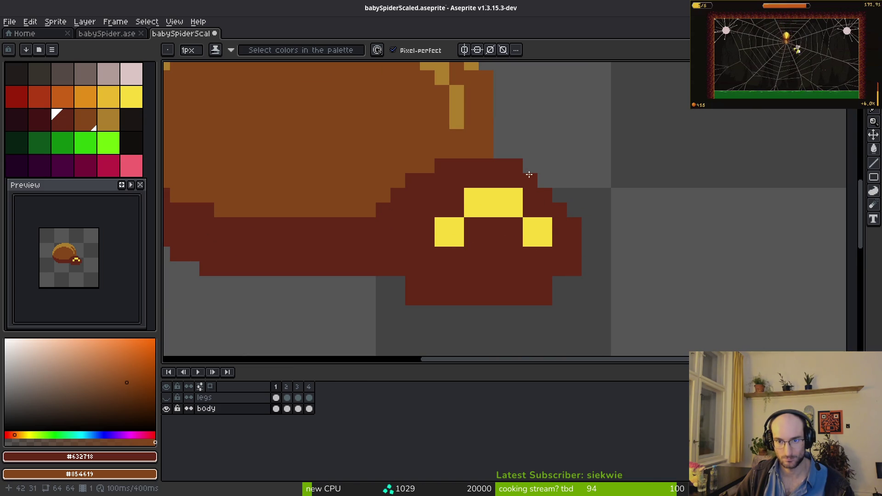
click(545, 181)
click(559, 196)
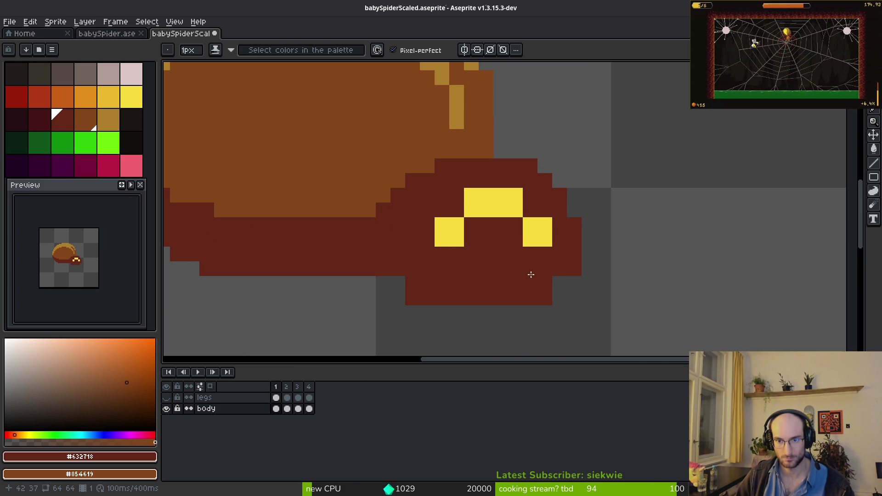
click(396, 283)
click(559, 283)
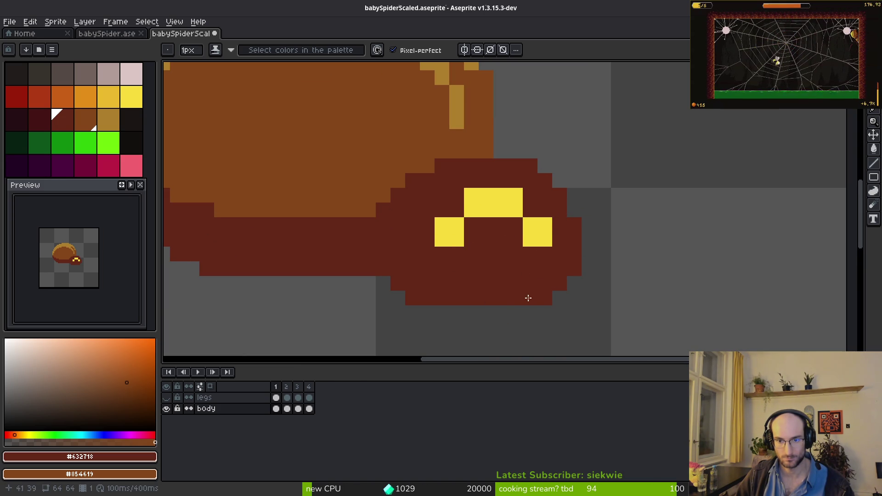
Repaint yellow pixels around the top of the eyes dark red, undoing stray changes
click(471, 210)
key(ctrl+z)
click(486, 196)
click(501, 210)
key(ctrl+z)
click(501, 199)
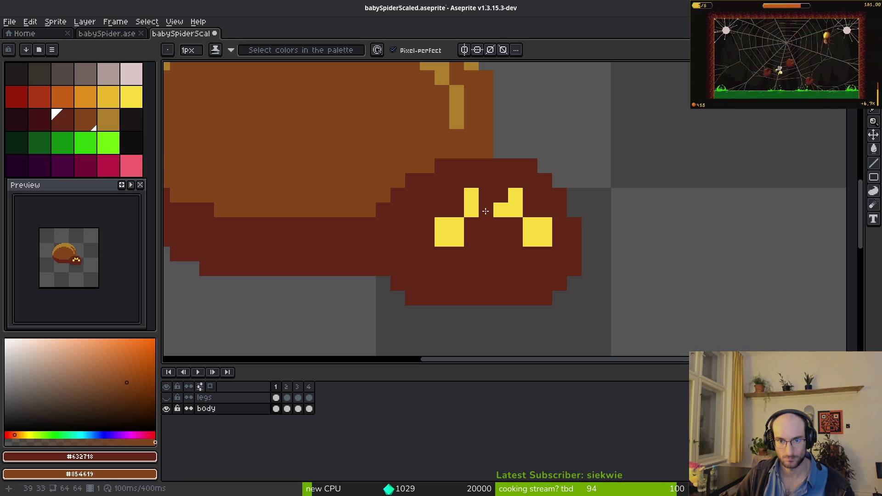
scroll(514, 272, down, 4)
key(ctrl+z)
key(ctrl+z)
scroll(487, 266, up, 3)
Carve eye pixels to dark red #632718 to start shaping the arches
click(476, 263)
scroll(475, 263, up, 4)
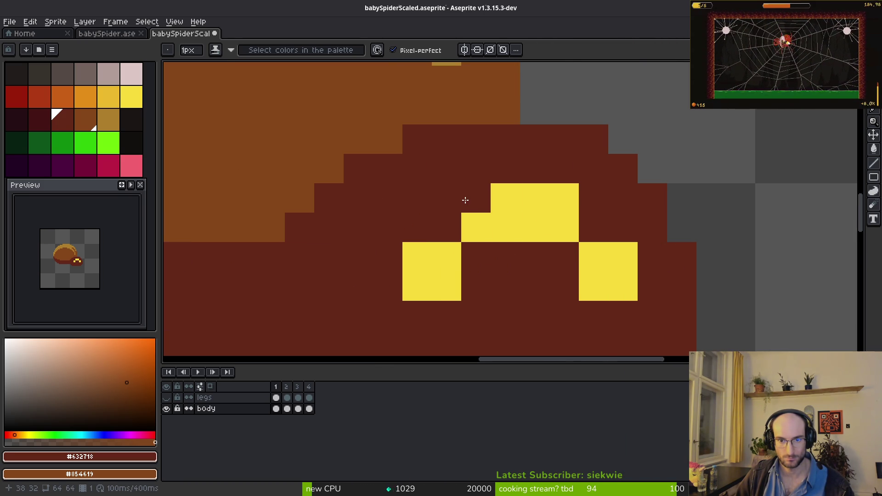
click(476, 227)
click(535, 227)
click(535, 198)
click(505, 198)
click(564, 228)
scroll(583, 301, down, 4)
scroll(552, 294, up, 4)
key(ctrl+z)
key(ctrl+z)
key(ctrl+z)
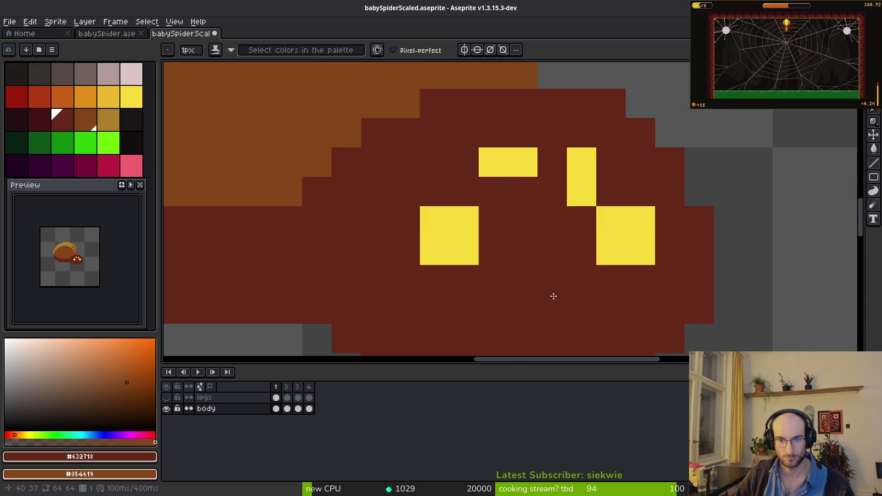
key(ctrl+z)
key(ctrl+y)
key(ctrl+y)
key(ctrl+y)
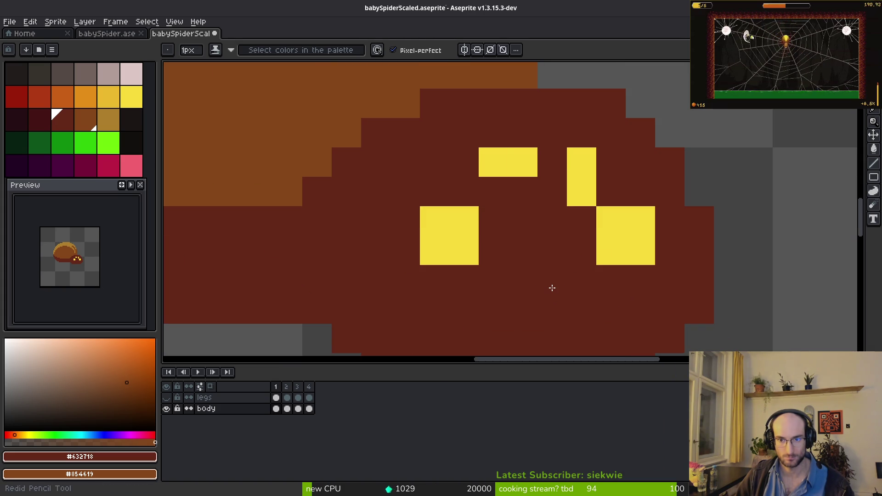
scroll(556, 275, down, 4)
scroll(488, 262, up, 3)
Paint the opposite outer eye pixels dark red to complete the arch outline
click(474, 247)
click(584, 246)
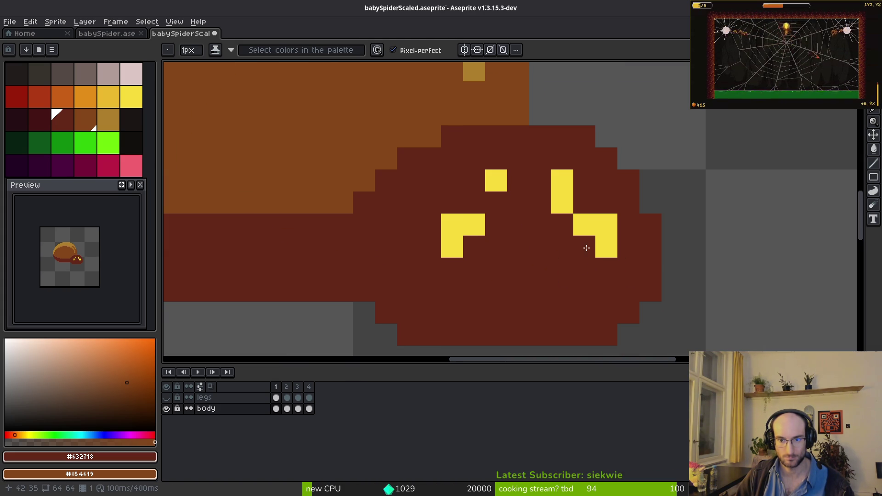
scroll(566, 301, down, 3)
scroll(566, 301, up, 3)
scroll(555, 288, down, 10)
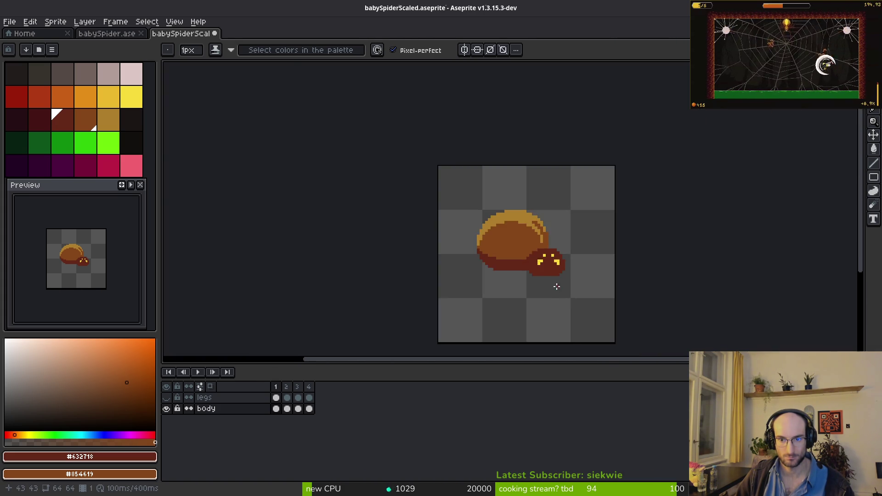
scroll(555, 280, up, 7)
scroll(536, 277, up, 4)
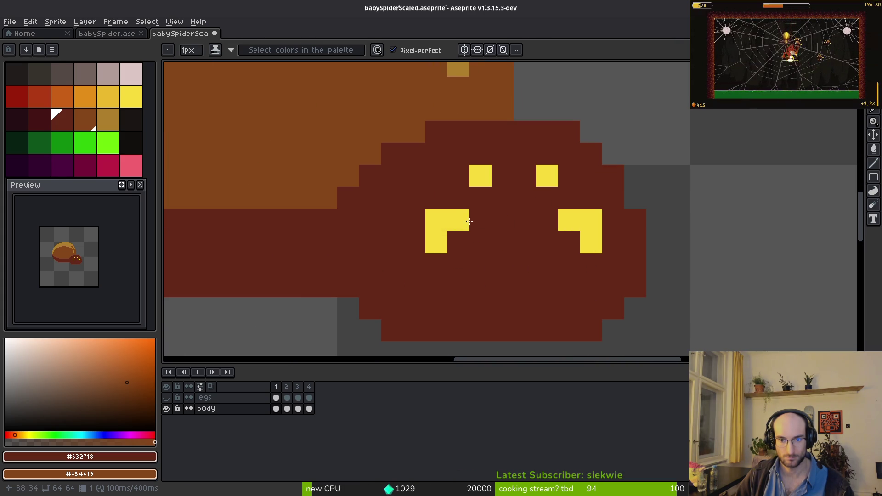
Fill yellow #F7db3b between the eye tops and below the left eye, darkening the right eye's lower pixel
alt+click(464, 221)
click(480, 197)
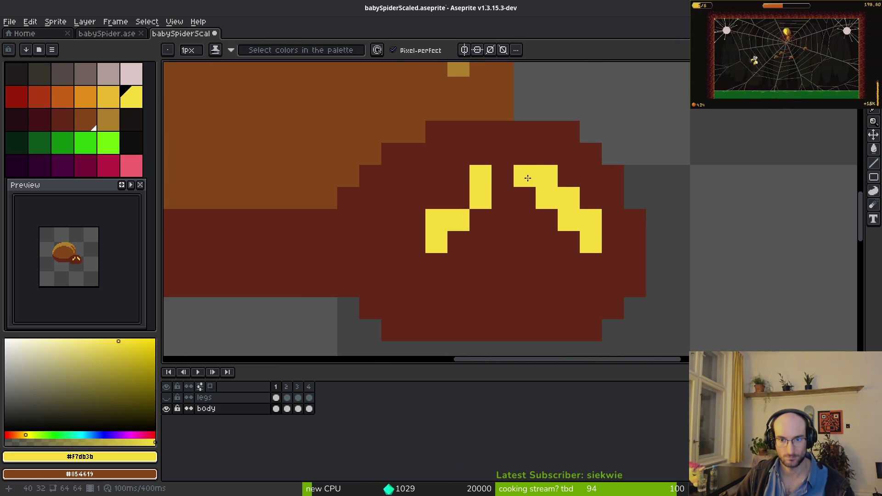
alt+click(569, 176)
click(569, 198)
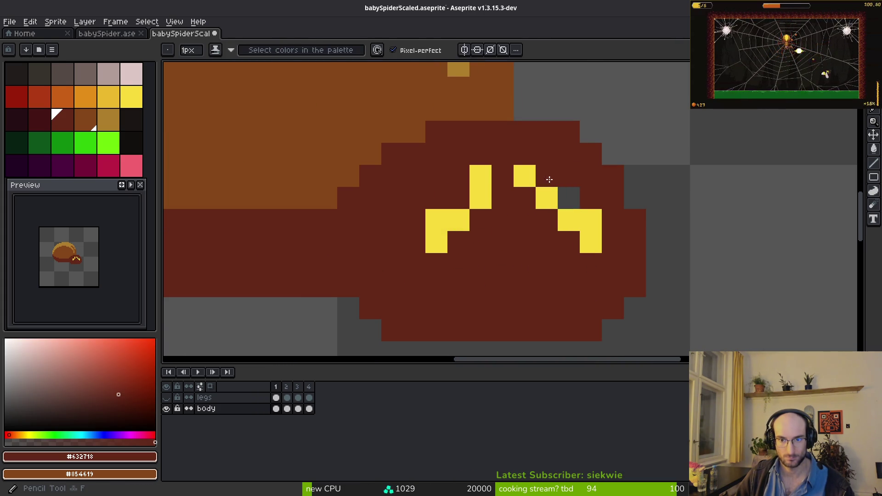
alt+click(481, 176)
click(500, 177)
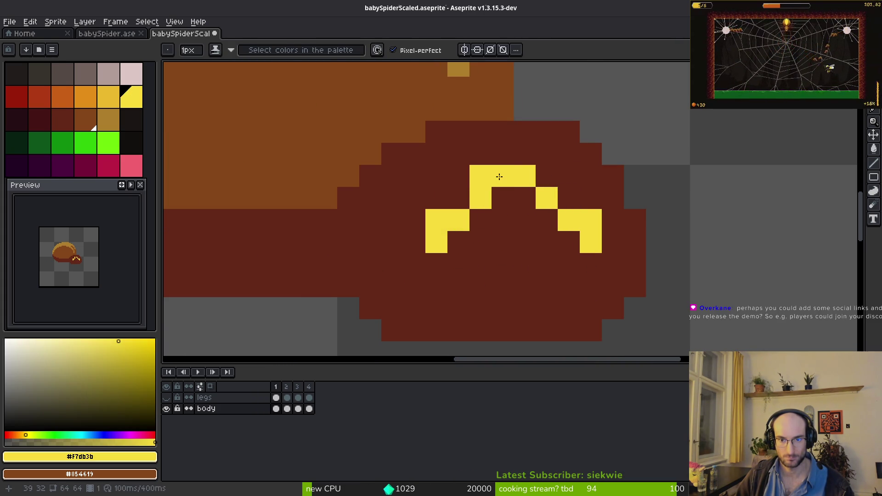
key(e)
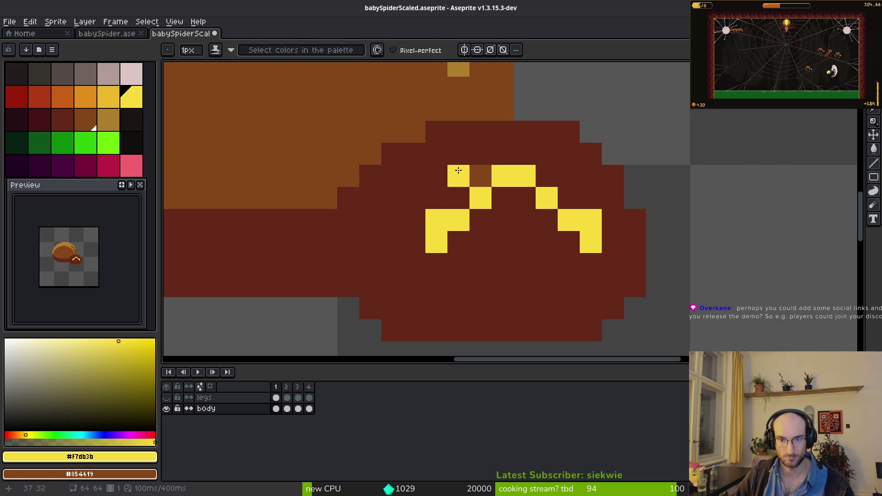
key(b)
alt+right_click(480, 154)
scroll(565, 266, down, 9)
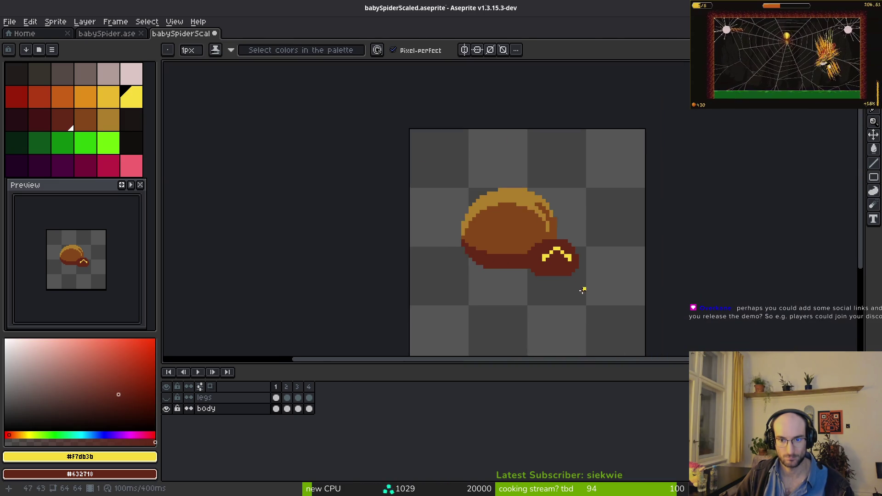
Try reshaping the yellow eye arch, adding yellow pixels and painting others back to dark red
scroll(568, 286, up, 5)
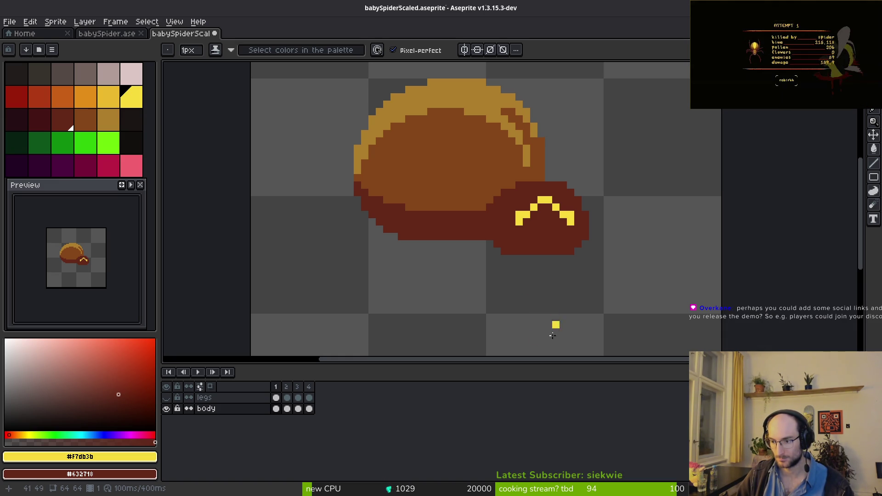
scroll(517, 250, up, 4)
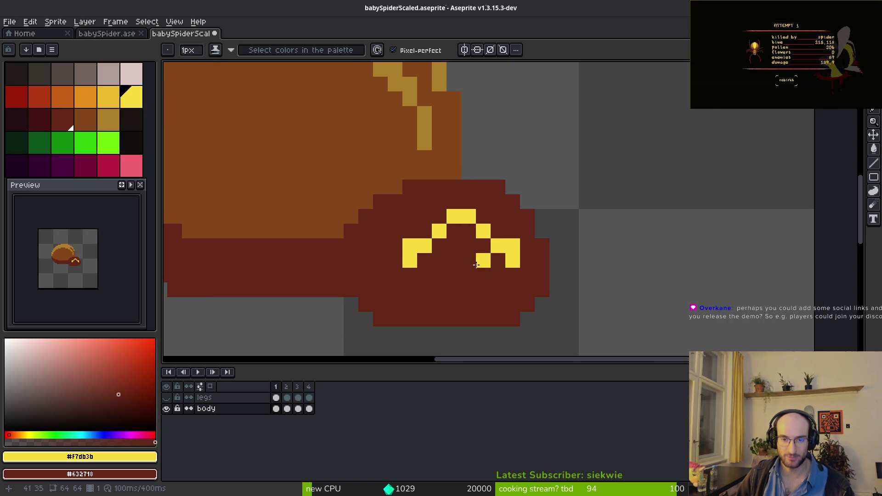
right_click(422, 229)
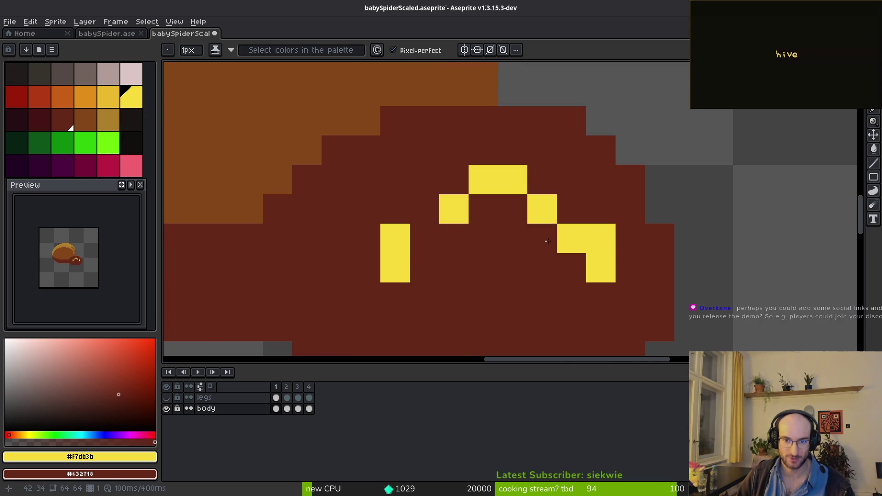
click(413, 226)
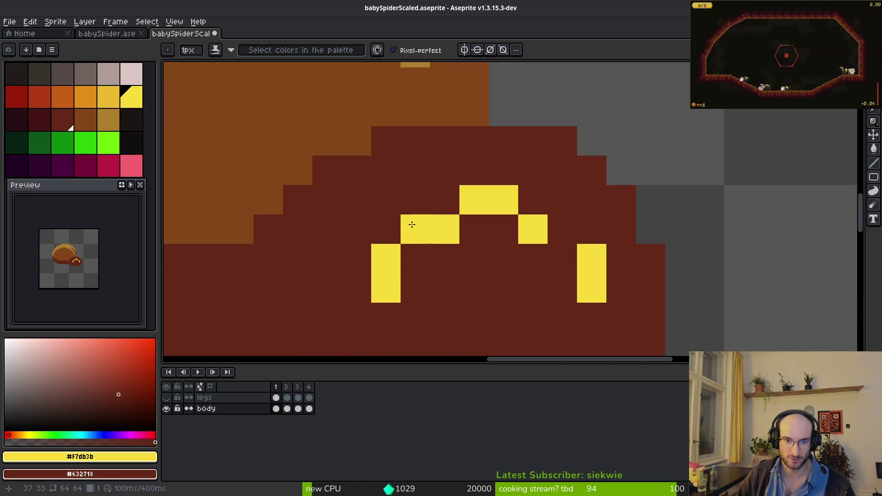
right_click(533, 229)
right_click(504, 200)
click(474, 229)
right_click(474, 229)
right_click(474, 200)
click(444, 200)
click(533, 200)
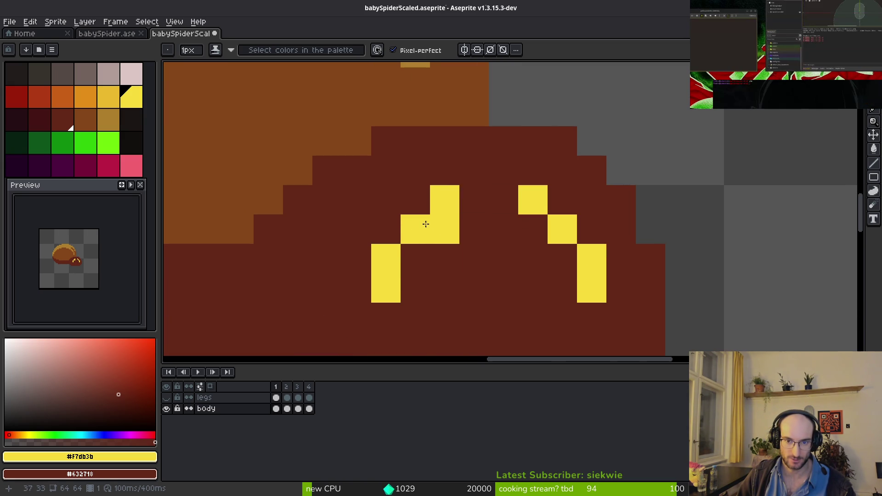
Undo the arch edits to restore the two separate yellow eyes
scroll(508, 243, down, 4)
scroll(508, 242, up, 2)
key(ctrl+z)
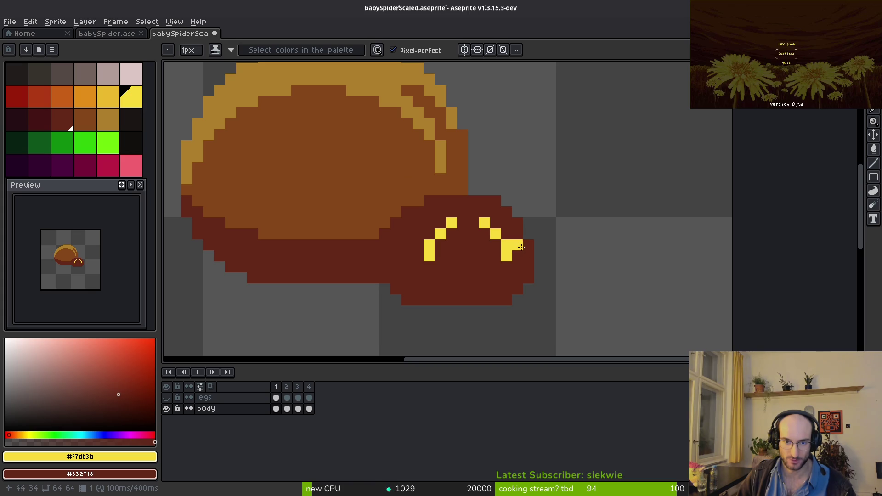
key(ctrl+z)
key(ctrl+z)
key(ctrl+z)
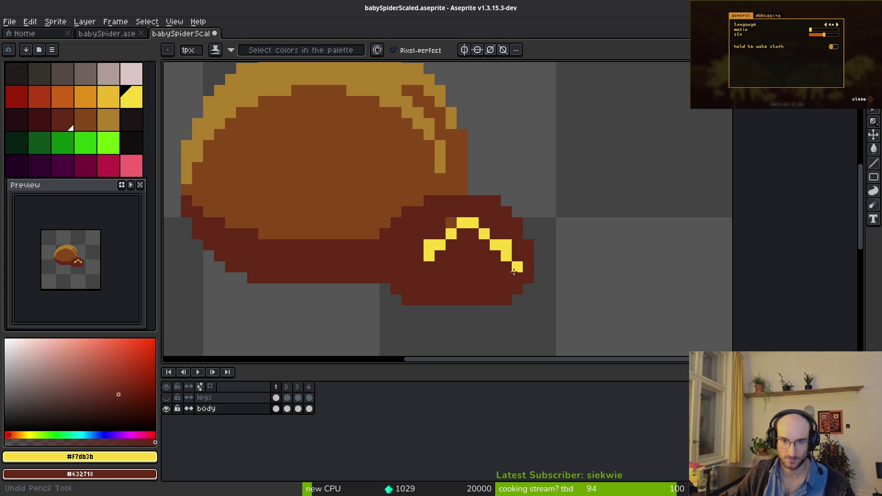
scroll(479, 241, up, 3)
click(431, 207)
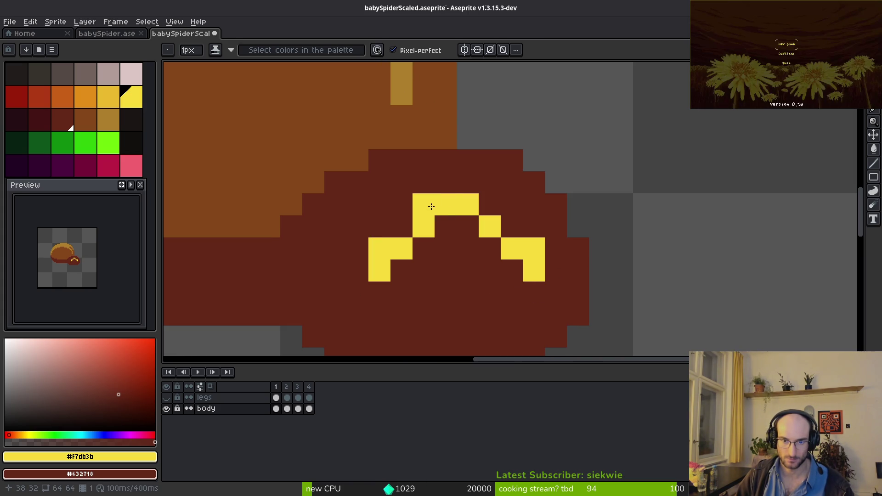
key(ctrl+z)
scroll(487, 276, down, 5)
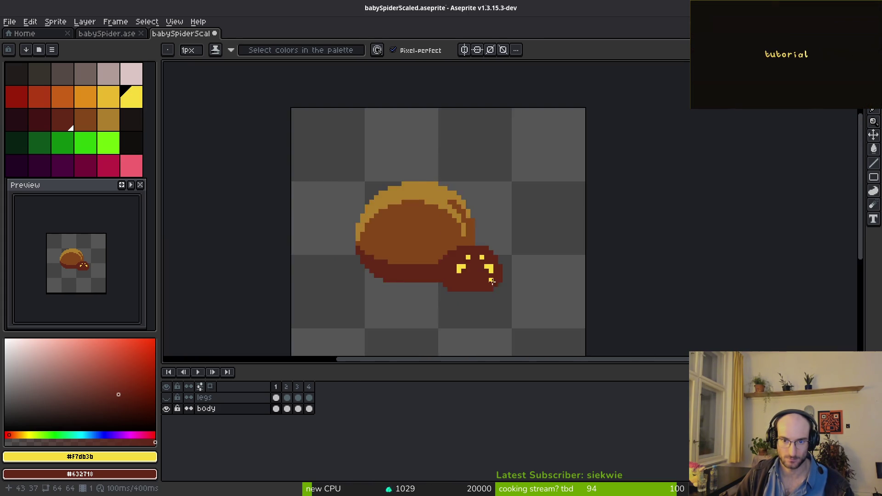
scroll(490, 255, up, 2)
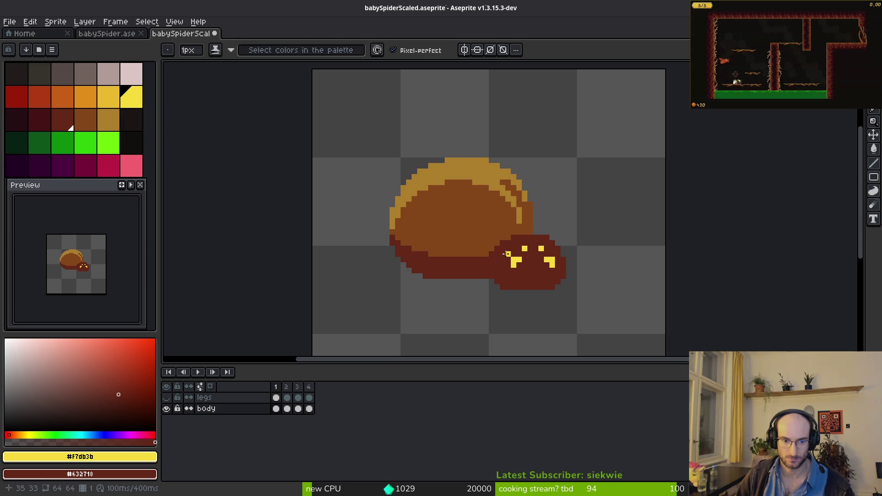
Show the legs layer, paint #431414 dark red pixels onto the legs, and hide the body layer
key(Return)
key(i)
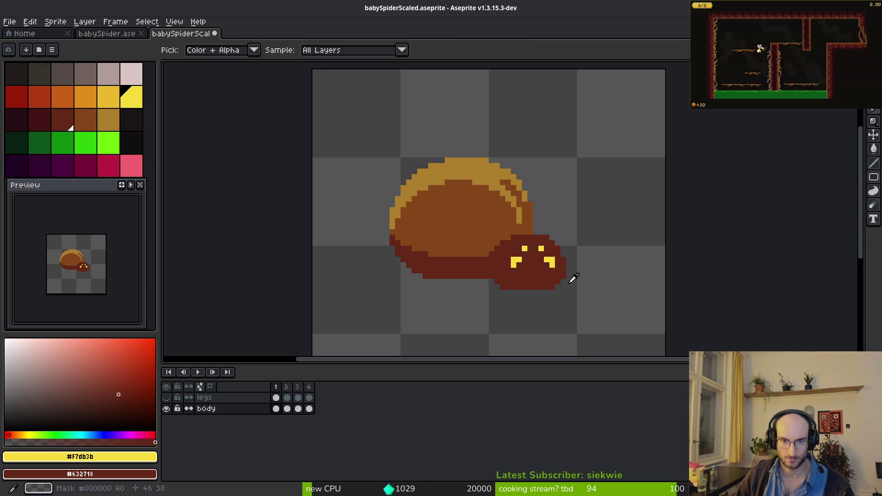
key(b)
click(176, 398)
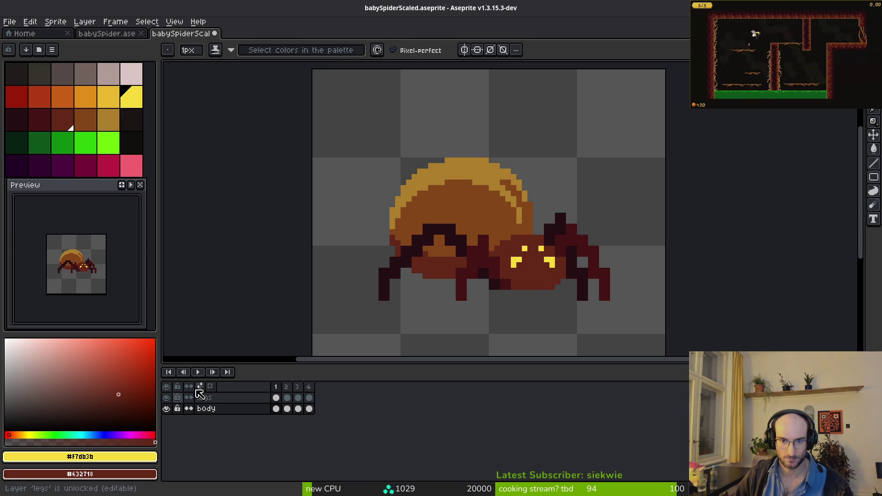
scroll(453, 194, up, 1)
alt+click(453, 195)
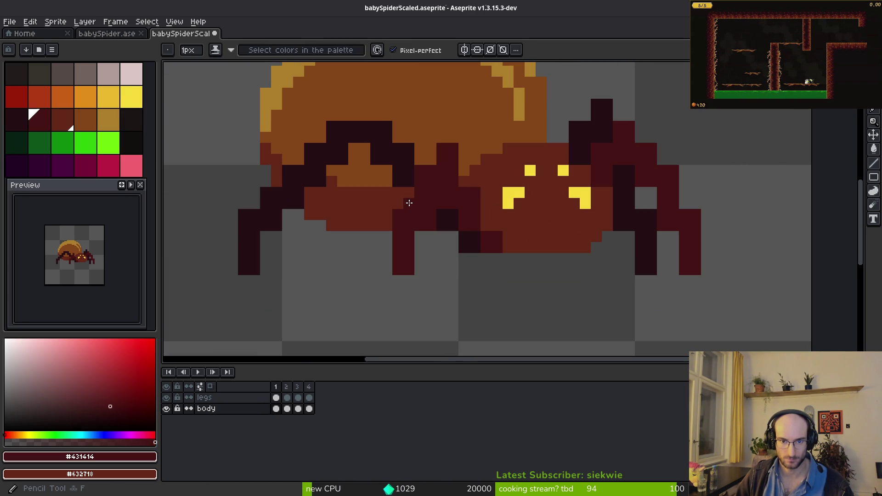
drag(428, 166, 413, 190)
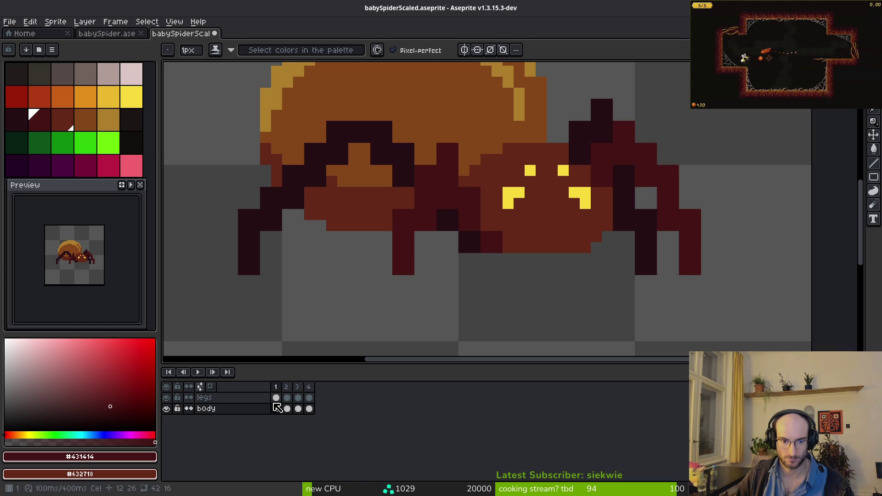
click(166, 408)
On the legs layer, paint dark red pixels on the middle leg and erase stray ones
click(205, 398)
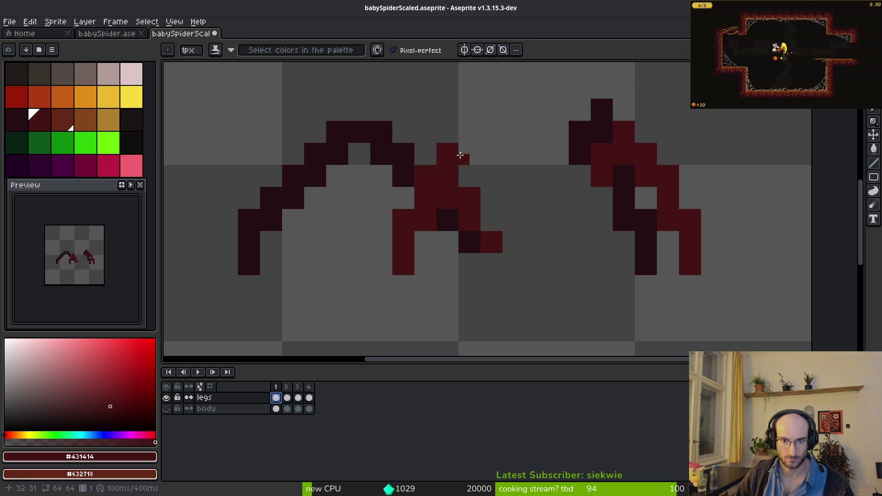
scroll(415, 164, up, 1)
mouse_move(421, 163)
mouse_down()
mouse_move(394, 236)
mouse_move(415, 264)
mouse_up()
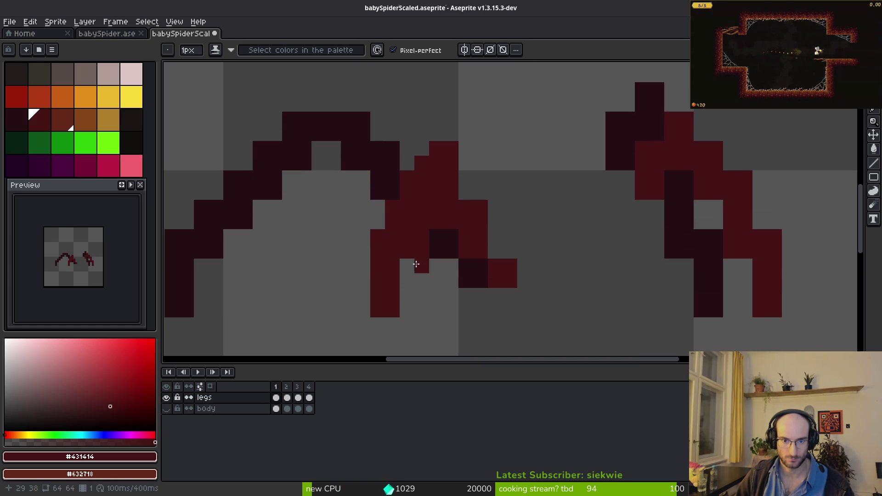
alt+click(440, 237)
click(422, 244)
key(e)
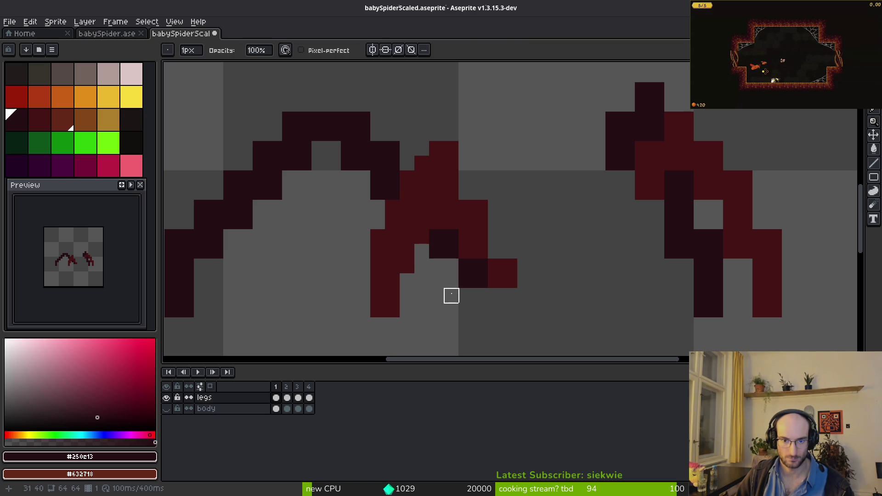
key(b)
alt+click(499, 271)
drag(496, 236, 490, 245)
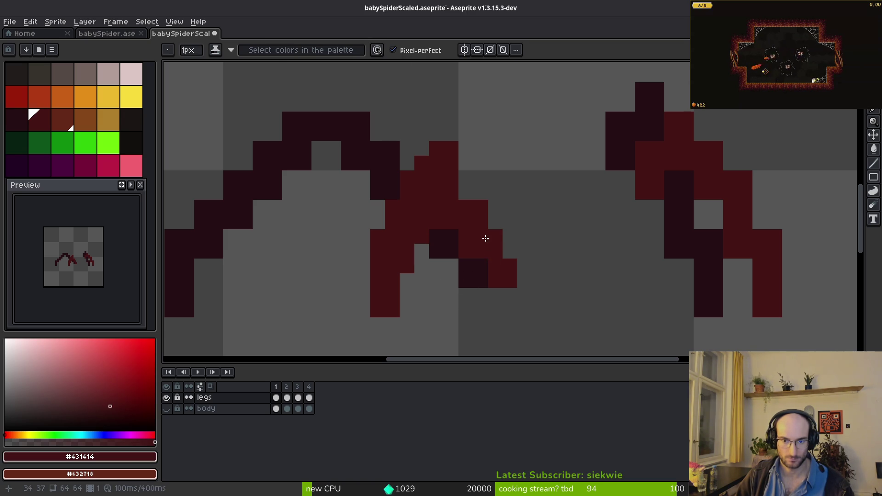
key(e)
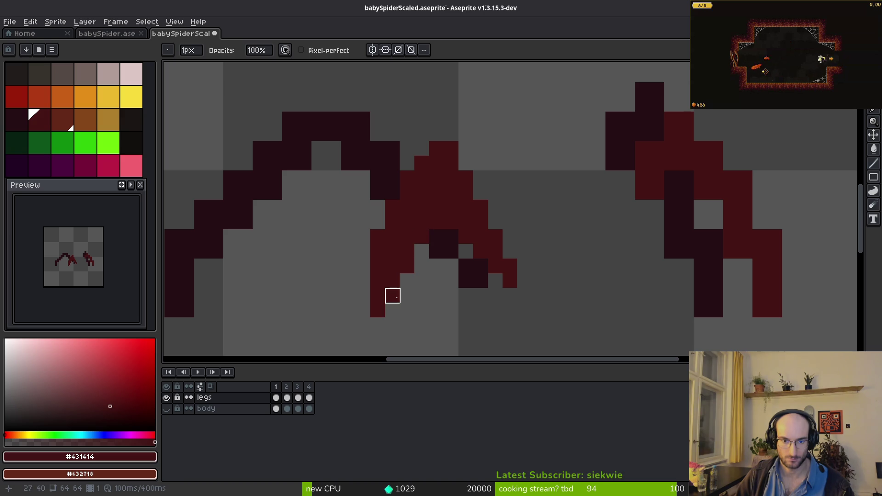
mouse_move(407, 252)
mouse_down()
mouse_move(421, 220)
mouse_move(437, 220)
mouse_move(422, 208)
mouse_move(407, 236)
mouse_up()
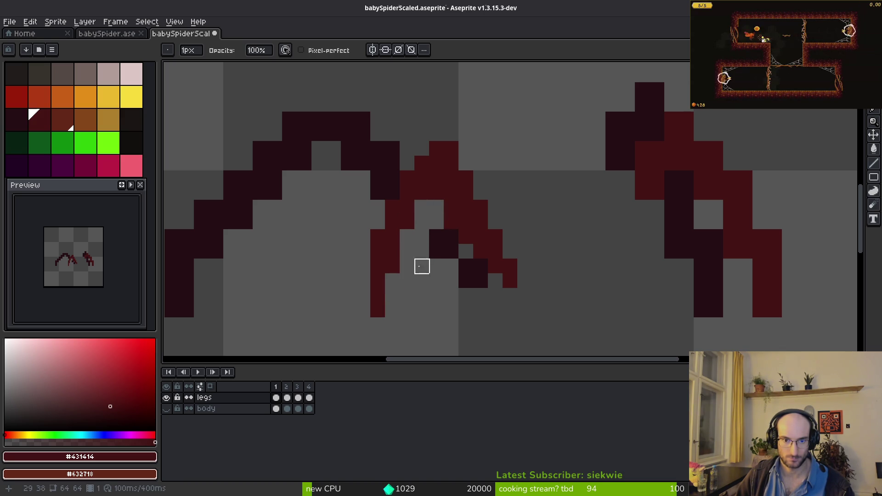
drag(466, 251, 466, 236)
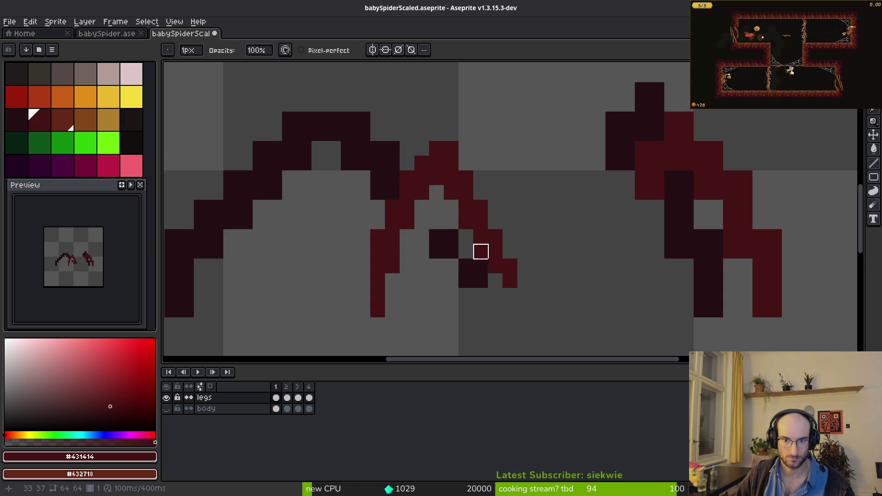
Add dark pixels inside the middle leg and erase one near its tip
scroll(492, 279, down, 3)
scroll(504, 297, down, 1)
scroll(503, 295, up, 10)
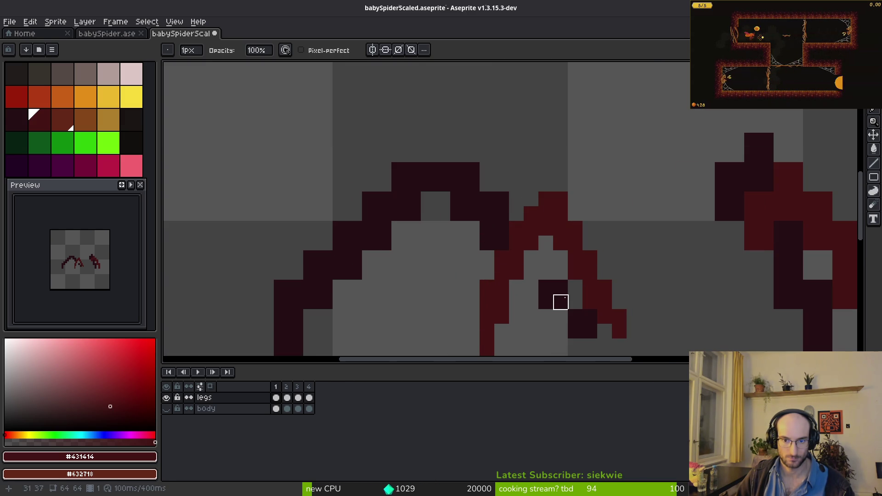
key(b)
alt+click(561, 302)
click(560, 317)
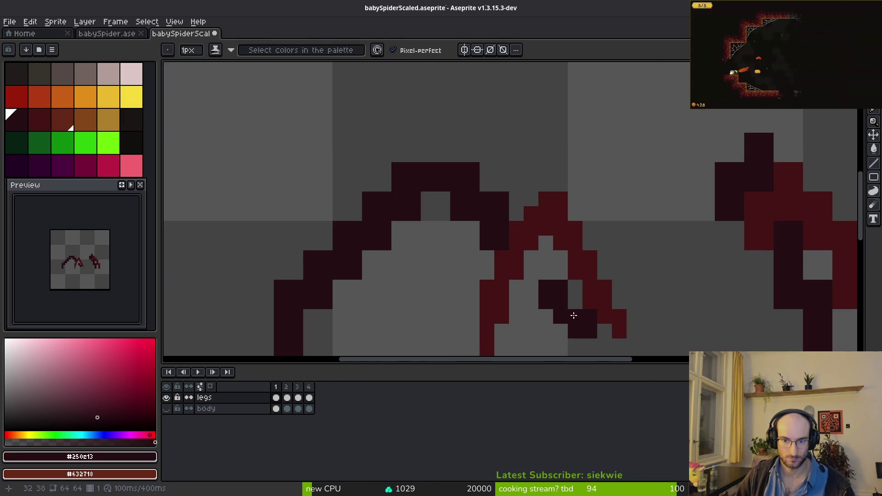
key(e)
click(575, 331)
key(b)
click(574, 303)
click(540, 275)
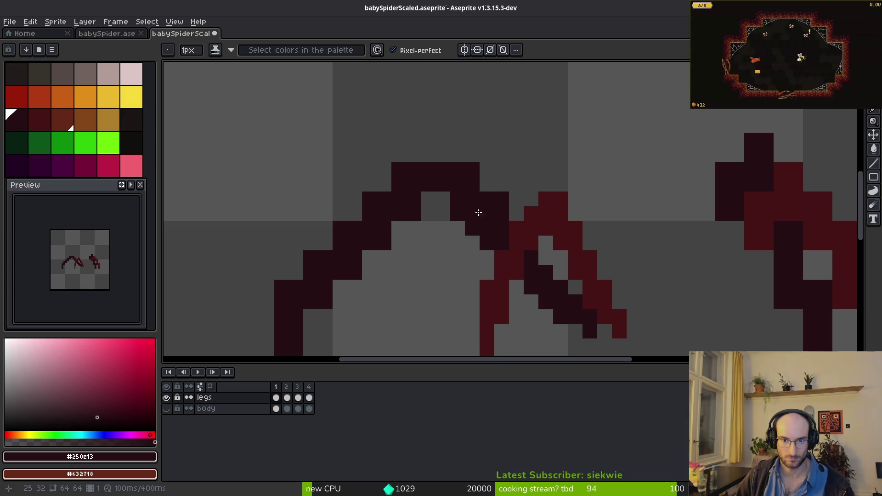
Erase pixels to thin the inner edge of the left leg arc
drag(443, 194, 544, 146)
key(e)
drag(382, 244, 381, 274)
key(b)
key(e)
click(397, 317)
click(397, 303)
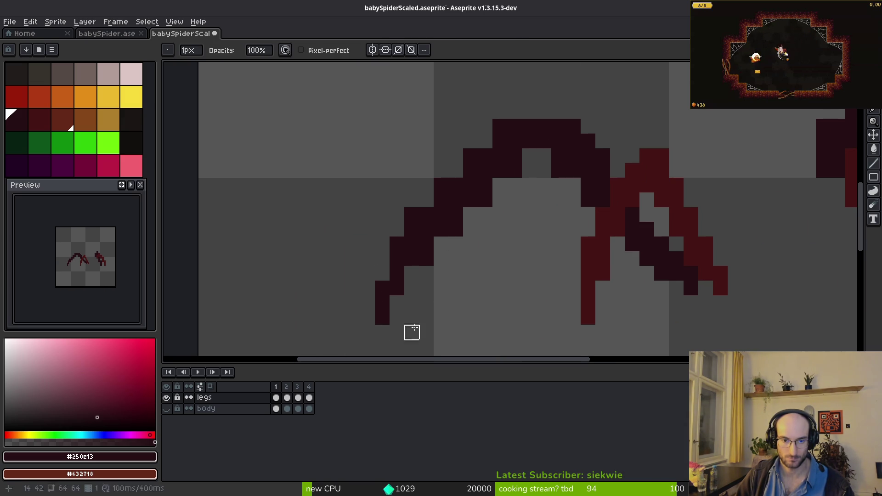
mouse_move(423, 248)
mouse_down()
mouse_move(441, 258)
mouse_move(530, 170)
mouse_up()
Remove one more inner pixel from the leg
key(b)
key(e)
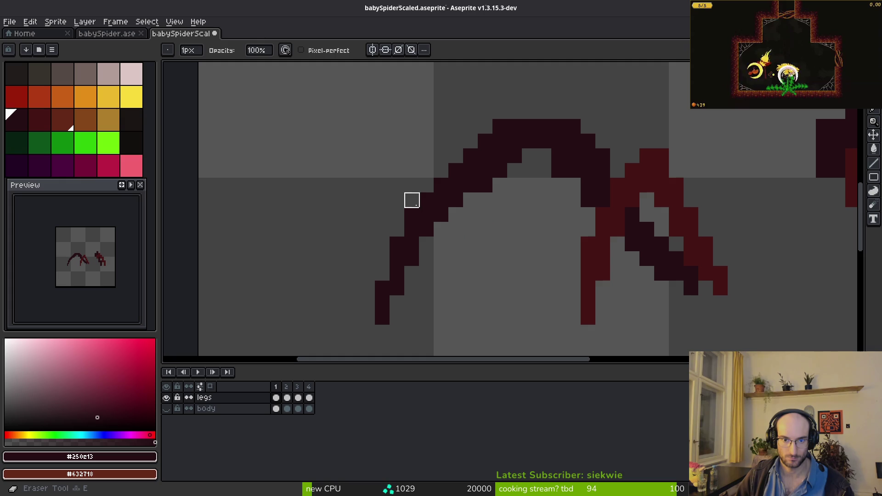
scroll(510, 270, down, 4)
scroll(522, 243, up, 4)
key(b)
key(e)
click(541, 252)
key(b)
key(e)
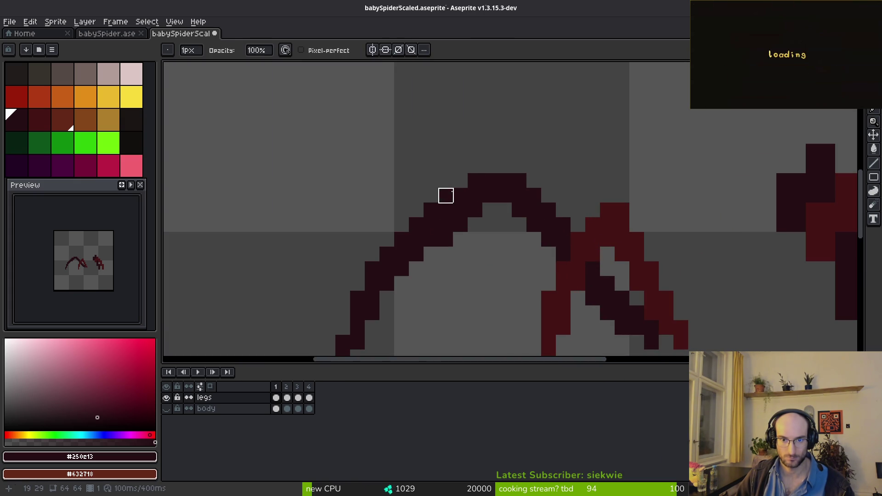
scroll(490, 122, down, 4)
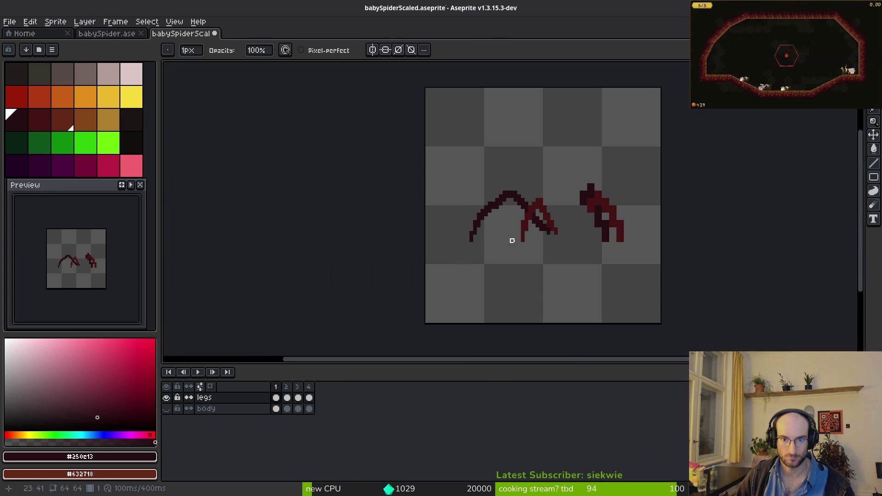
scroll(476, 226, right, 2)
Save babySpiderScaled.aseprite, pick the darker leg colour, and show the body layer again
key(ctrl+s)
scroll(512, 235, down, 1)
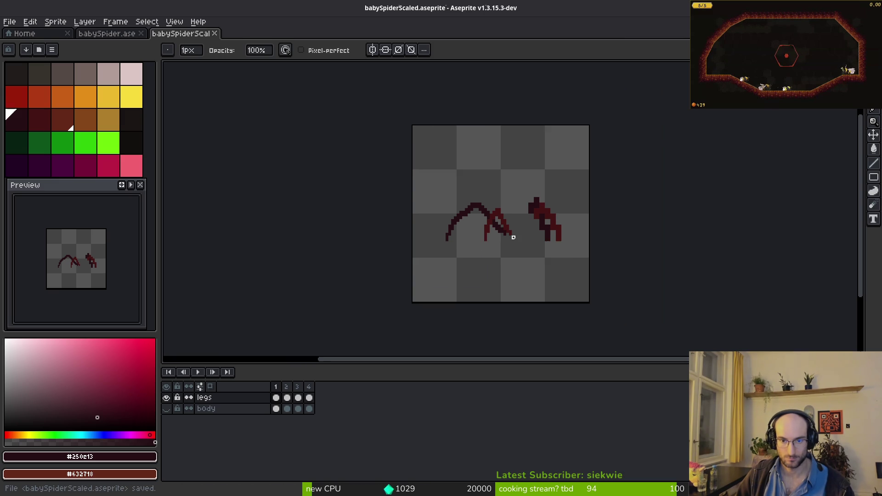
scroll(497, 224, up, 2)
scroll(506, 230, up, 3)
scroll(412, 207, up, 1)
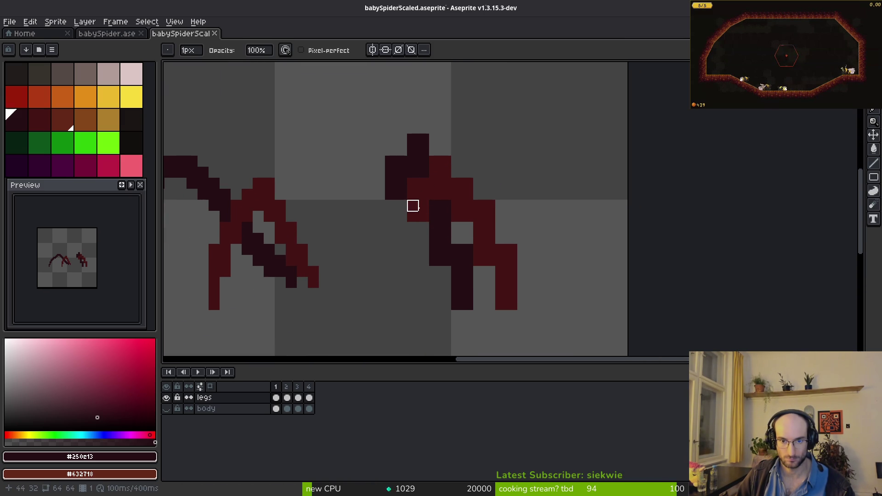
alt+click(419, 191)
key(b)
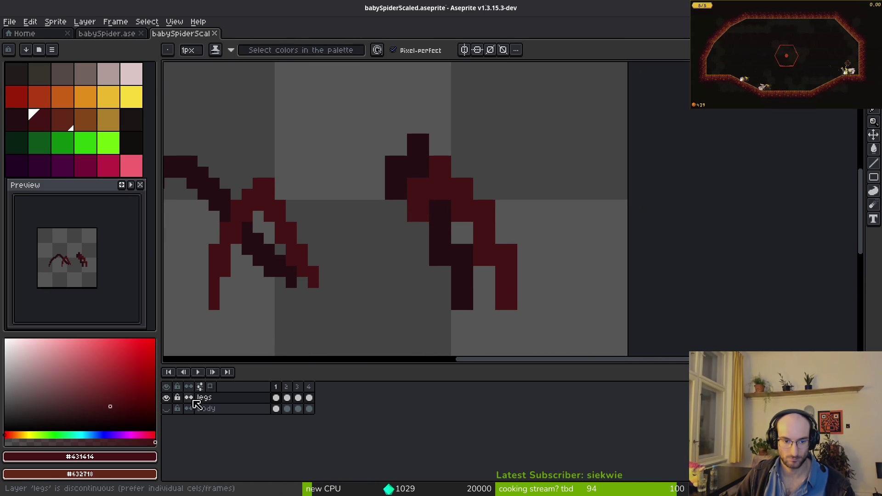
click(168, 408)
Add a dark pixel below the body and fill a leg gap with the darkest maroon
scroll(496, 303, left, 3)
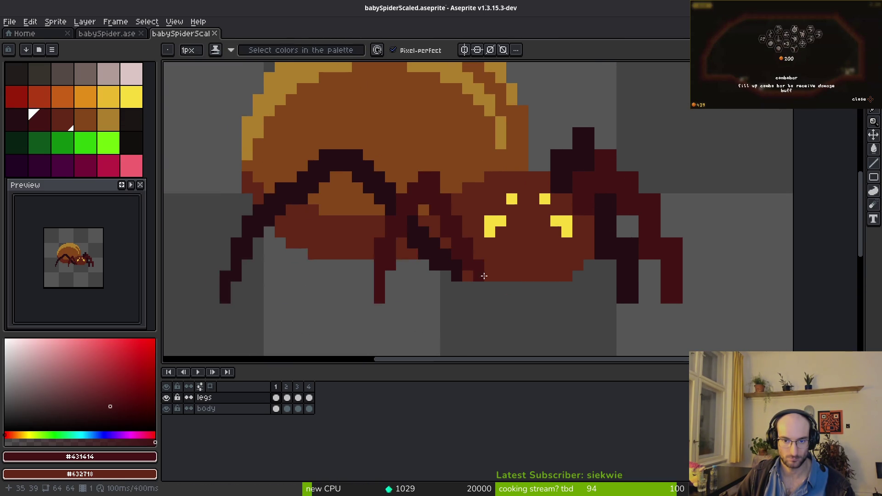
click(466, 286)
alt+click(454, 275)
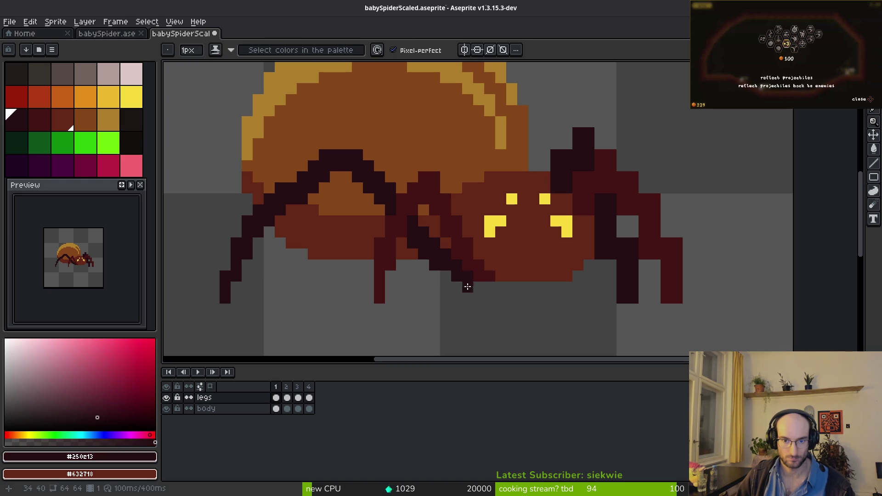
scroll(531, 330, down, 5)
scroll(509, 313, up, 7)
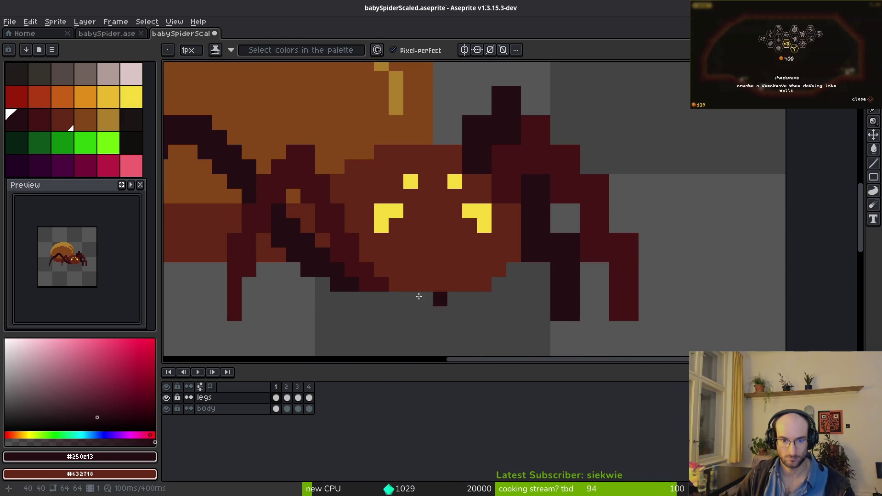
key(e)
scroll(472, 315, down, 4)
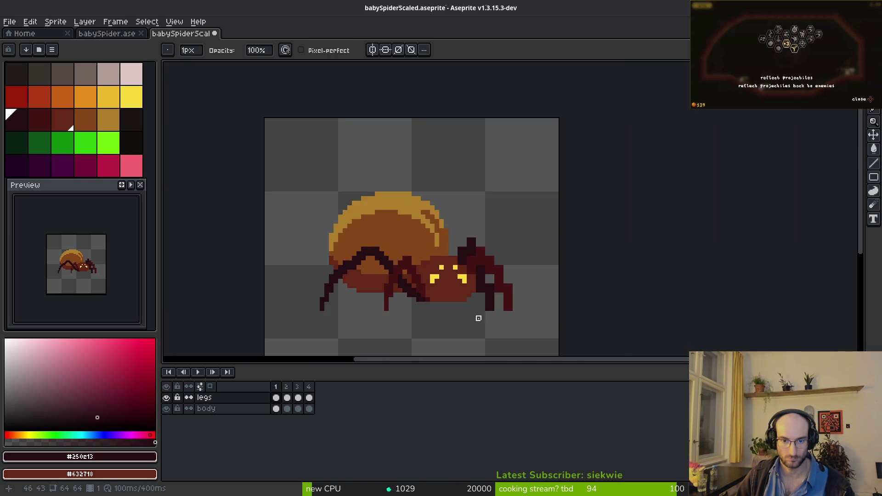
scroll(417, 274, up, 4)
scroll(419, 250, down, 2)
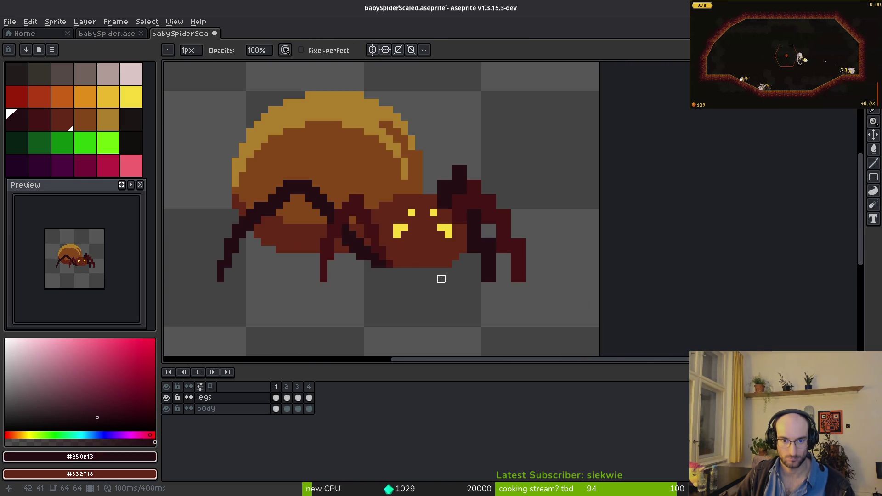
scroll(367, 221, up, 5)
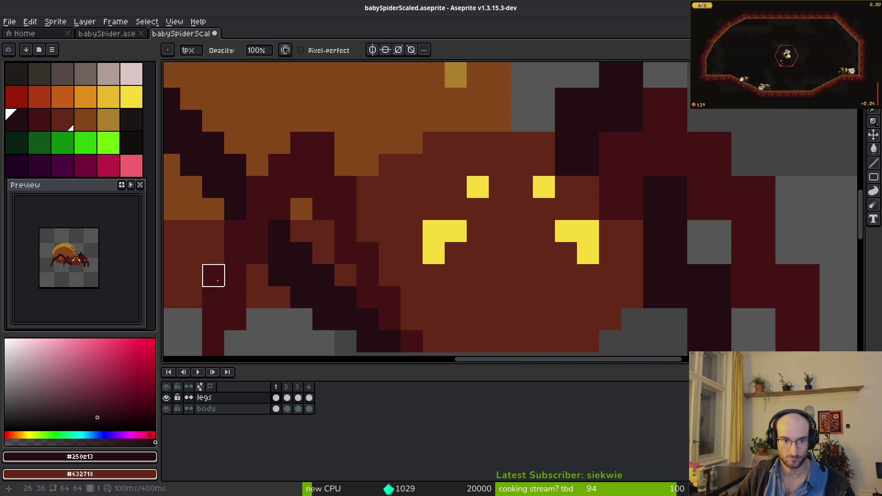
scroll(323, 240, down, 4)
scroll(277, 252, up, 2)
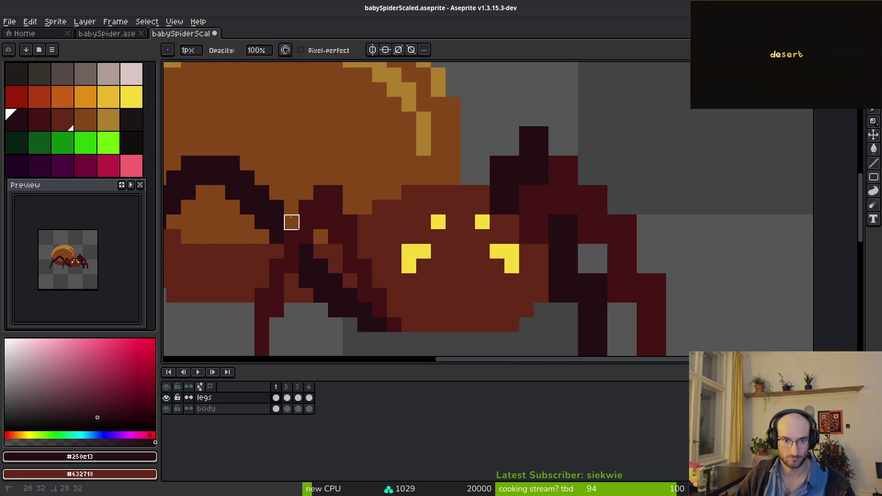
click(320, 193)
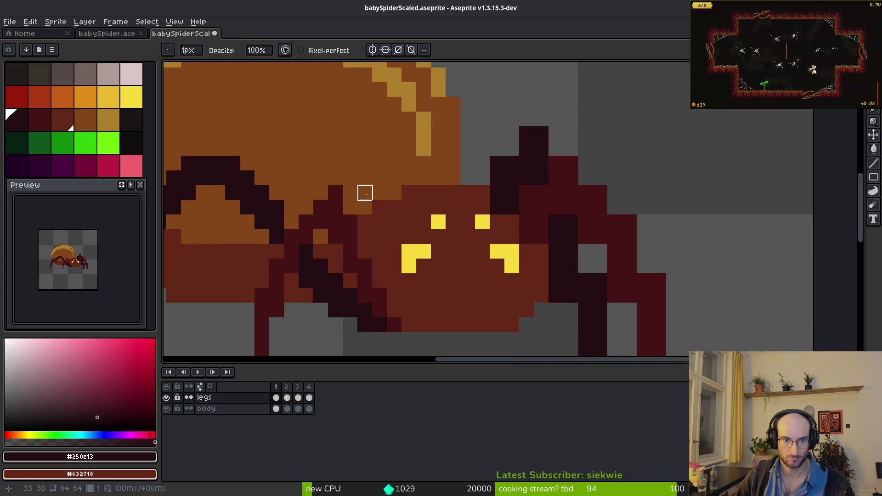
Erase excess pixels from the right leg and redraw its tip one column over
scroll(369, 230, up, 1)
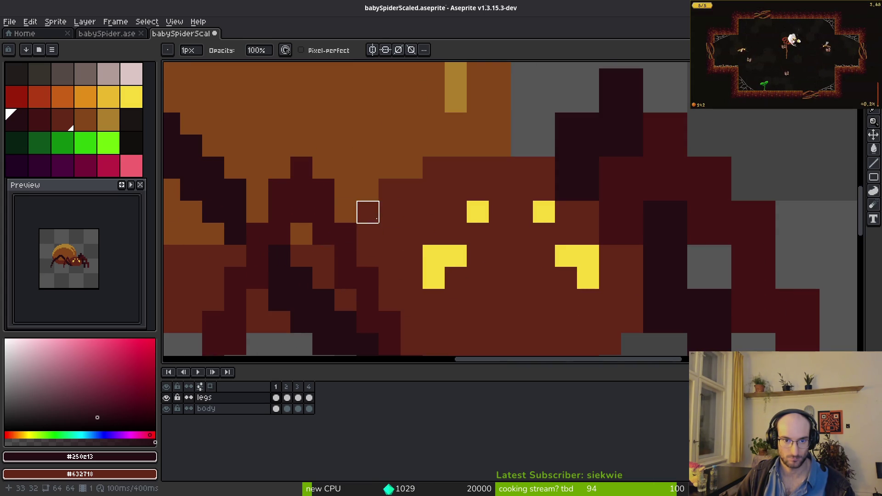
scroll(390, 234, down, 4)
scroll(424, 281, down, 3)
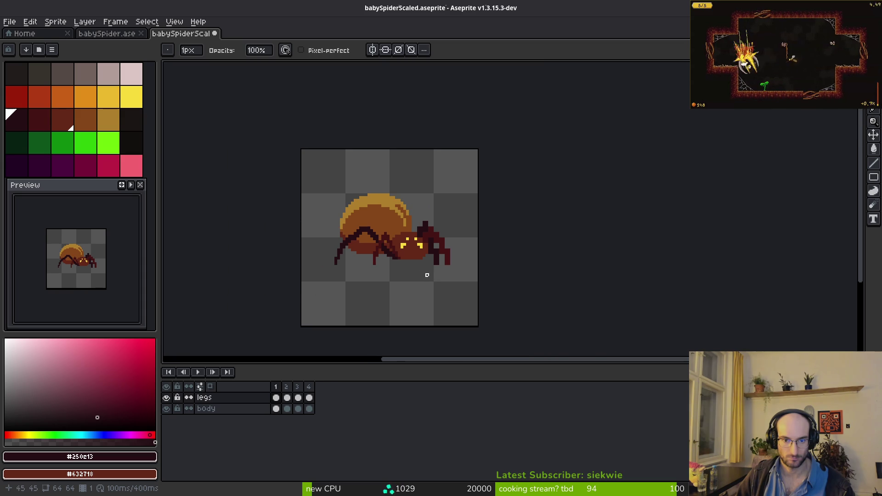
scroll(422, 272, down, 2)
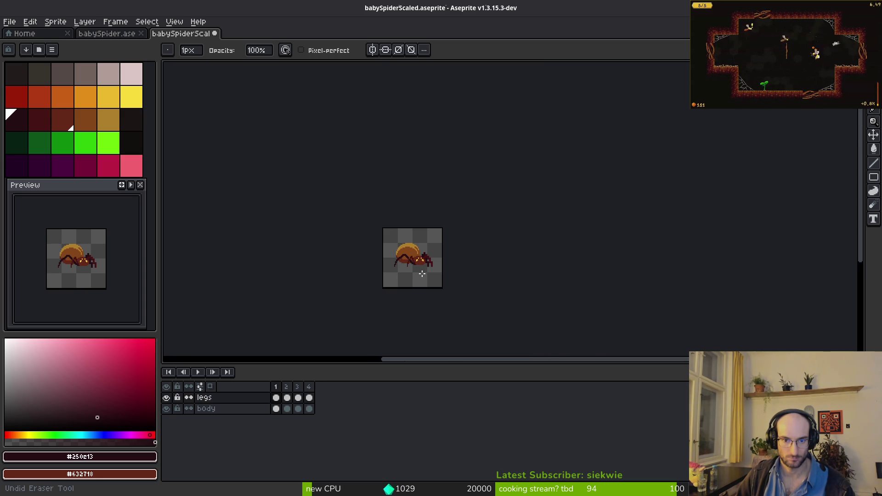
scroll(419, 266, up, 5)
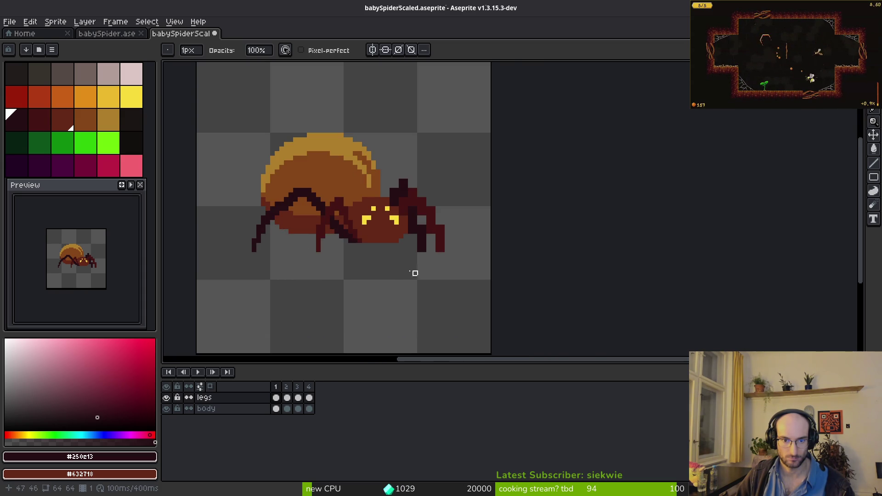
scroll(367, 248, up, 5)
scroll(399, 224, down, 2)
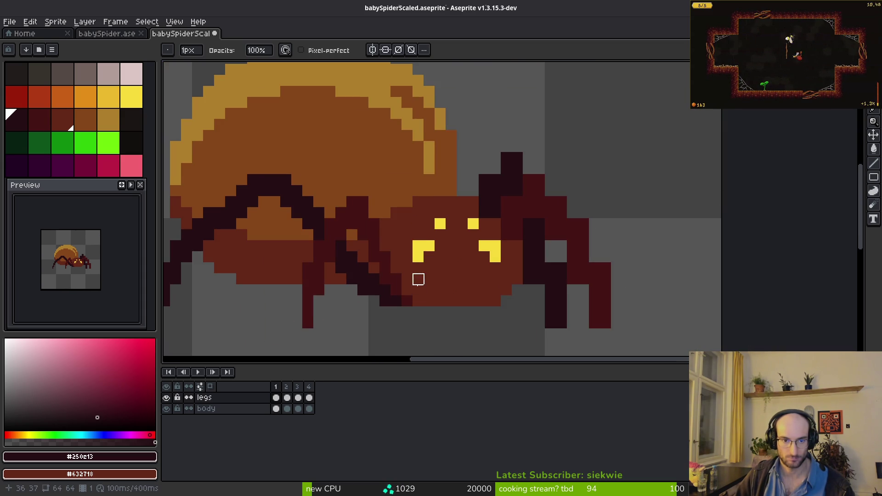
scroll(418, 276, up, 1)
scroll(416, 179, right, 3)
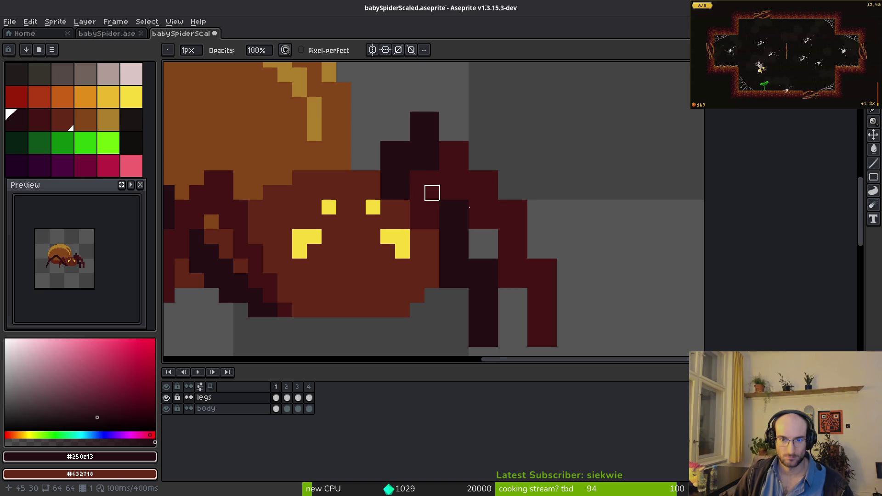
scroll(459, 184, down, 2)
scroll(508, 195, right, 1)
mouse_move(464, 209)
mouse_down()
mouse_move(464, 223)
mouse_move(508, 223)
mouse_move(492, 311)
mouse_up()
scroll(499, 276, up, 1)
drag(506, 244, 506, 200)
Reshape the right leg's bend and outline in #431414, smoothing its upper diagonal edge
click(491, 215)
alt+click(476, 214)
click(491, 214)
drag(476, 229, 476, 244)
scroll(476, 245, up, 1)
click(468, 182)
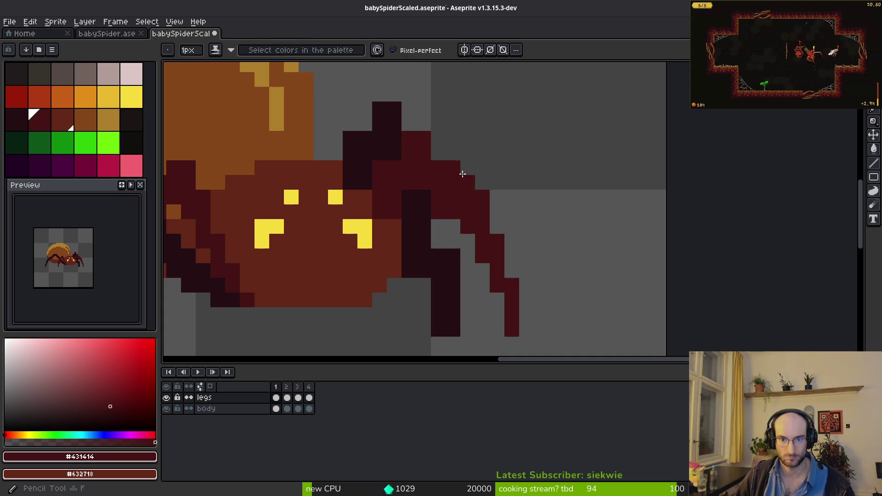
shift+click(439, 153)
drag(438, 197, 468, 241)
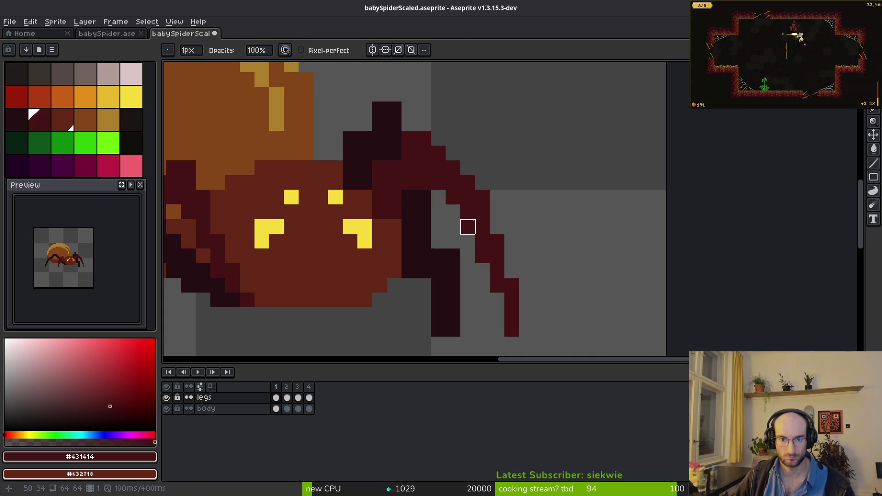
Add a dark-red pixel to the leg and erase a stray leg pixel
key(b)
click(483, 197)
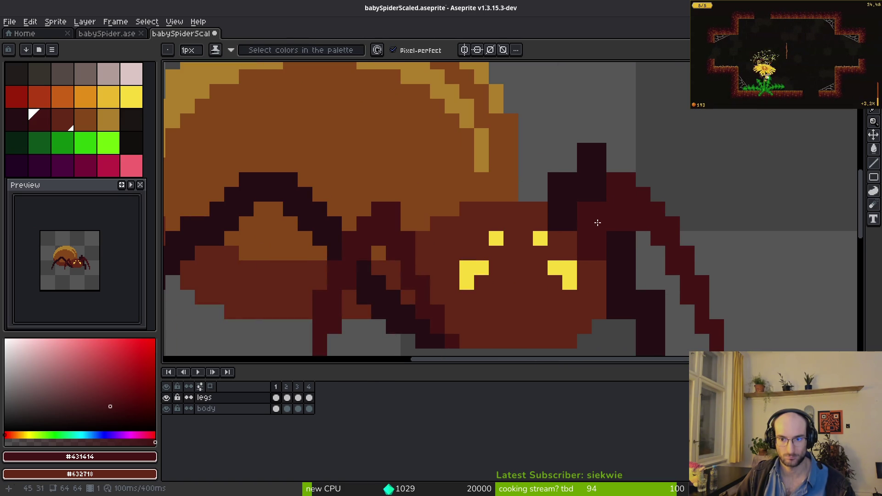
key(e)
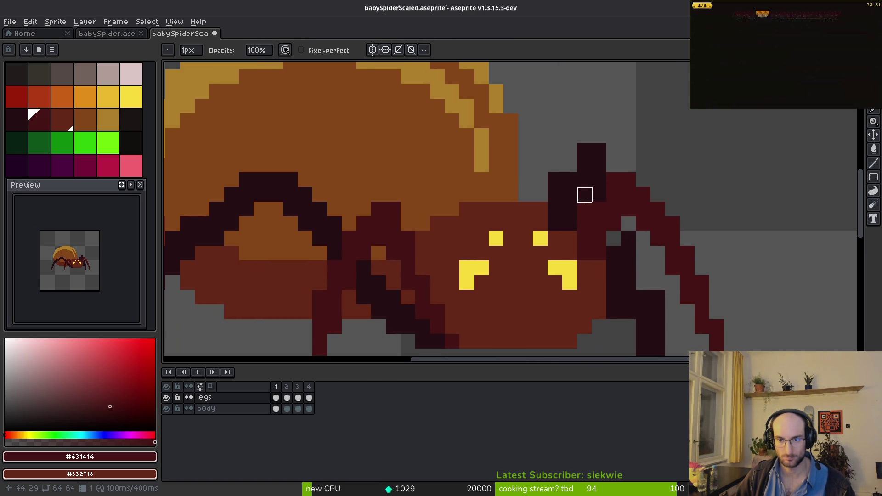
click(584, 210)
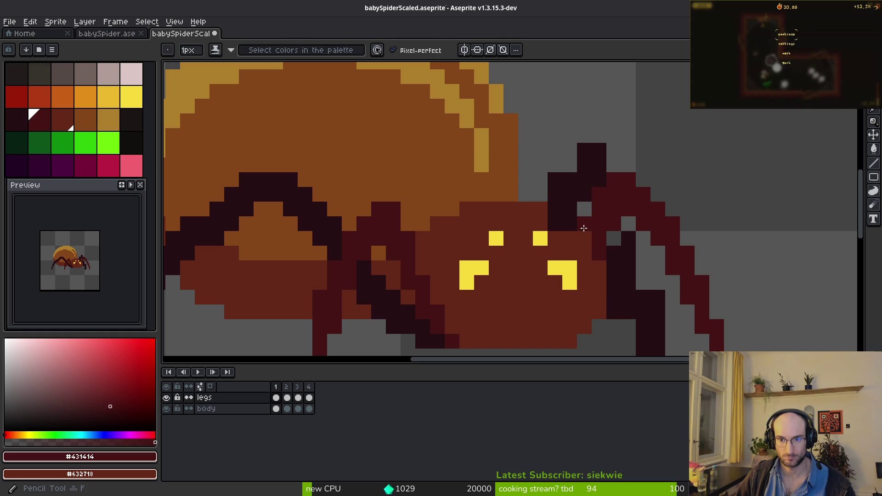
scroll(613, 265, down, 1)
scroll(619, 263, up, 1)
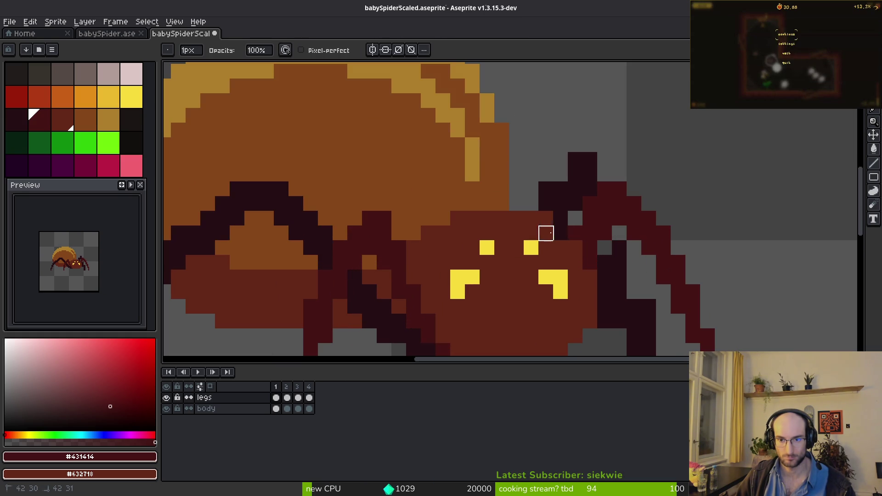
scroll(616, 281, down, 2)
scroll(560, 269, up, 3)
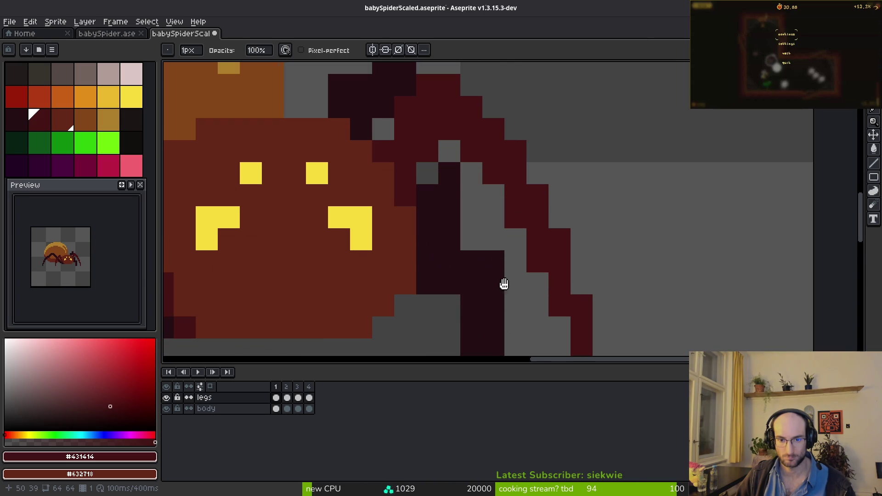
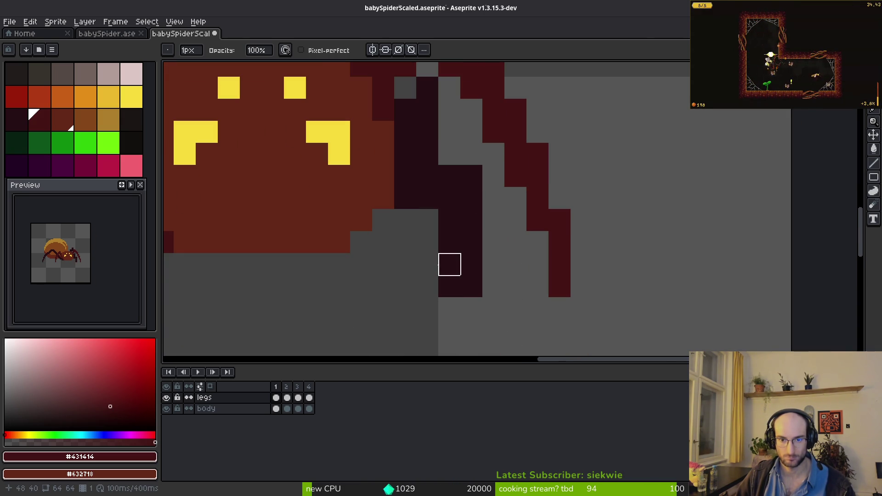
Erase stray pixels on the right legs and darken leg pixels with the darkest leg colour
click(444, 236)
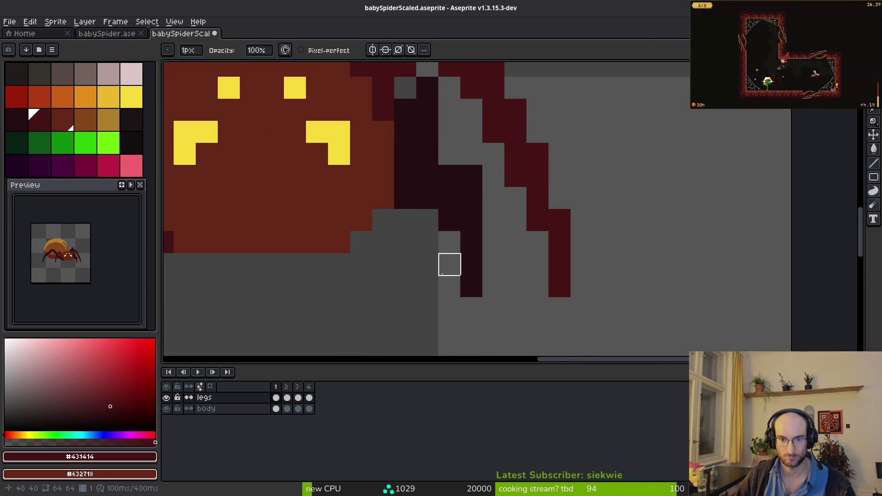
drag(449, 263, 453, 307)
click(474, 231)
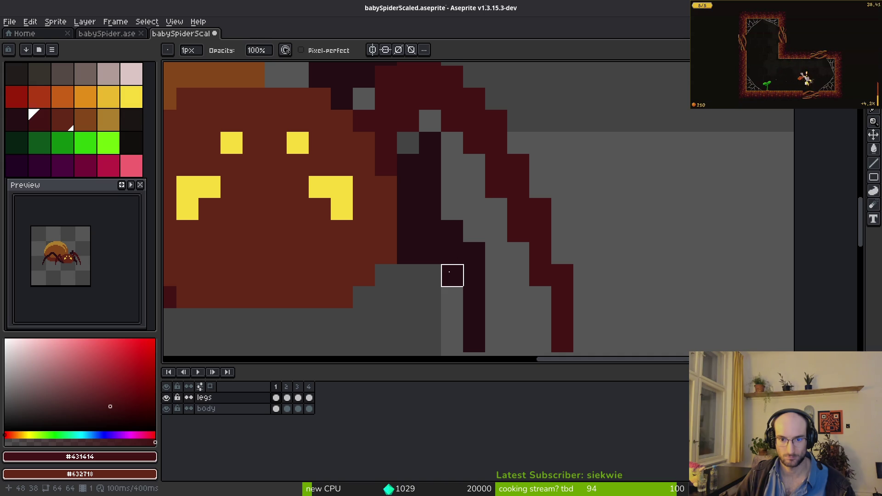
key(ctrl+z)
key(ctrl+z)
alt+click(451, 202)
key(e)
drag(408, 230, 408, 297)
click(429, 253)
click(407, 206)
key(b)
Draw dark pixels along the upper right leg and erase the stray pixels around it
scroll(445, 226, up, 3)
drag(445, 225, 443, 191)
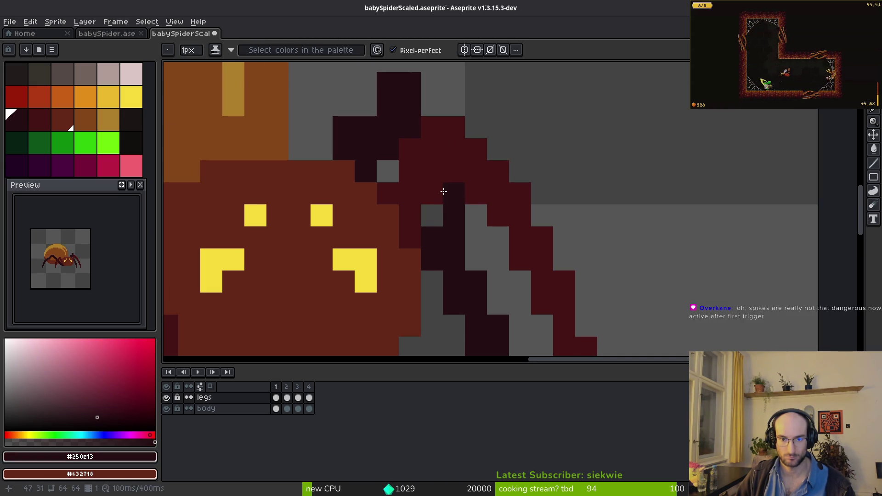
click(473, 239)
scroll(467, 250, down, 5)
scroll(429, 171, up, 2)
click(410, 166)
key(e)
click(400, 176)
click(433, 156)
Zoom in and out to check the redrawn legs, then save babySpiderScaled.aseprite
scroll(498, 166, down, 2)
scroll(455, 147, up, 1)
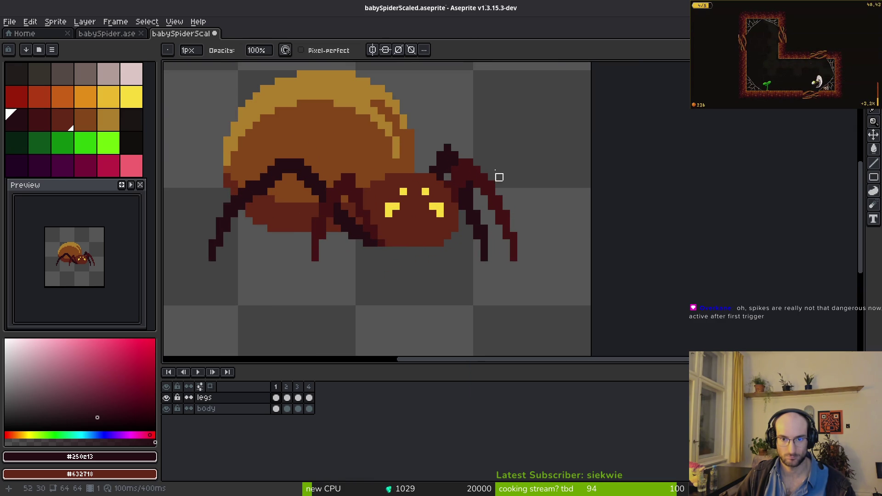
scroll(498, 140, down, 2)
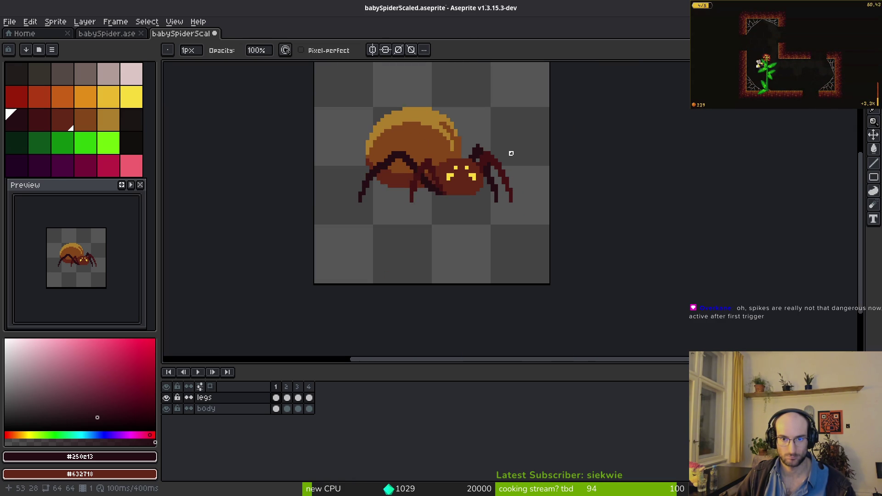
scroll(459, 252, up, 2)
scroll(432, 218, up, 2)
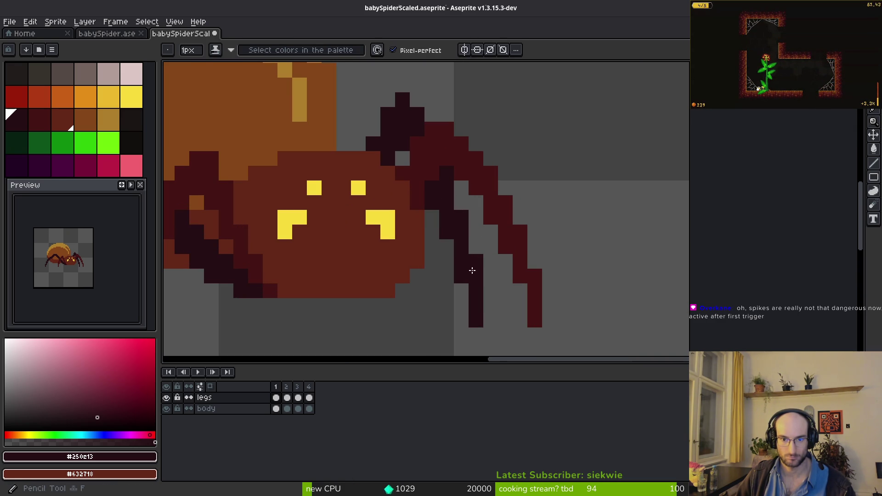
scroll(466, 260, down, 4)
scroll(437, 223, up, 5)
scroll(478, 292, down, 5)
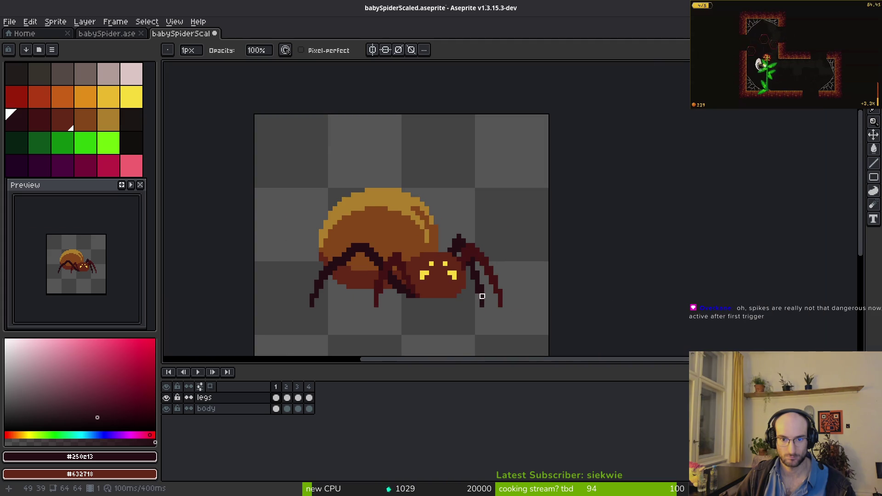
scroll(482, 319, up, 3)
scroll(476, 296, down, 3)
key(ctrl+s)
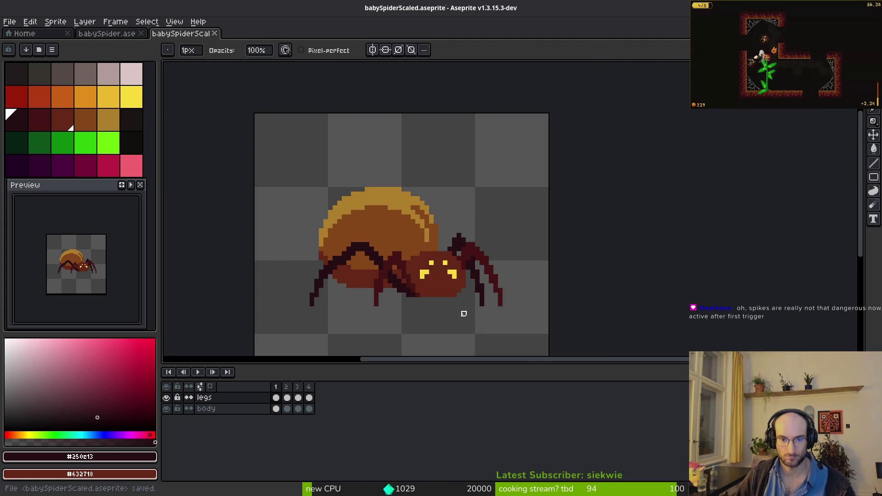
scroll(426, 241, down, 2)
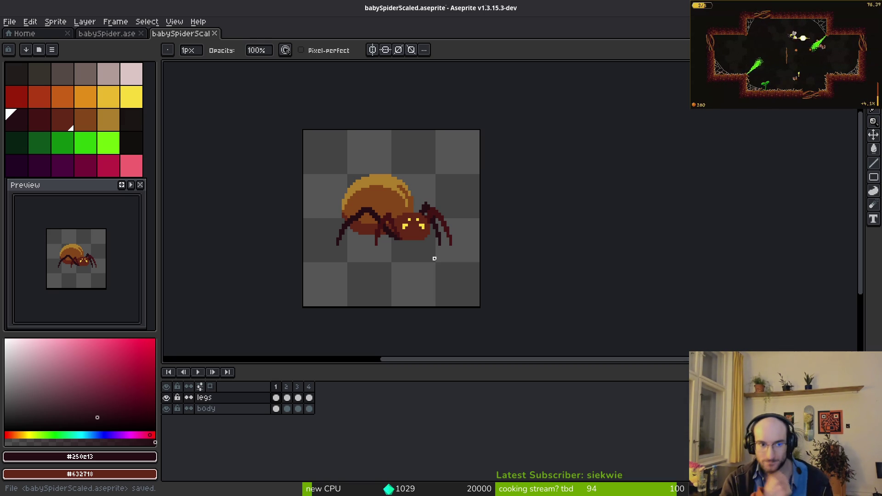
Sample the tan back colour, paint the brown back pixel tan, recentre the spider and save
scroll(469, 256, up, 5)
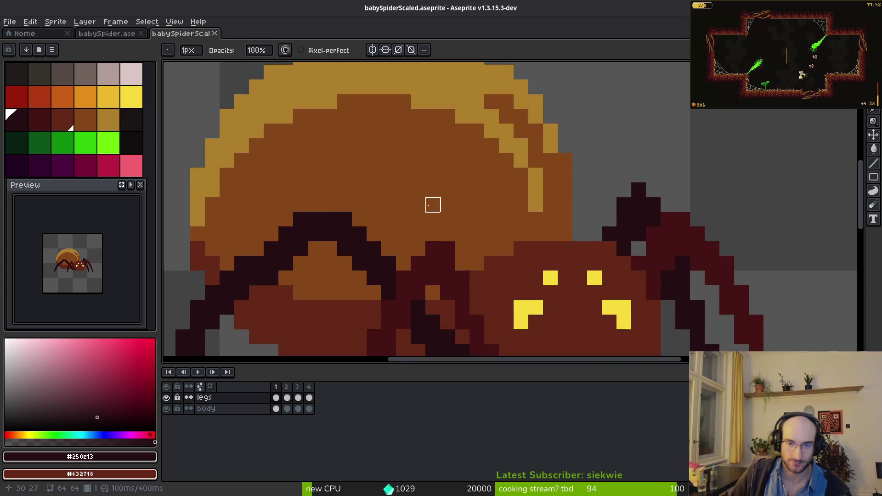
alt+click(528, 248)
click(521, 237)
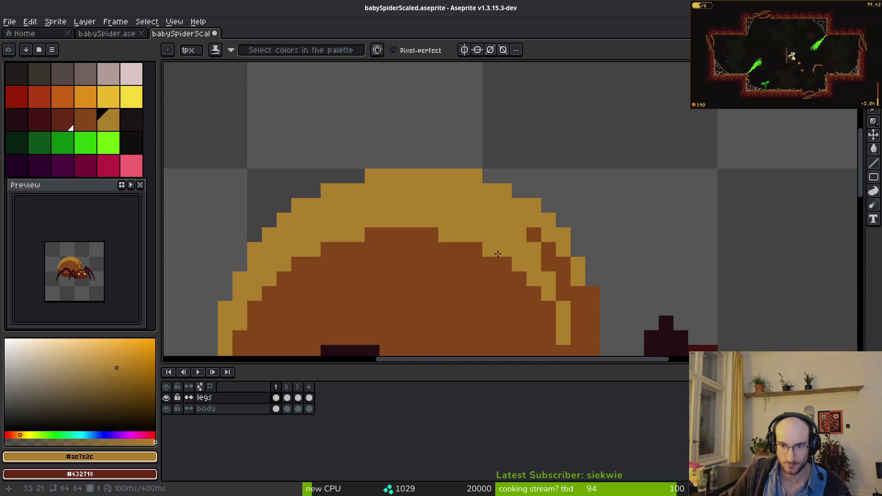
scroll(534, 303, down, 4)
mouse_move(534, 304)
mouse_down()
mouse_move(448, 215)
mouse_move(408, 193)
mouse_up()
scroll(441, 226, down, 4)
key(ctrl+s)
key(period)
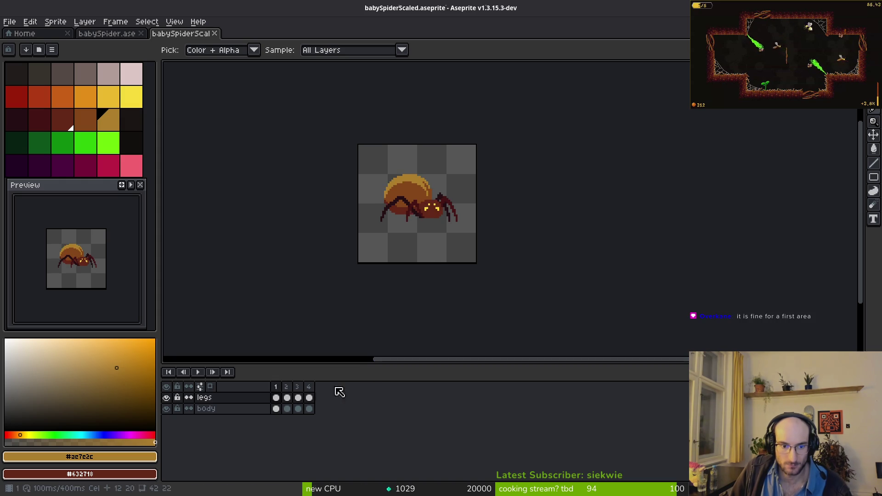
Clear the body from frame 3 and paste frame 1's body into it
click(297, 410)
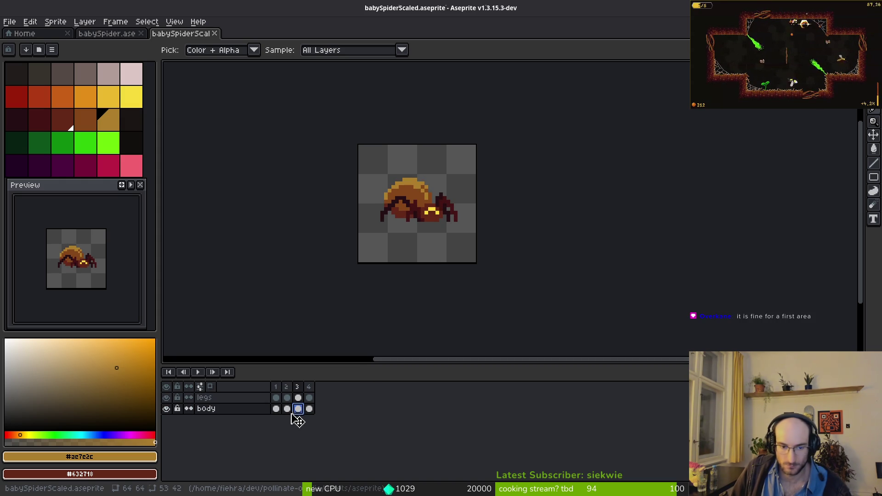
key(Delete)
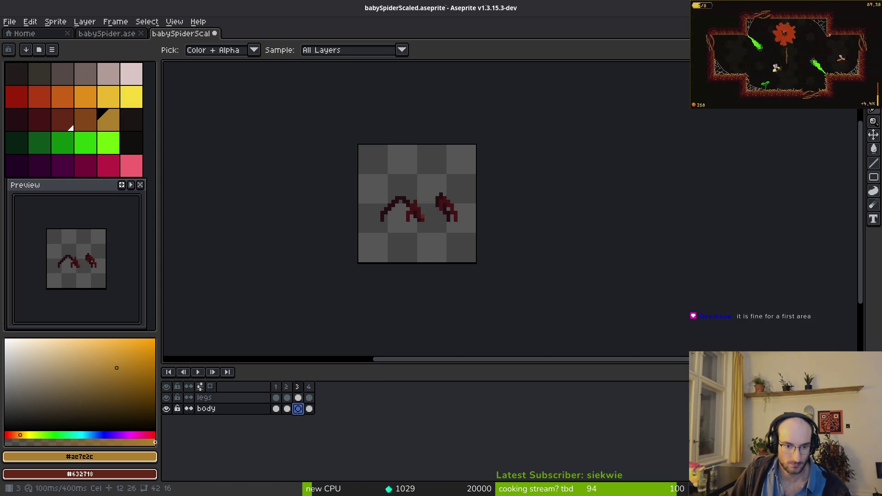
click(276, 409)
click(298, 409)
key(ctrl+v)
key(b)
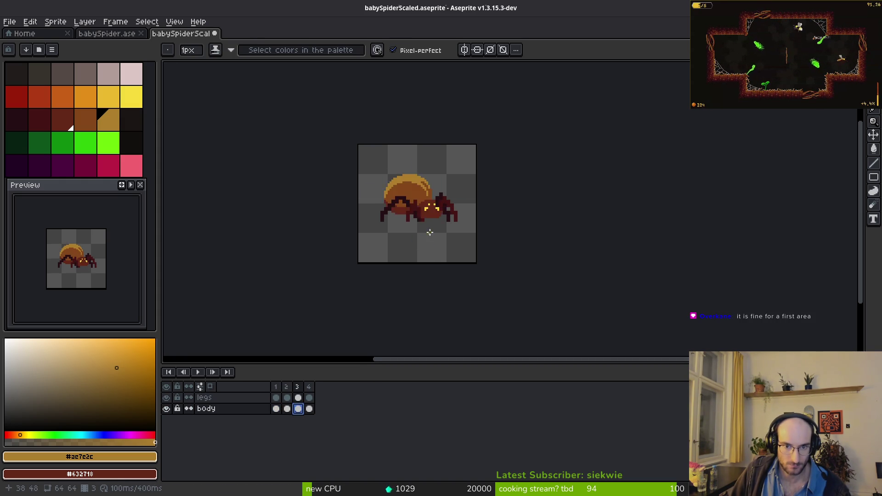
scroll(425, 237, up, 4)
Play the walk animation and stop it on frame 3
key(i)
key(Return)
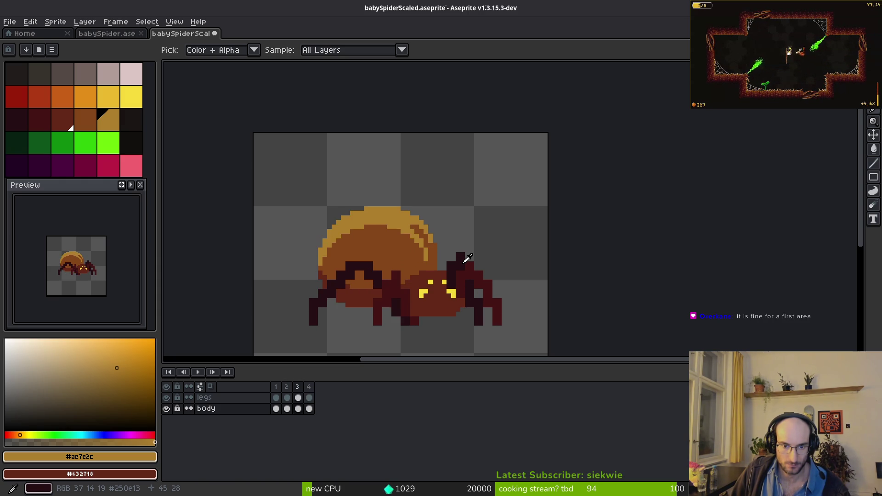
key(Return)
key(b)
Hide the legs layer, then select the spider's body and nudge it down one pixel
click(166, 398)
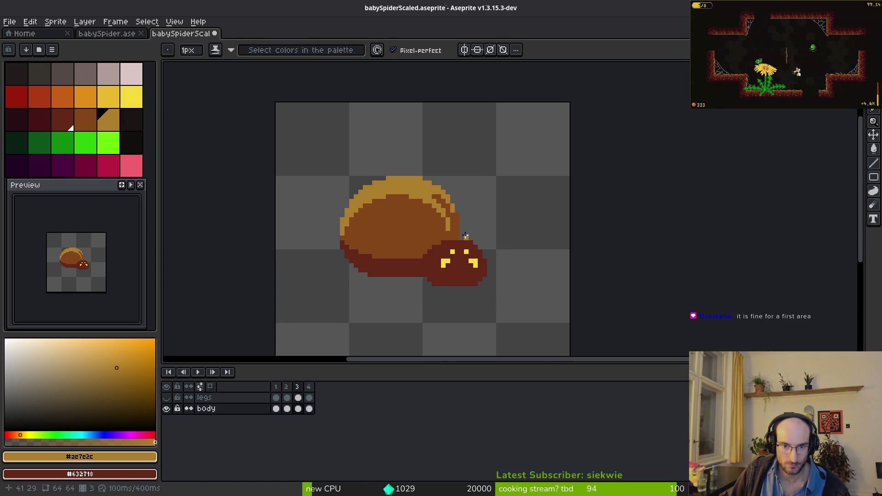
scroll(489, 220, up, 2)
key(m)
mouse_move(428, 90)
mouse_down()
mouse_move(276, 296)
mouse_move(413, 260)
mouse_up()
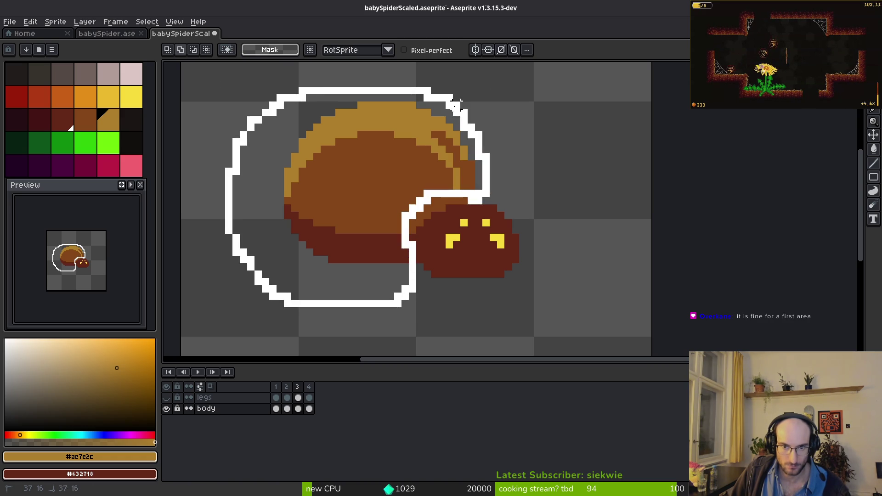
drag(457, 112, 457, 112)
key(Down)
key(Return)
Pick the dark red body colour and repaint an orange body pixel dark red
scroll(527, 155, up, 5)
alt+click(357, 253)
key(b)
click(360, 250)
scroll(362, 262, left, 5)
scroll(394, 261, down, 3)
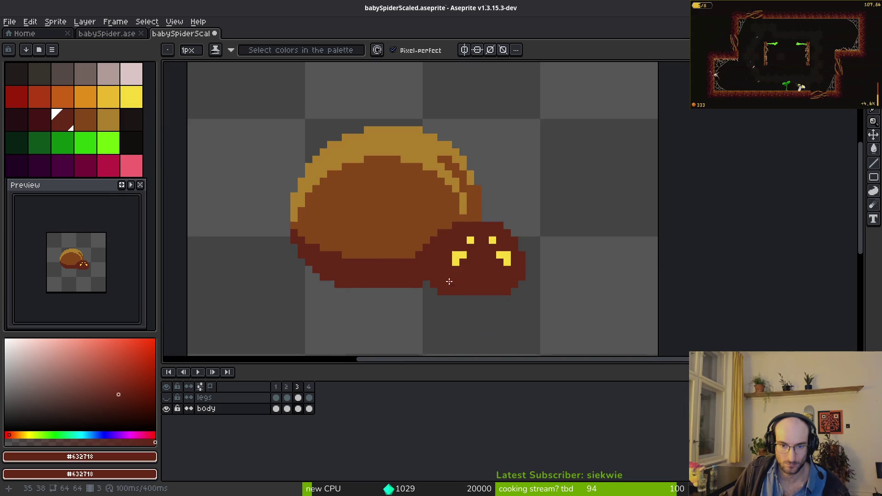
scroll(407, 296, up, 2)
key(e)
scroll(406, 271, down, 4)
key(i)
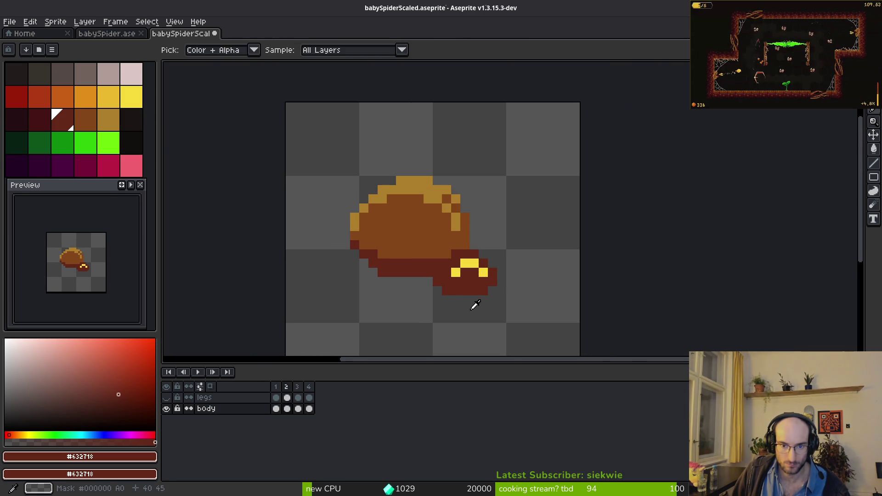
Flip back and forth between frames 3 and 4 to compare the body poses
key(Right)
key(Left)
key(Right)
key(Left)
key(Right)
key(Left)
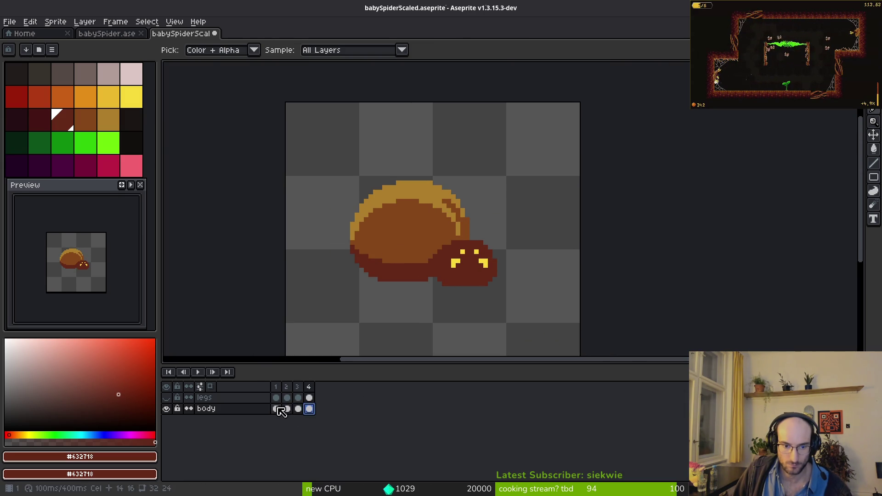
Select frame 2's body, step through frames, and undo the body shift and the frame 3 copy
click(287, 409)
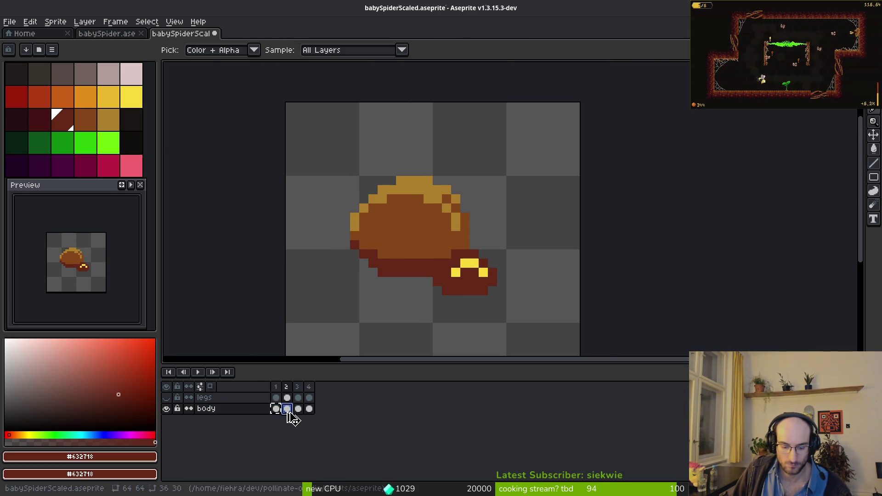
key(Left)
key(Right)
key(Right)
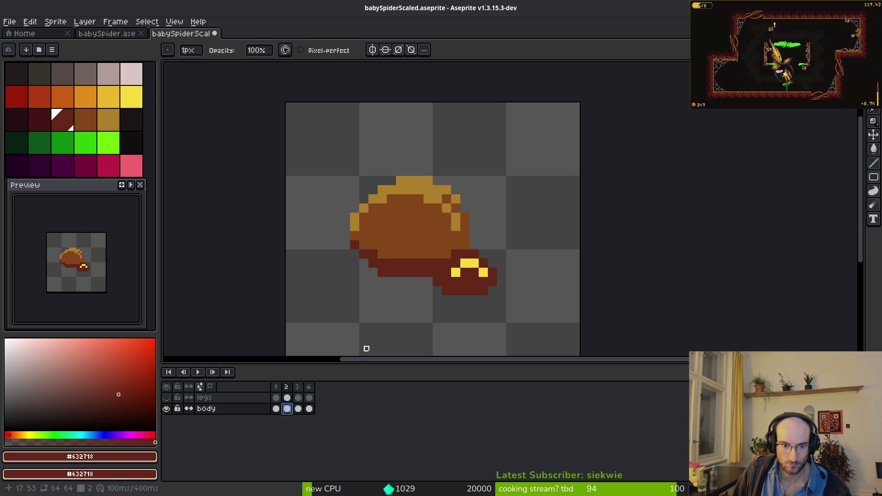
key(ctrl+z)
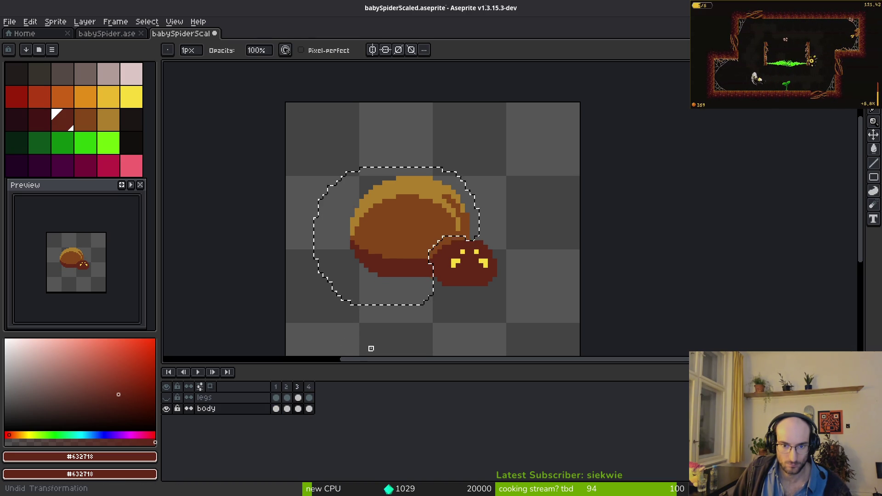
key(ctrl+z)
key(ctrl+z)
key(ctrl+z)
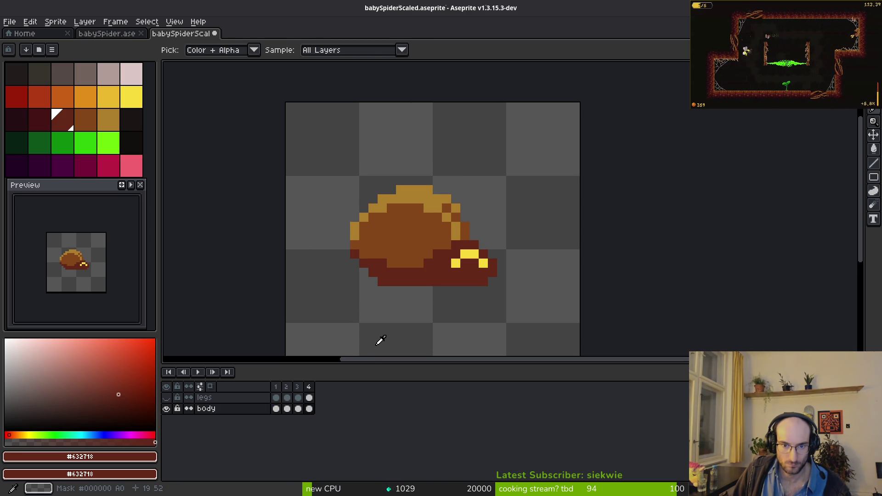
key(Left)
key(Left)
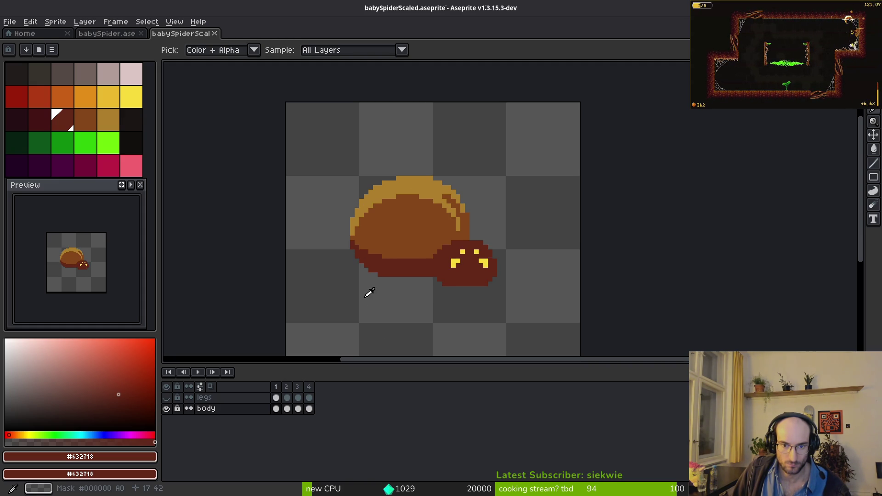
Stop on body frame 2, select the spider's head and nudge it down one pixel
click(287, 408)
key(b)
scroll(504, 255, up, 2)
key(m)
scroll(457, 205, down, 5)
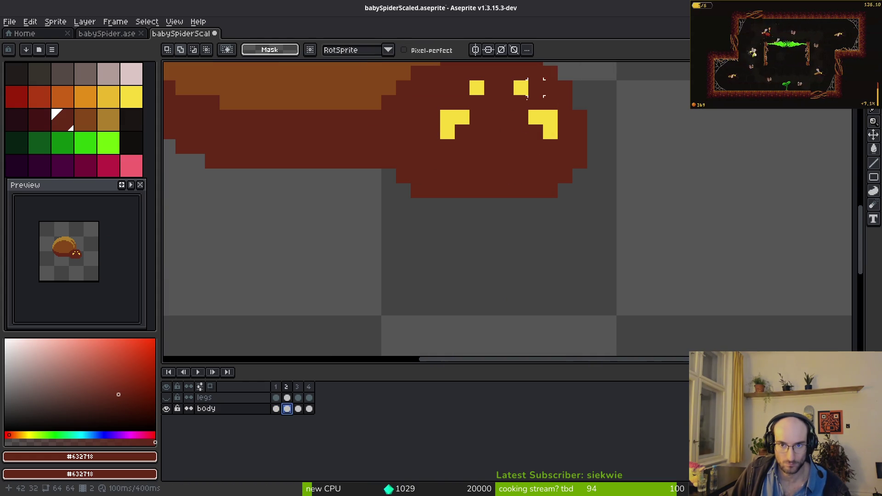
scroll(493, 108, up, 1)
drag(511, 101, 453, 101)
mouse_move(366, 145)
mouse_down()
mouse_move(404, 270)
mouse_move(531, 89)
mouse_move(518, 92)
mouse_up()
key(Down)
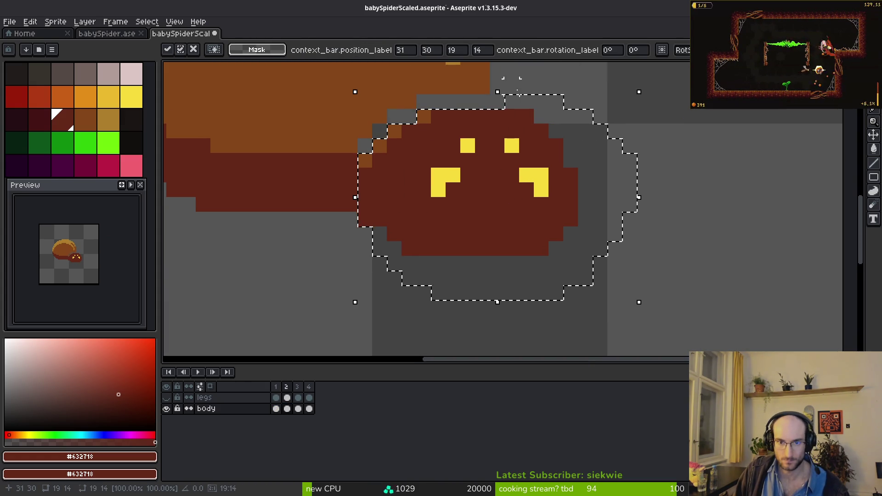
key(ctrl+d)
Pick the brown body colour from the sprite and pan the canvas view
scroll(519, 184, up, 3)
key(b)
alt+click(516, 213)
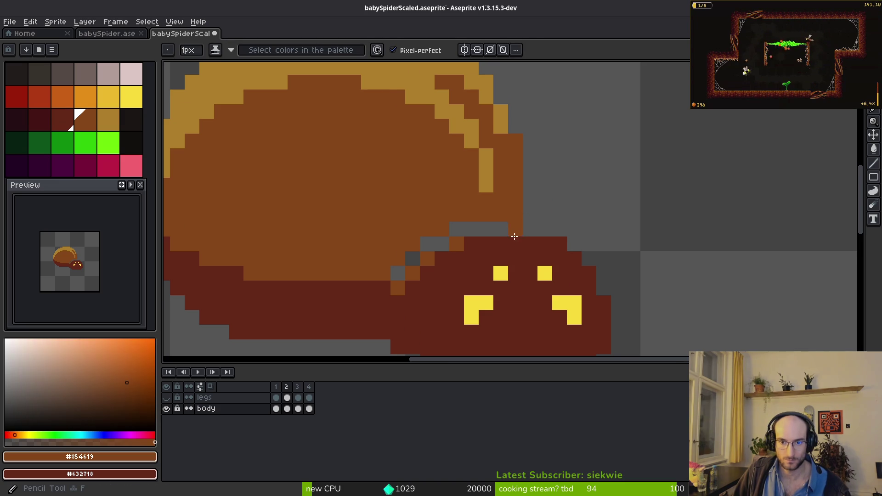
scroll(514, 236, up, 1)
scroll(357, 271, down, 3)
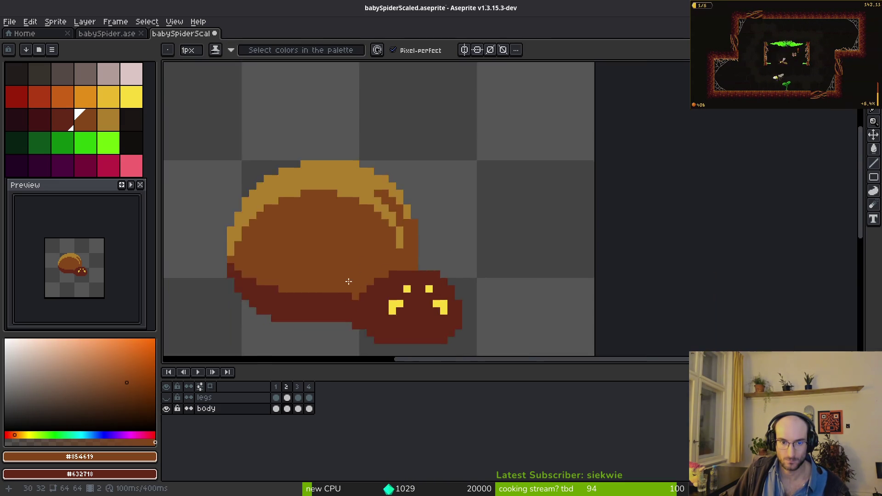
scroll(457, 255, up, 2)
scroll(461, 242, down, 3)
key(alt)
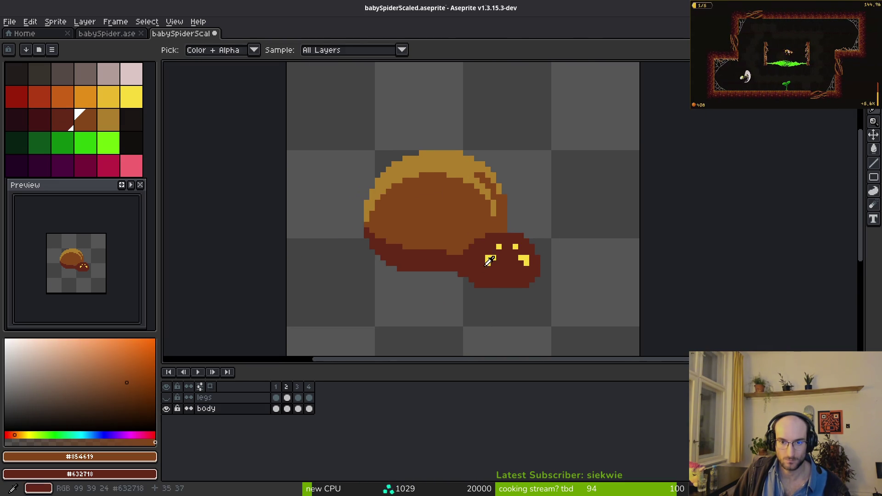
scroll(568, 260, down, 3)
drag(565, 269, 520, 267)
Flip between frames 2 and 3 to compare the spider's poses
key(period)
key(comma)
key(period)
key(comma)
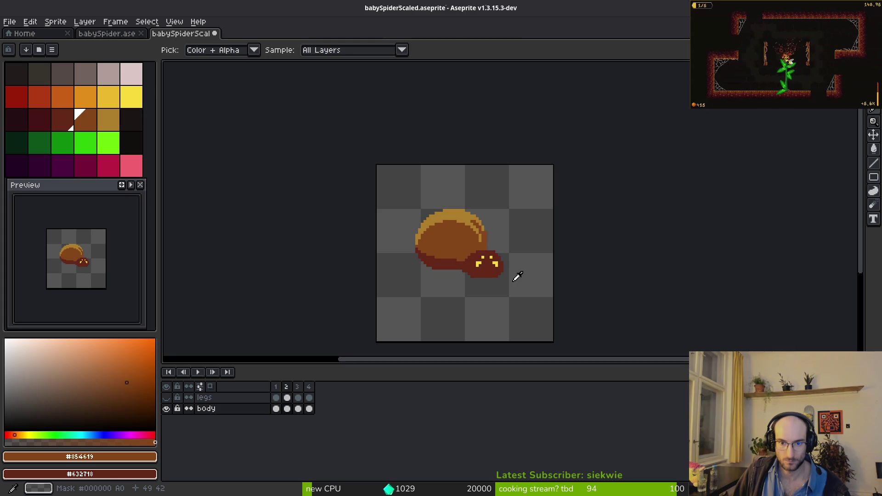
scroll(484, 238, up, 2)
scroll(485, 238, up, 2)
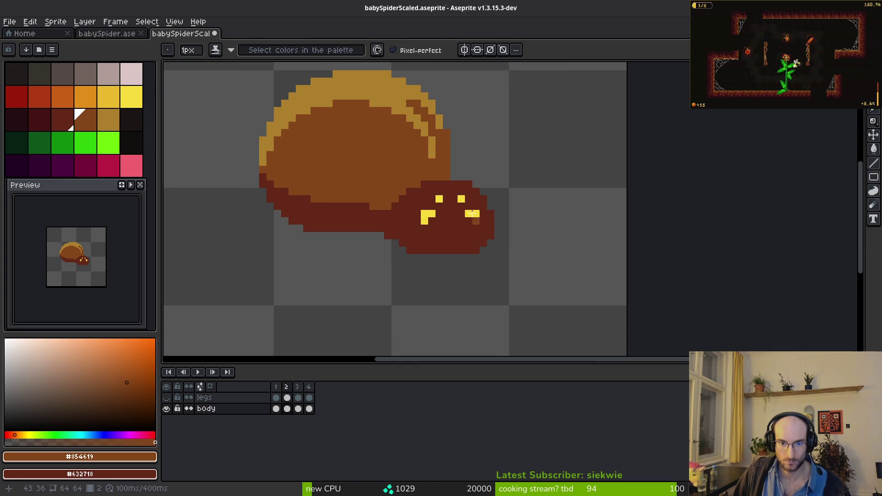
Freehand-select the spider's head and nudge it down again
key(q)
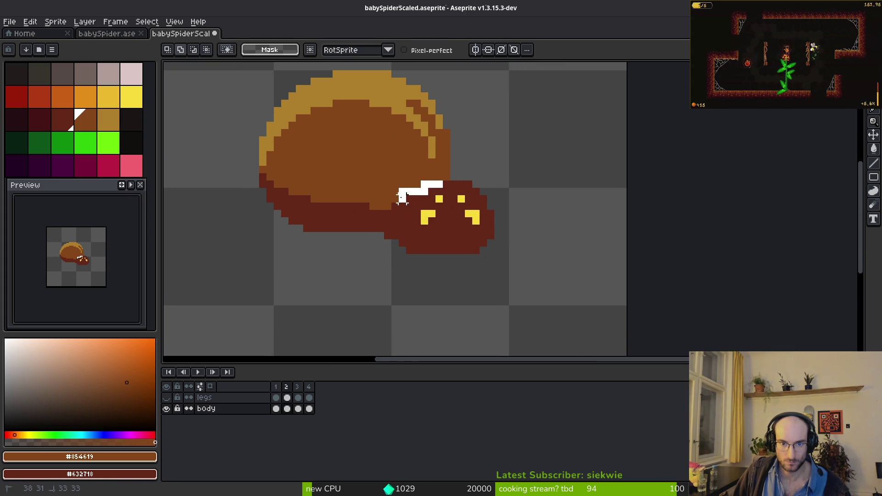
mouse_move(387, 239)
mouse_down()
mouse_move(483, 162)
mouse_move(445, 197)
mouse_up()
key(Down)
key(Down)
key(ctrl+d)
scroll(506, 202, up, 3)
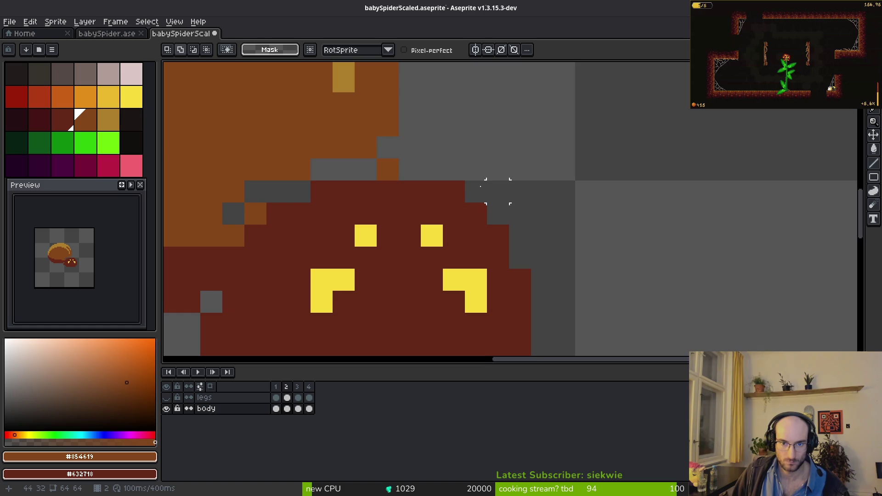
scroll(497, 192, left, 3)
Paint over a stray gray pixel, then undo that stroke and the extra head move
key(b)
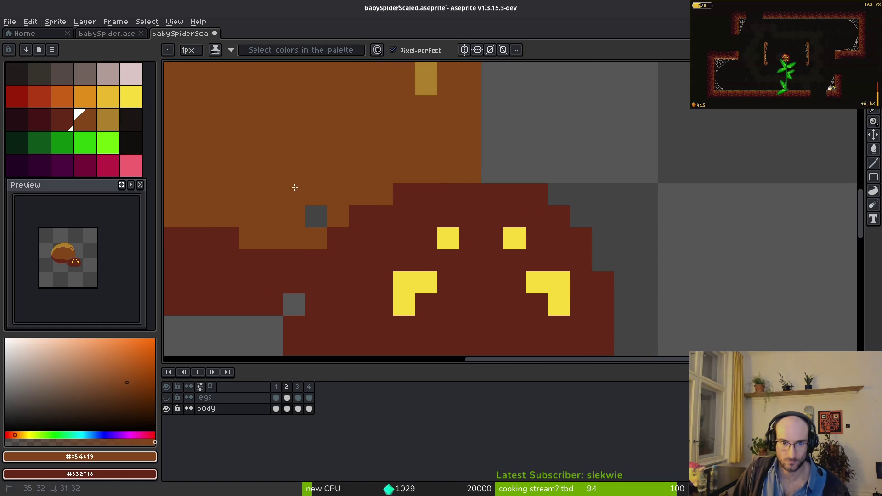
click(316, 217)
scroll(322, 216, down, 3)
alt+click(522, 210)
scroll(550, 228, up, 3)
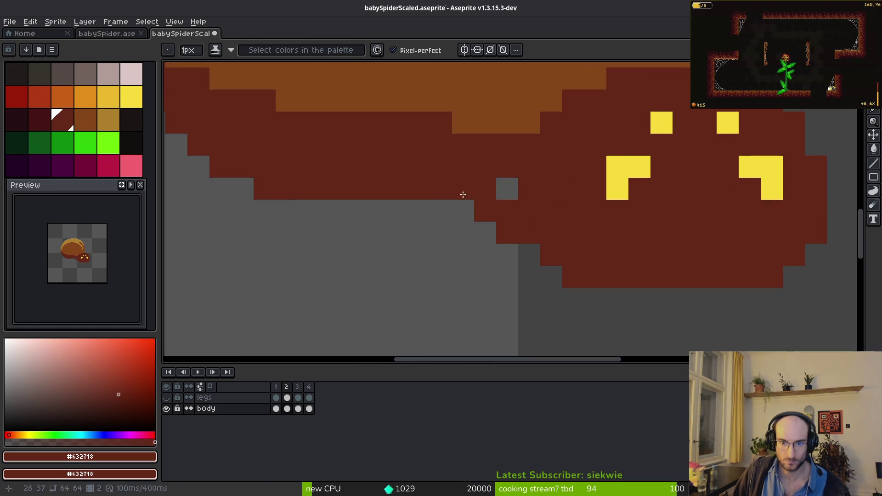
scroll(536, 224, down, 4)
key(alt)
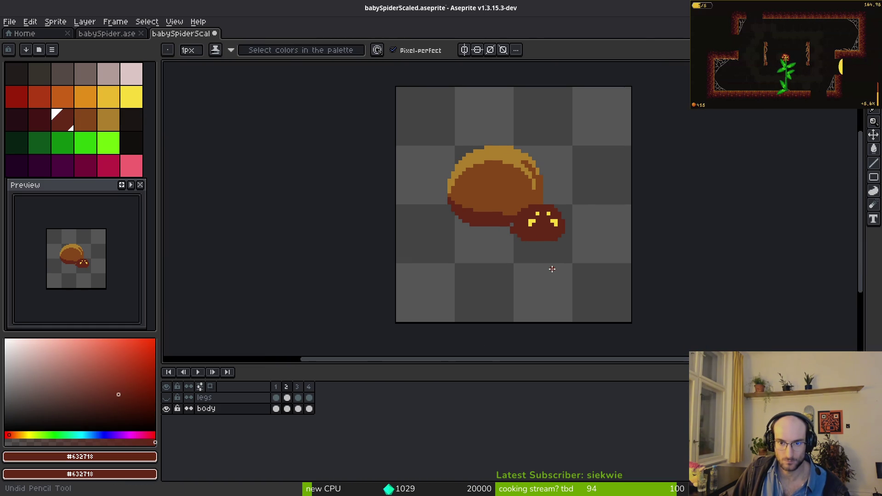
key(ctrl+z)
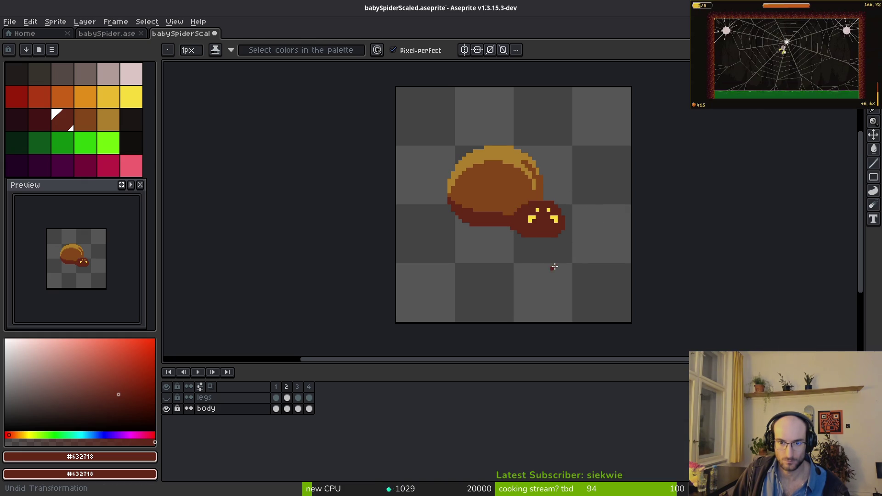
key(alt)
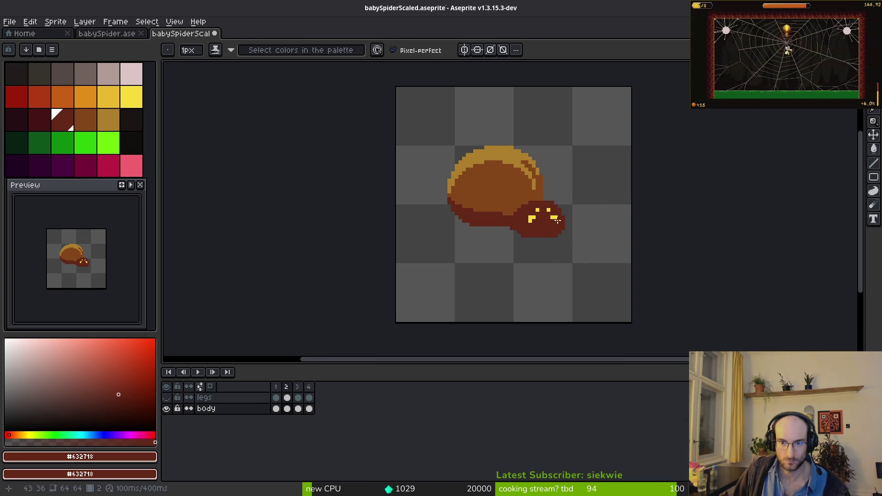
scroll(557, 221, up, 1)
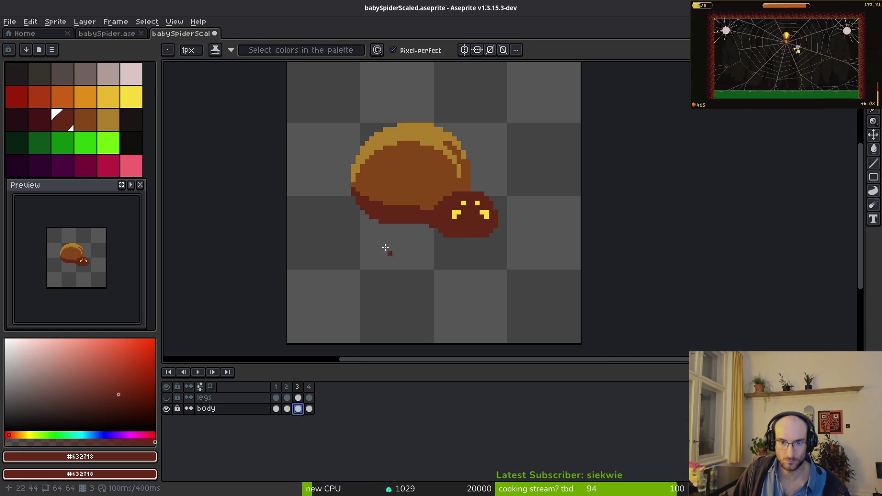
Select most of the canvas in frame 3, save the sprite, then clear the selection
click(298, 408)
key(m)
mouse_move(314, 117)
mouse_down()
mouse_move(360, 183)
mouse_move(610, 327)
mouse_up()
key(ctrl+s)
key(ctrl+d)
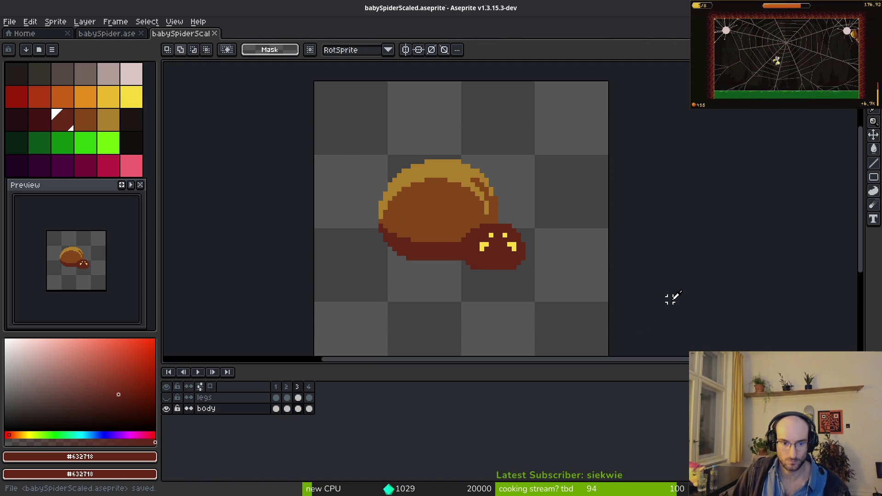
Flip back and forth between frames 2, 3 and 4 to compare the body poses
key(comma)
key(i)
key(period)
key(period)
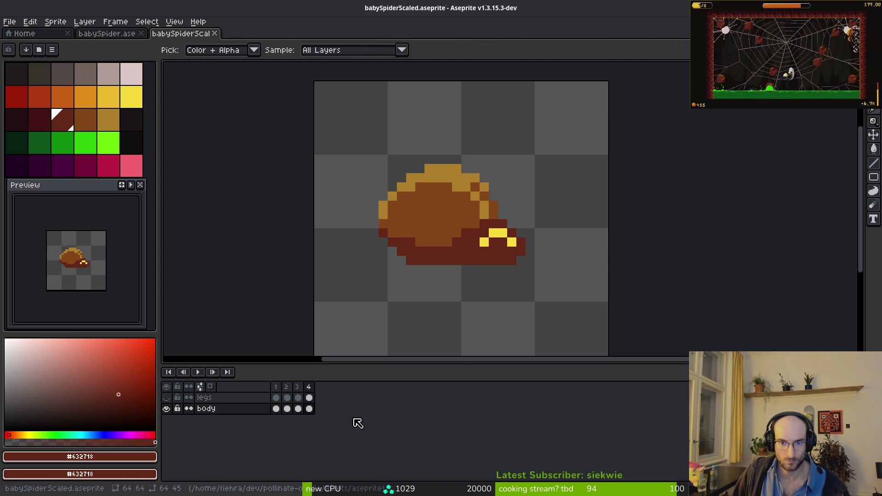
key(comma)
key(period)
key(comma)
key(period)
In frame 4, fill the notch where the head meets the abdomen with a dark pixel
click(309, 409)
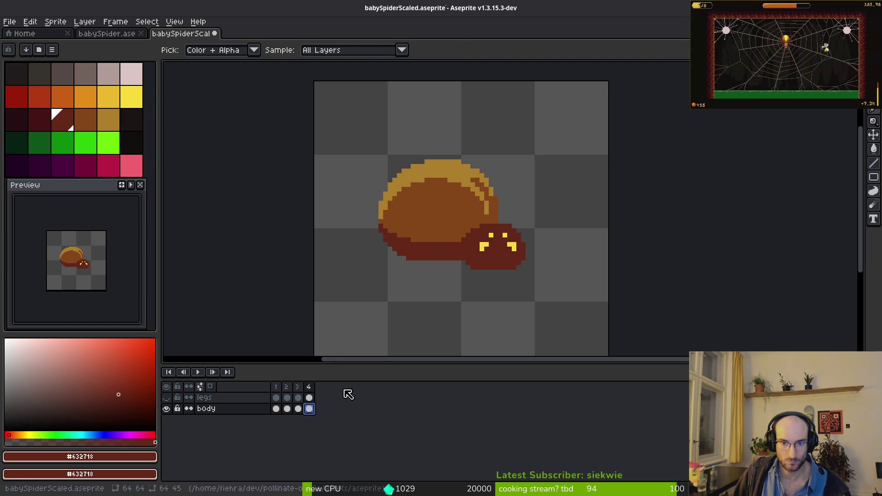
key(ctrl+v)
scroll(487, 245, up, 2)
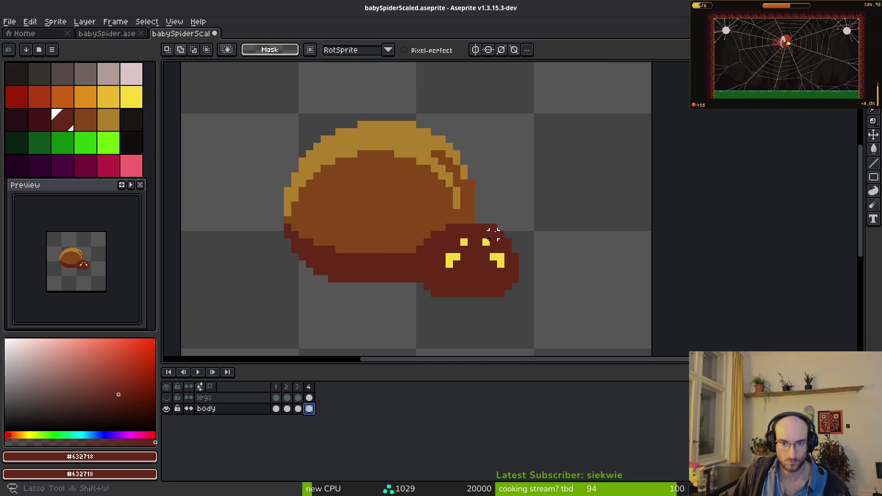
drag(485, 308, 499, 221)
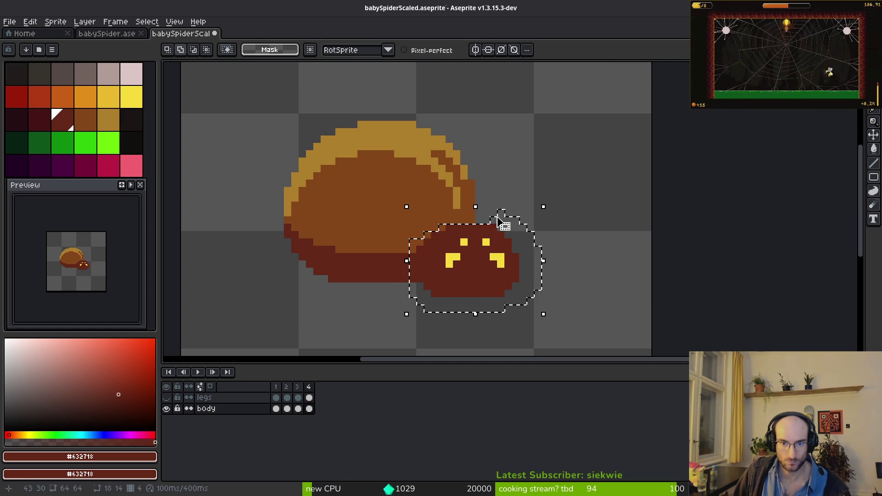
key(b)
key(ctrl+d)
scroll(411, 236, up, 3)
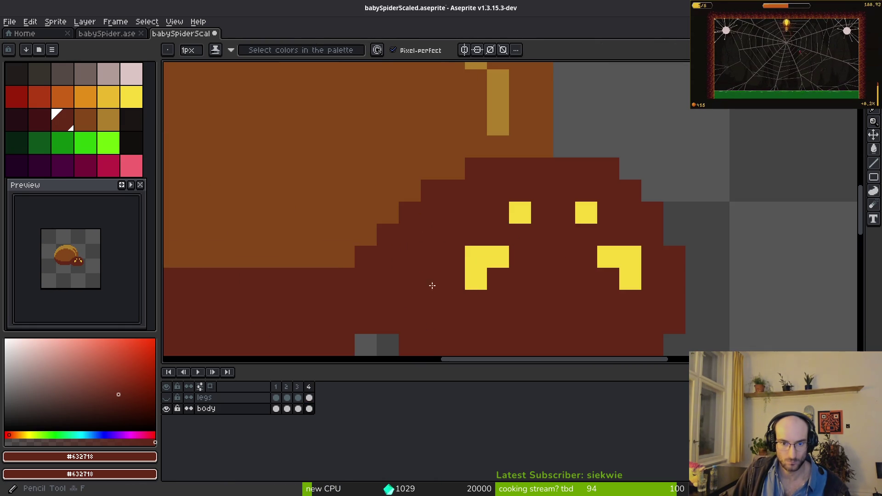
drag(411, 236, 448, 150)
scroll(429, 262, down, 3)
Compare frames 3 and 4, then sample the body's mid brown #854619 as background colour
key(comma)
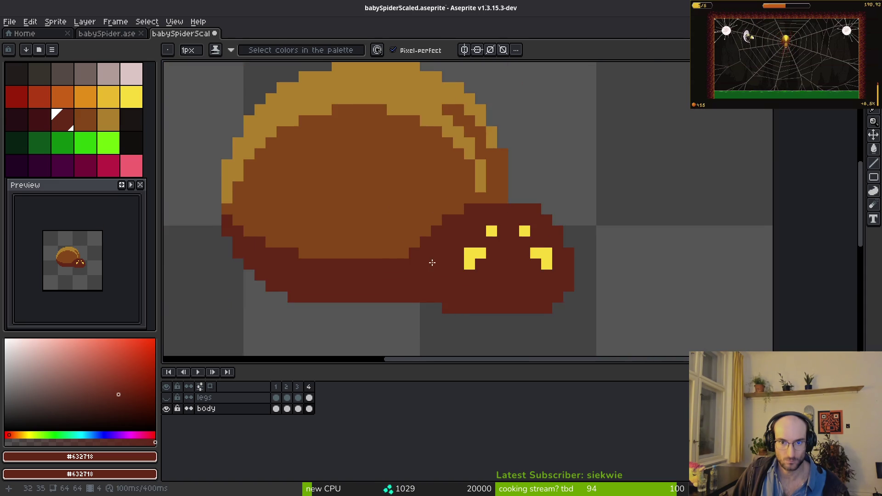
scroll(425, 257, up, 2)
key(i)
scroll(478, 261, down, 2)
scroll(478, 261, up, 3)
key(period)
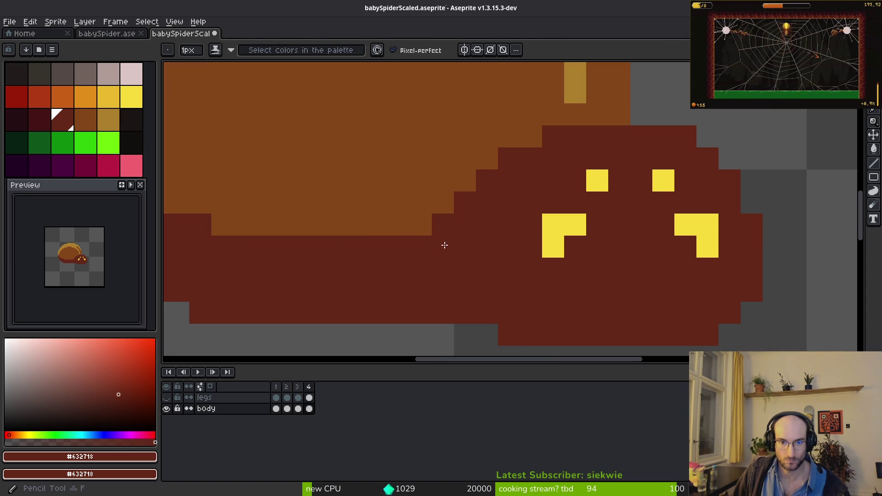
right_click(428, 172)
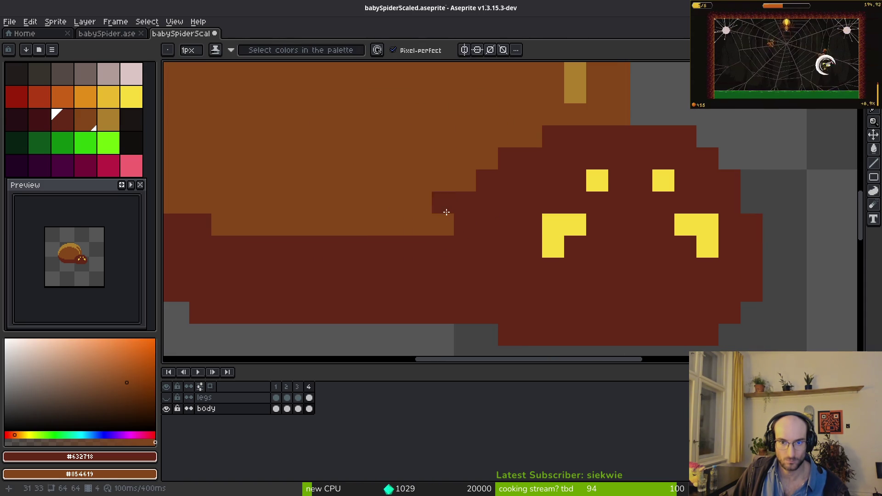
scroll(442, 206, down, 3)
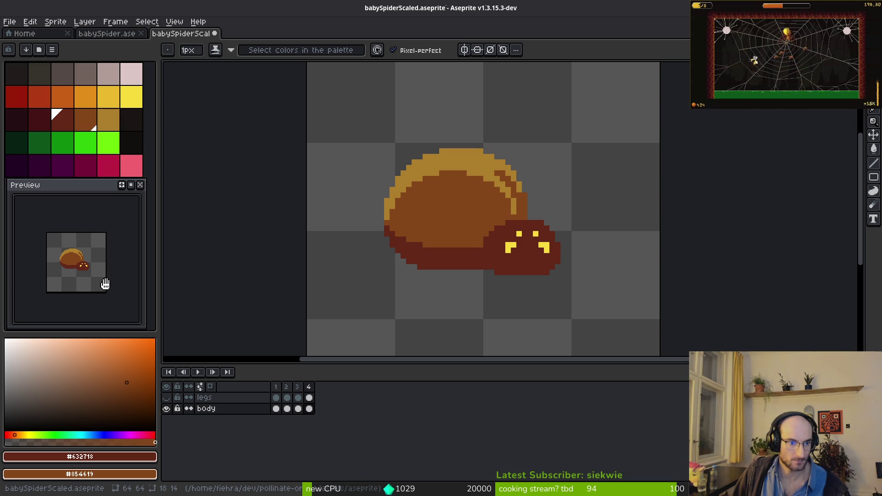
scroll(89, 273, up, 1)
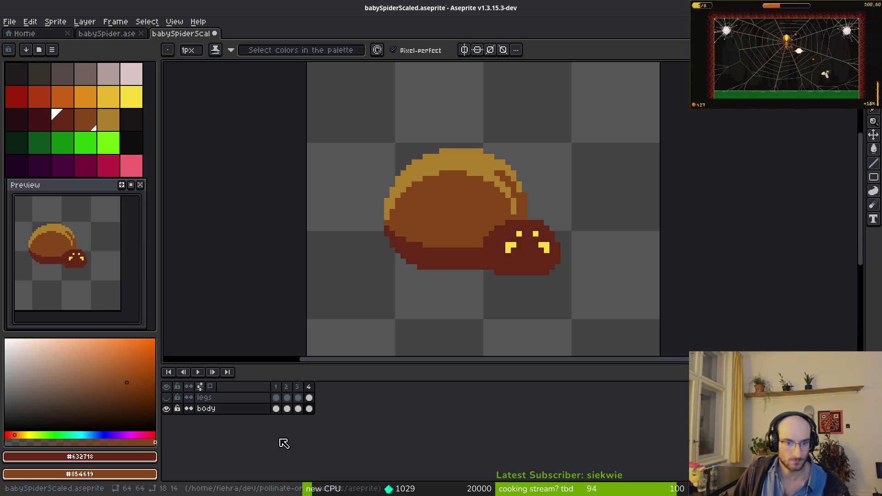
Make the legs layer visible again and step through the frames
click(276, 398)
click(166, 397)
key(Left)
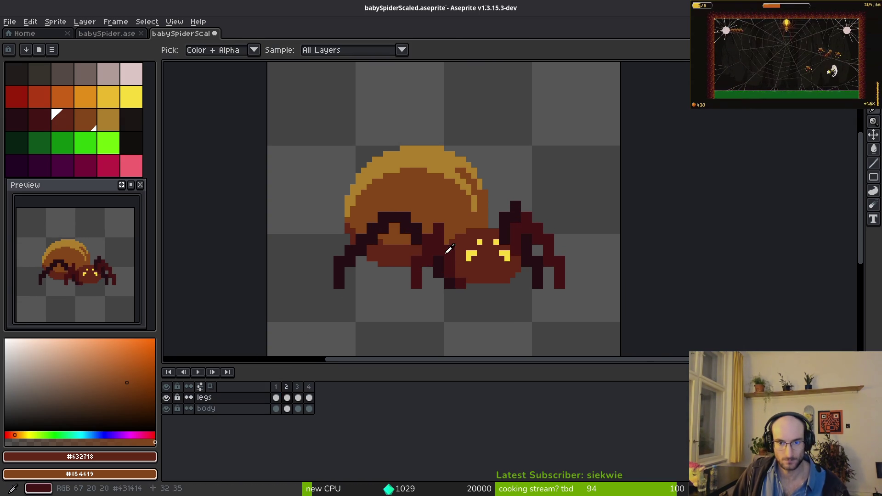
key(Left)
key(Left)
key(Left)
key(Left)
Link the four legs cels and save, then undo the linking to keep them separate
click(277, 399)
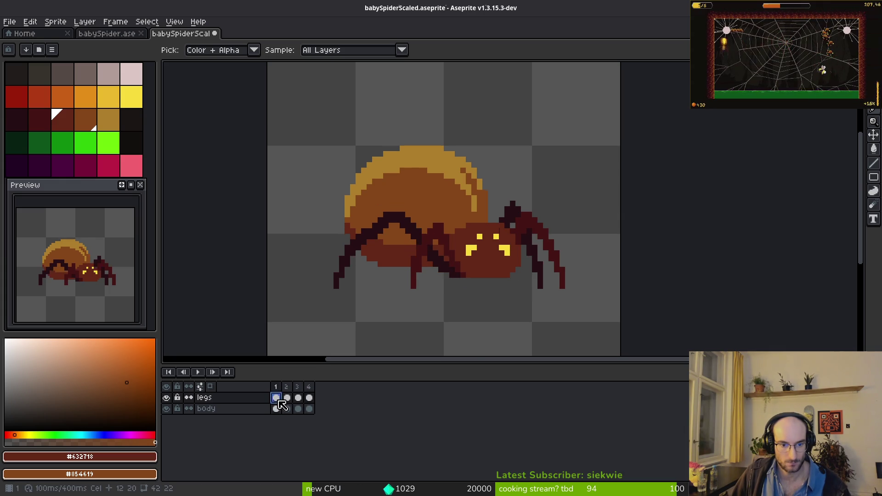
click(309, 397)
right_click(281, 402)
click(309, 438)
key(ctrl+s)
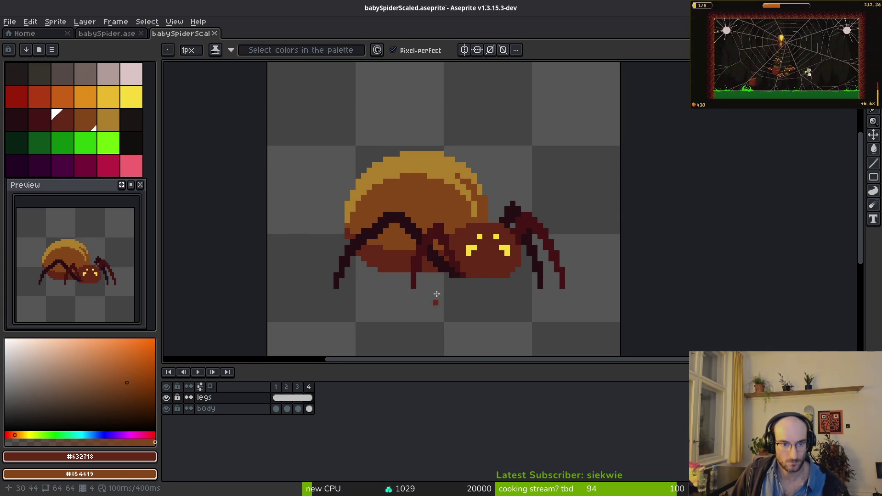
scroll(459, 294, up, 2)
scroll(528, 271, down, 2)
key(Left)
key(Left)
key(Left)
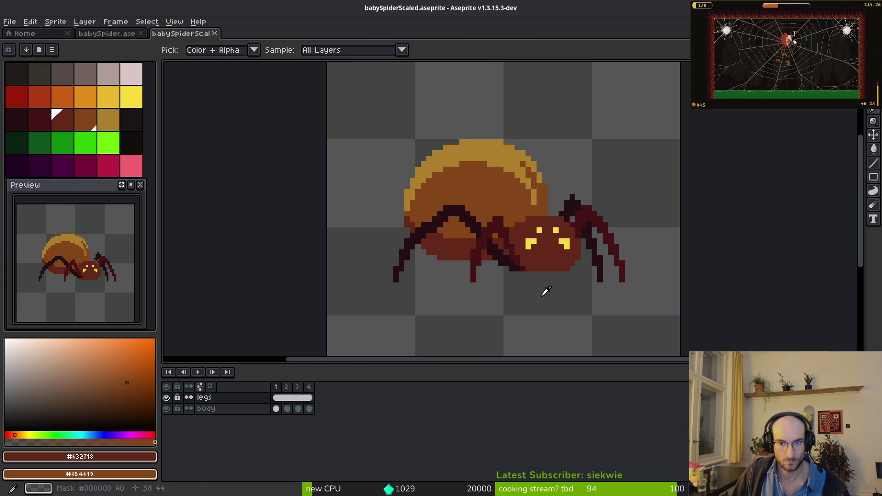
key(b)
key(ctrl+z)
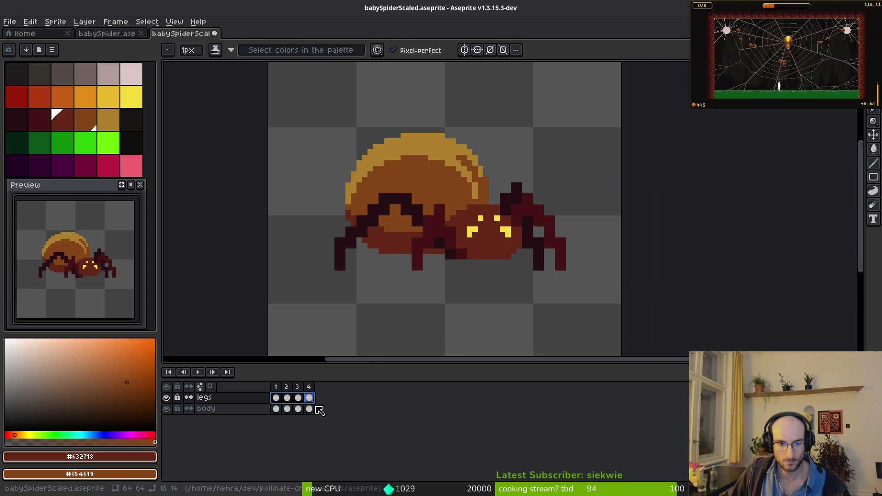
Review the legs poses in frames 1–4 and pick the darkest leg colour #250c13
key(v)
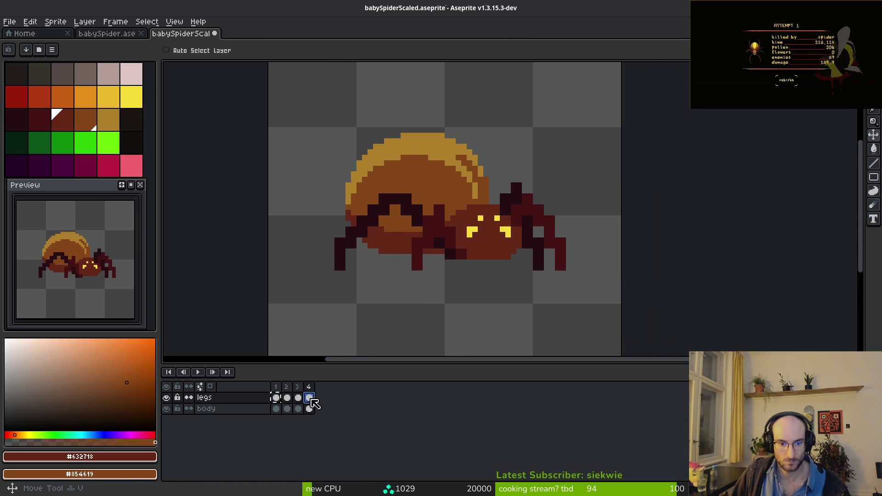
click(278, 398)
click(287, 398)
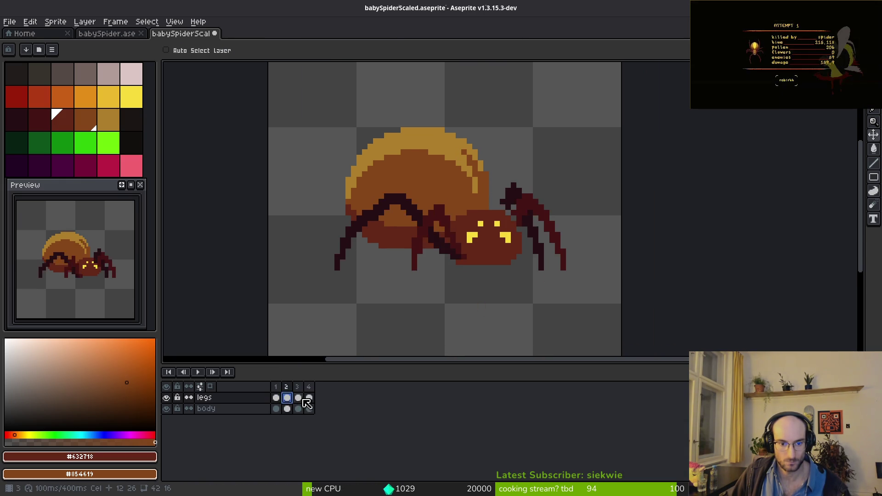
click(298, 398)
click(310, 398)
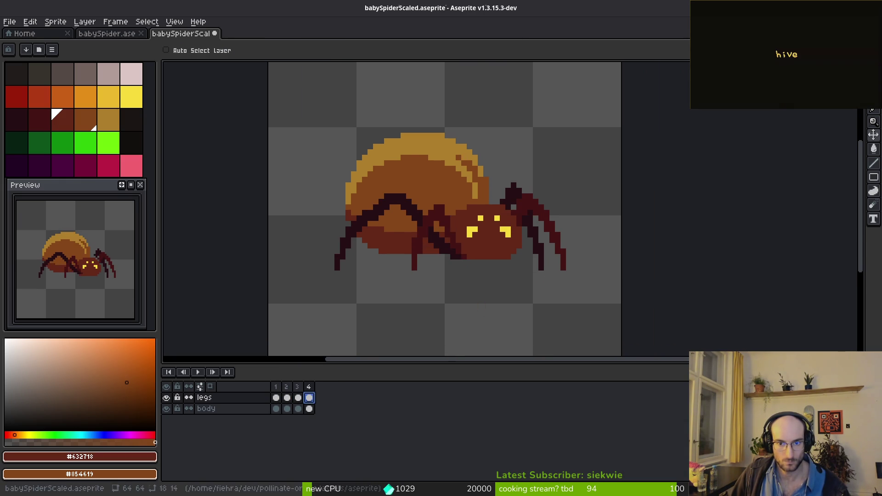
key(b)
scroll(533, 244, up, 4)
alt+click(468, 147)
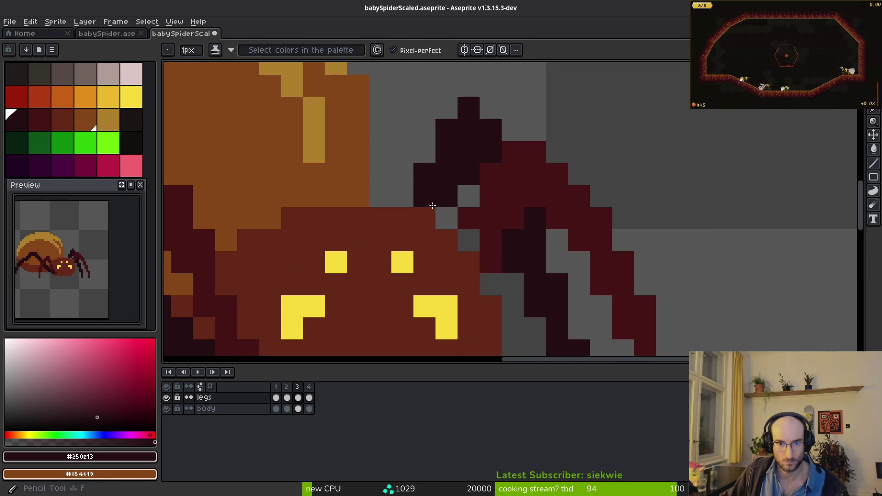
In frame 2, fill the grey gap pixel beside the head with dark leg colour #250c13
key(comma)
drag(521, 211, 481, 159)
alt+click(435, 173)
scroll(442, 208, down, 4)
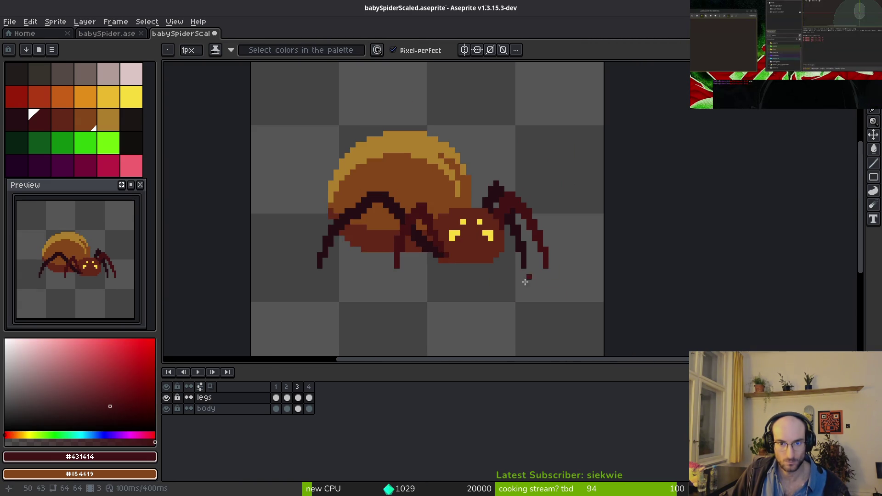
key(comma)
scroll(488, 242, up, 3)
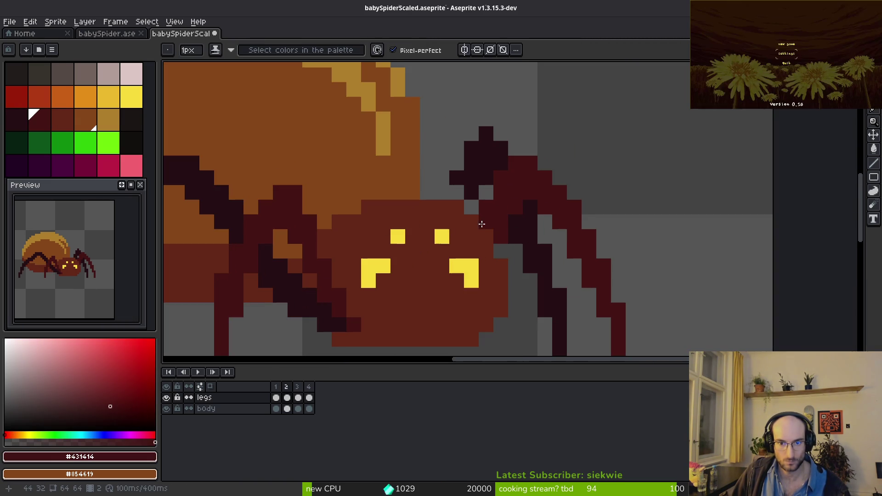
alt+click(457, 194)
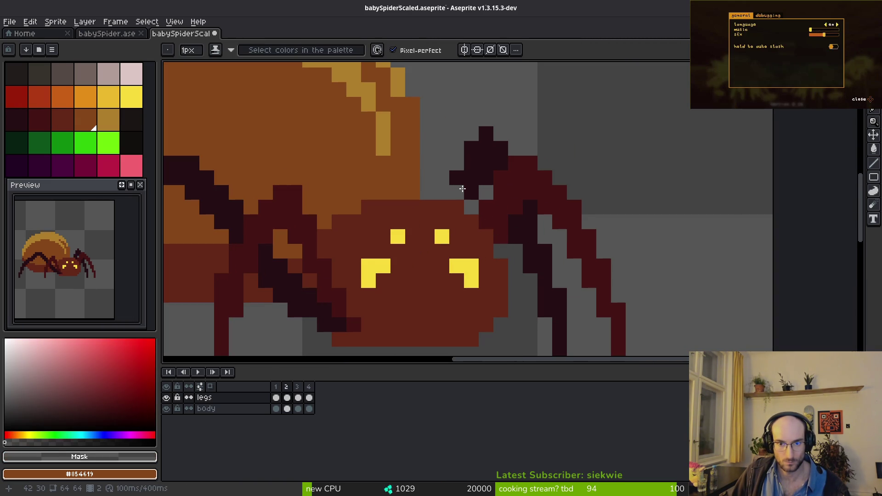
alt+click(460, 180)
click(458, 188)
Compare frames and pick the dark red #431414 from a leg in frame 3
key(period)
key(period)
key(comma)
key(comma)
key(period)
alt+click(502, 224)
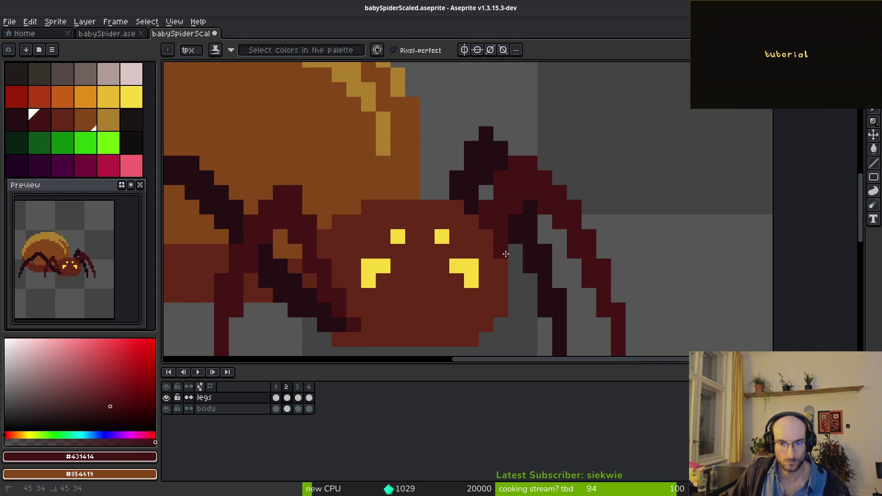
scroll(532, 256, down, 3)
scroll(541, 273, up, 5)
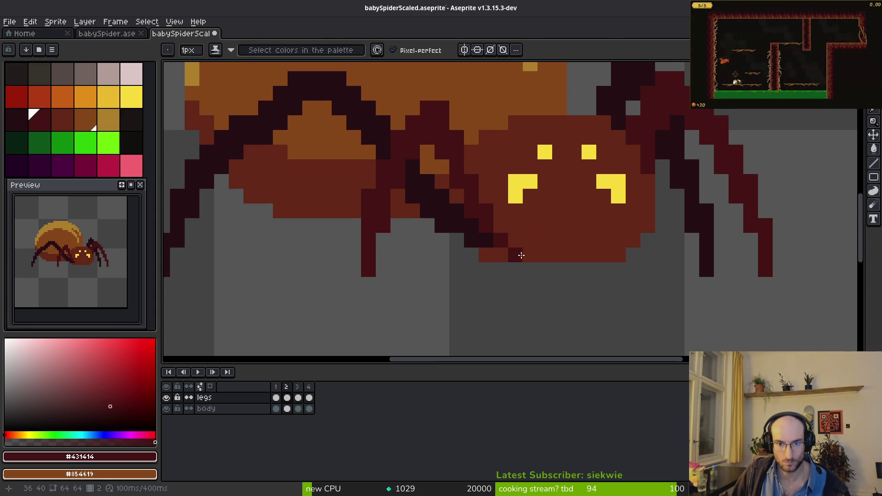
key(period)
key(period)
key(period)
key(comma)
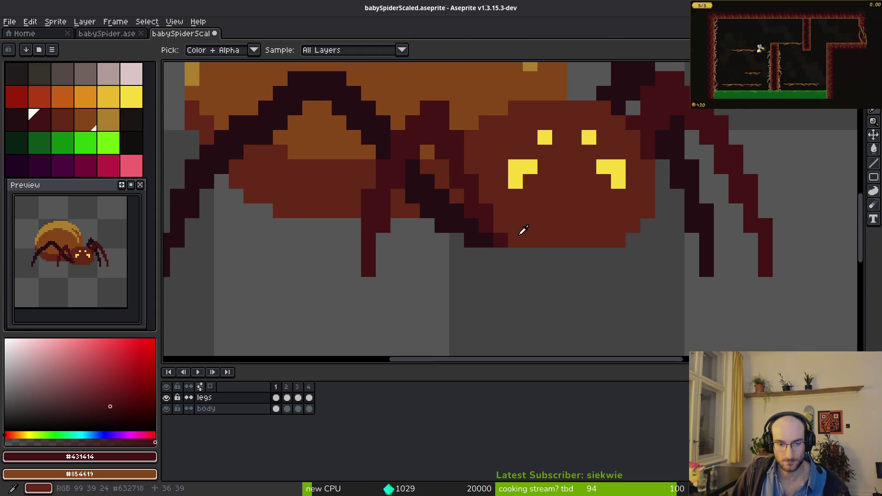
key(comma)
key(period)
key(period)
Move the leg patch left of the head down one pixel
key(m)
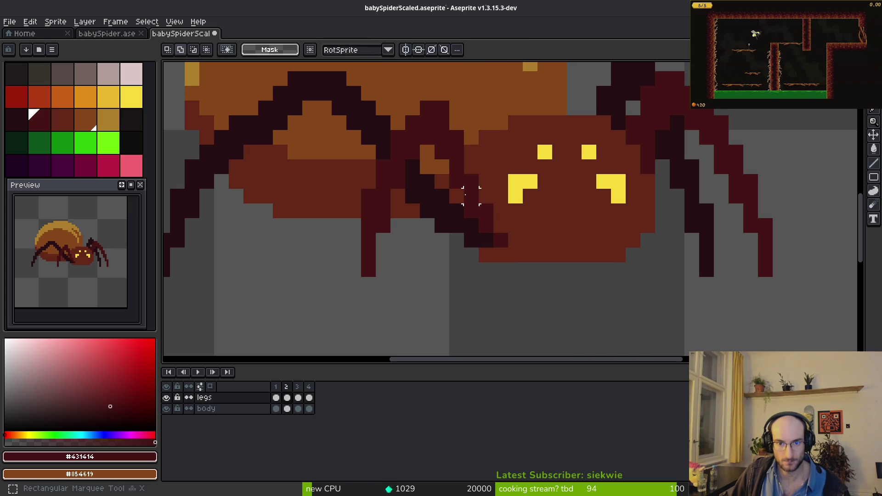
drag(506, 161, 452, 259)
key(Down)
key(ctrl+d)
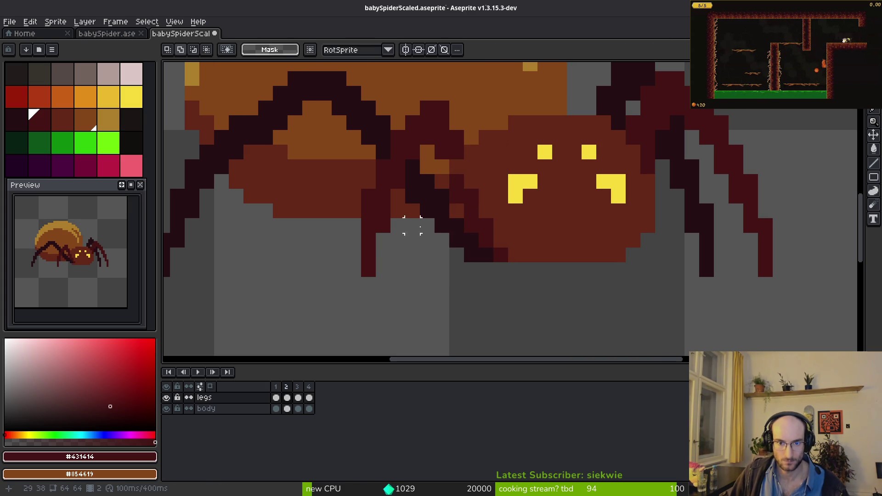
key(i)
key(b)
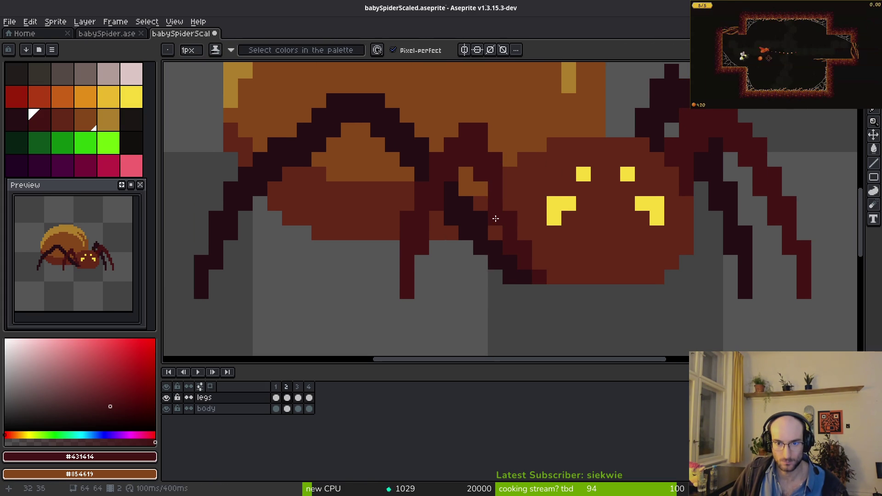
Fit the whole sprite in view and flip between frames to check the leg poses
key(i)
key(ctrl+0)
key(comma)
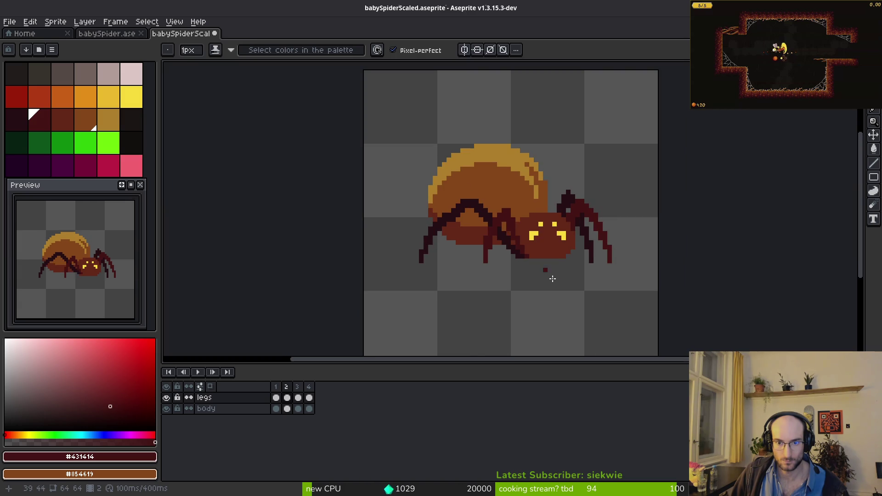
key(period)
key(comma)
key(period)
key(comma)
key(period)
key(comma)
key(period)
key(period)
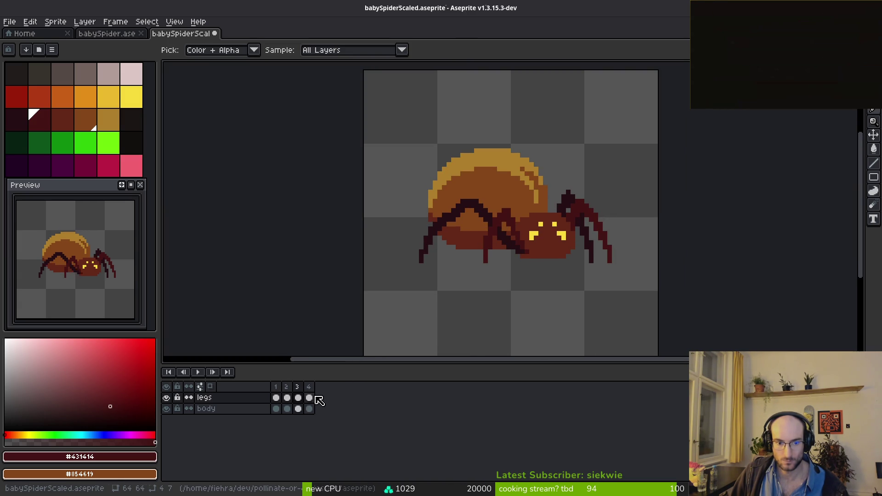
Recheck the frame 2 and 3 legs cels and save babySpiderScaled.aseprite
click(286, 399)
click(298, 399)
key(b)
key(ctrl+s)
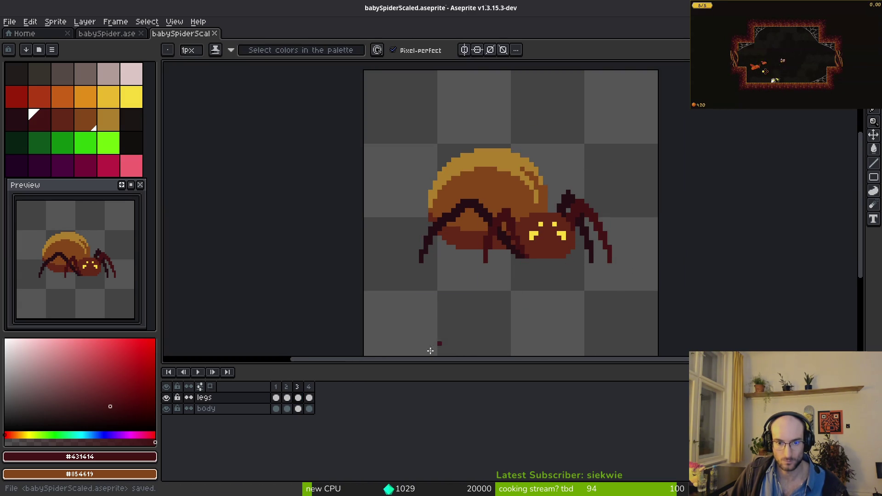
scroll(96, 275, down, 2)
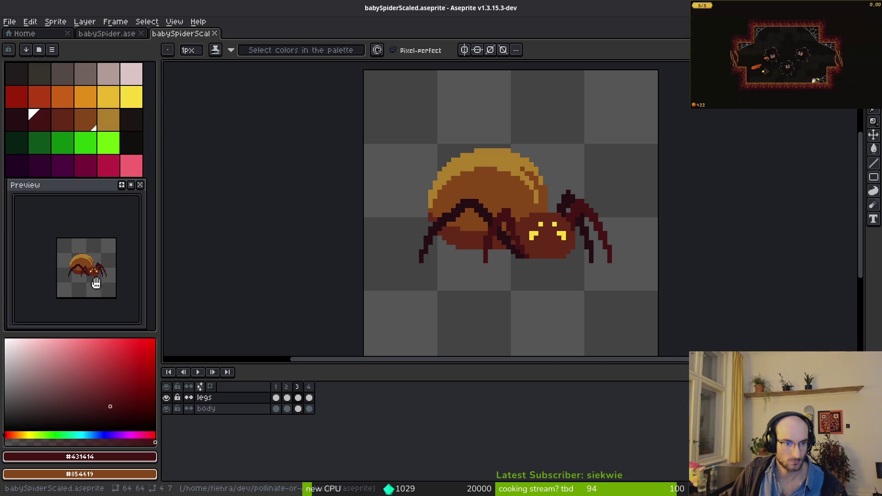
key(ctrl+e)
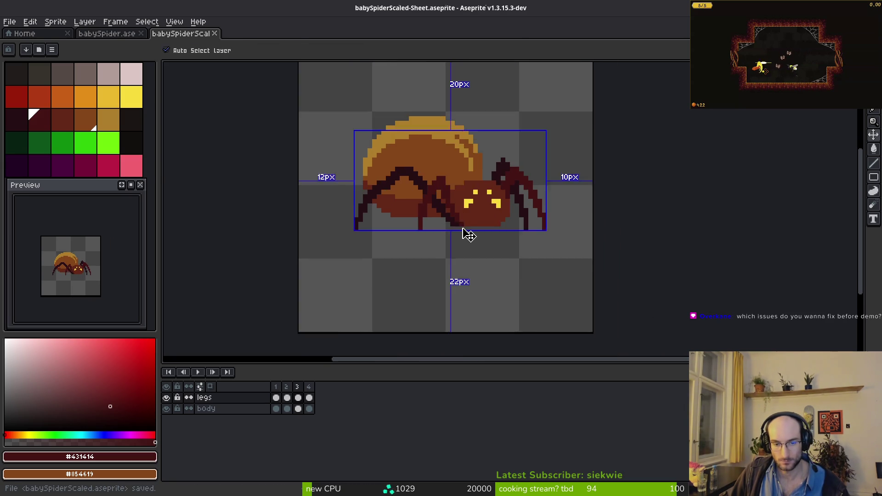
Set the sprite sheet to open after export and choose an output file location
click(121, 164)
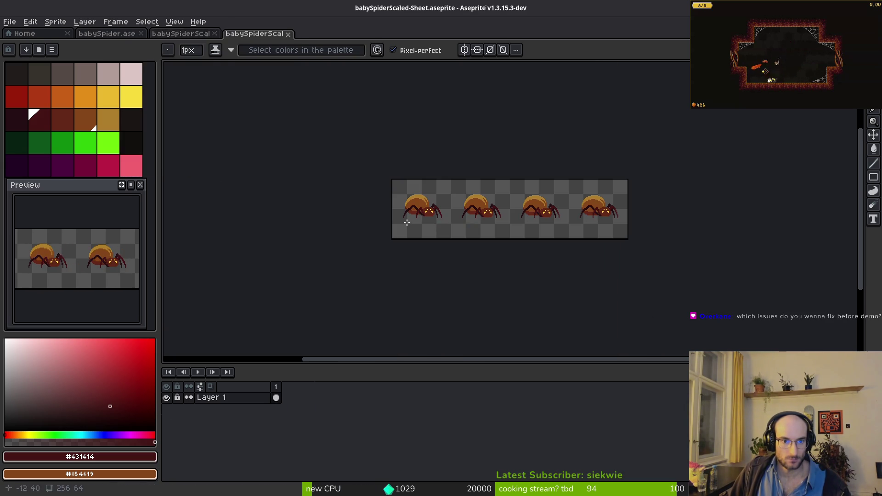
click(283, 164)
key(ctrl+shift+e)
click(219, 41)
click(241, 65)
Save the sheet as babySpiderWiki.png in the art/enemies folder and export it
click(43, 41)
click(37, 96)
double_click(39, 92)
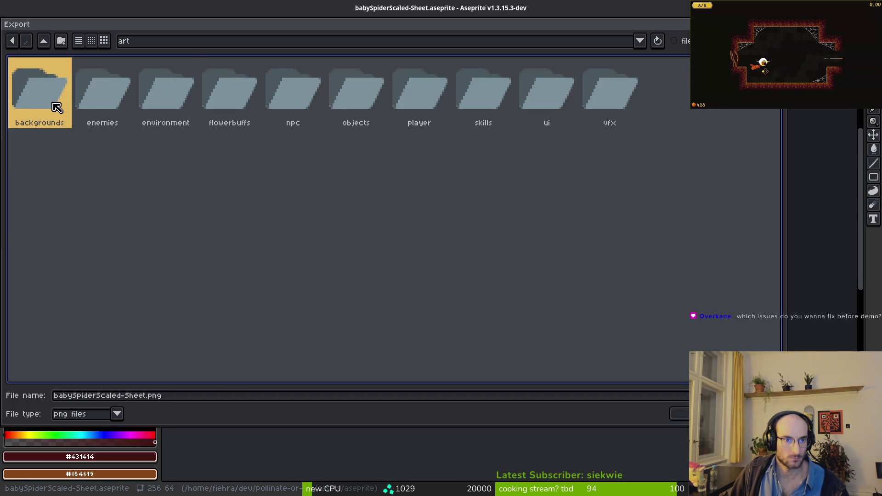
double_click(170, 90)
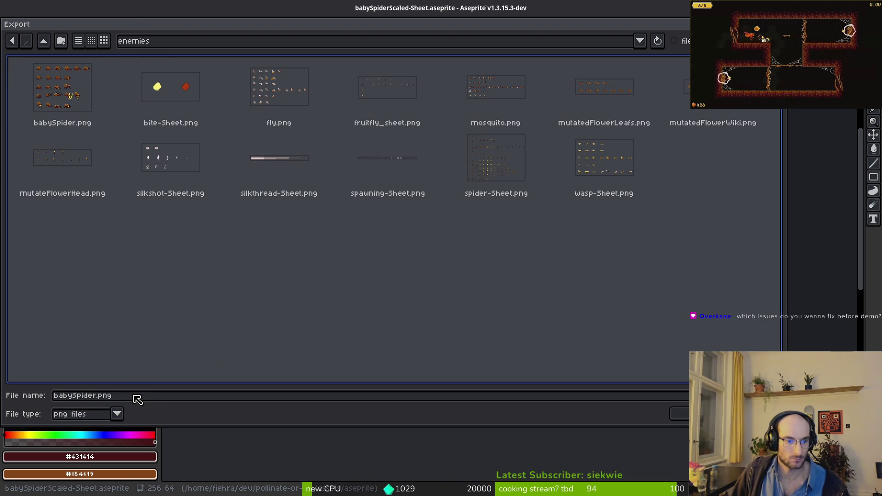
click(98, 396)
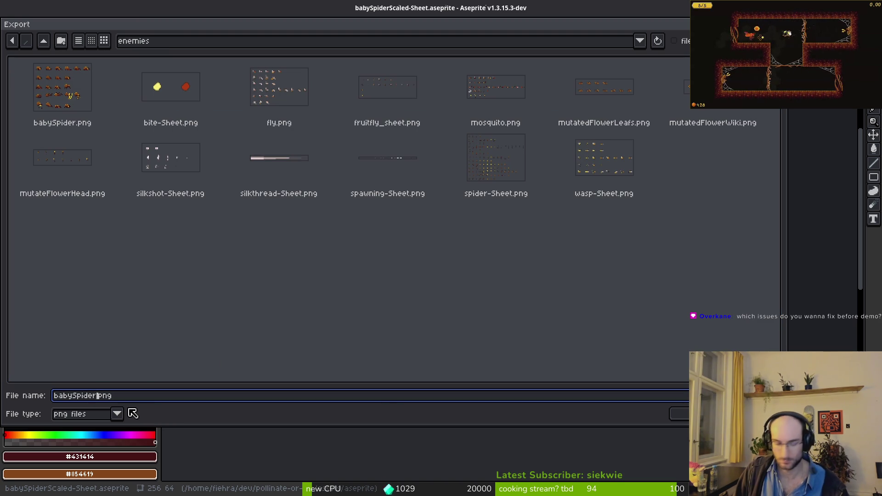
text(Wiki)
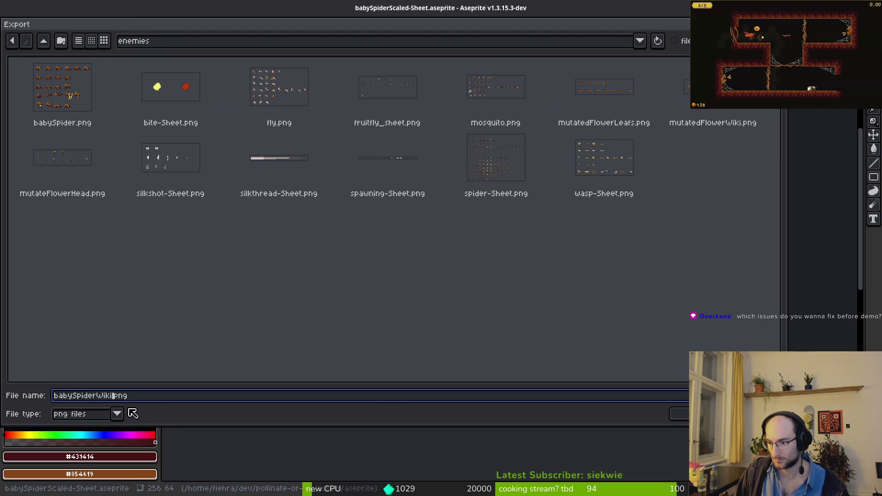
key(Return)
click(140, 148)
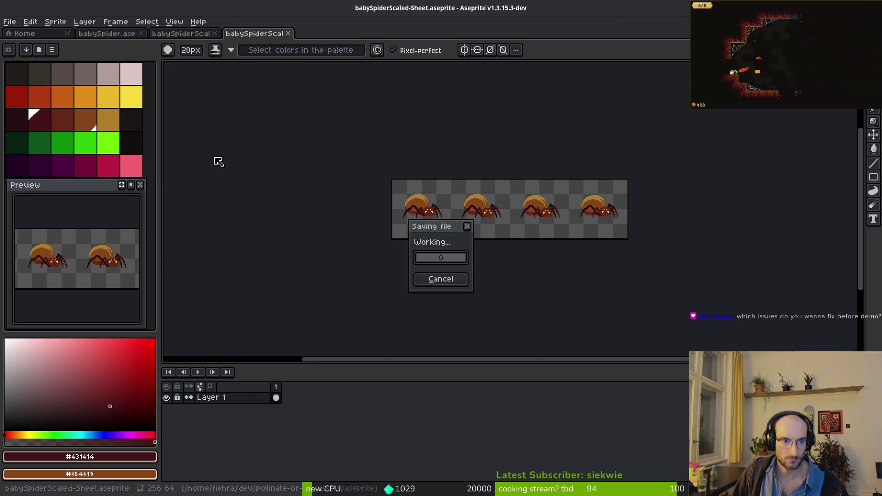
key(b)
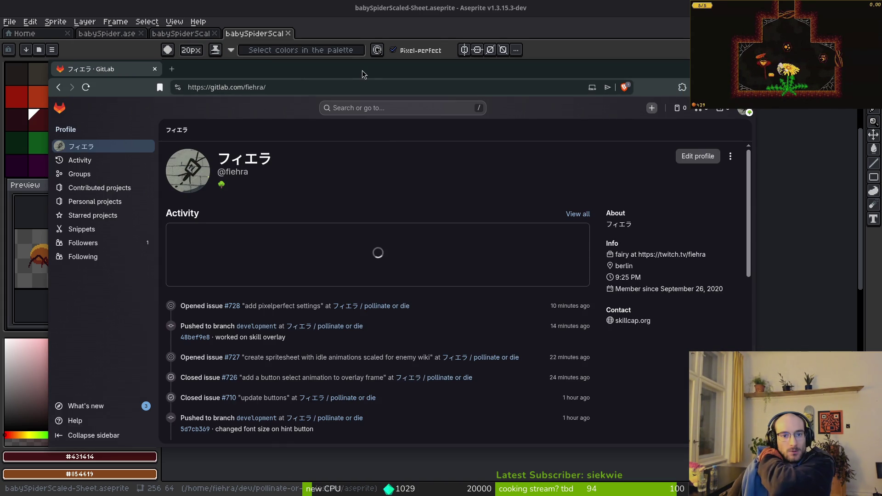
Open the pollinate or die project's release steam demo milestone and open one of its issues in a new tab
double_click(363, 72)
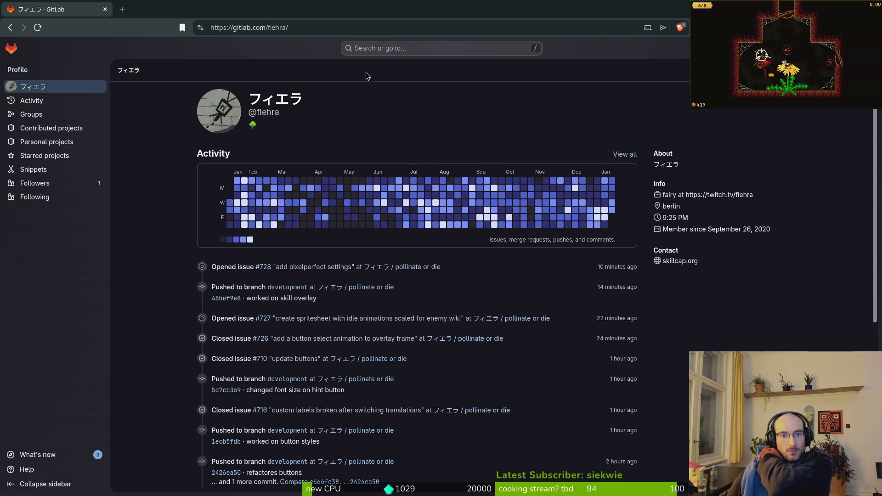
click(412, 271)
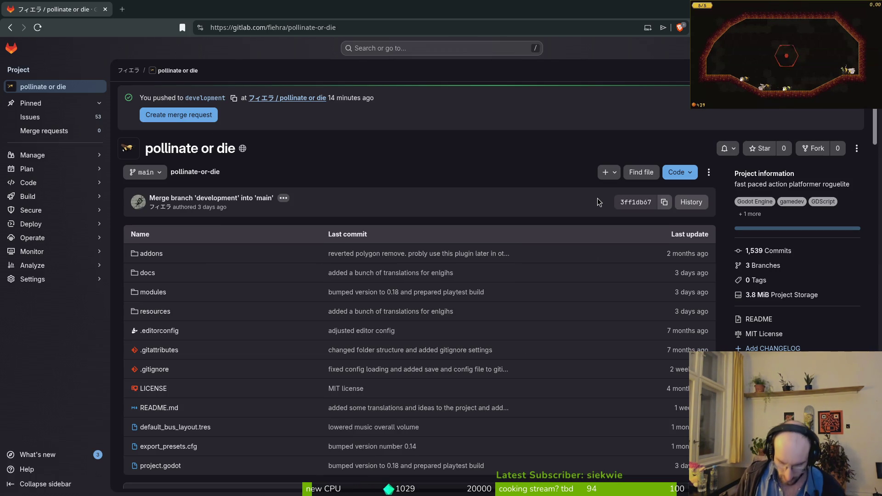
click(39, 121)
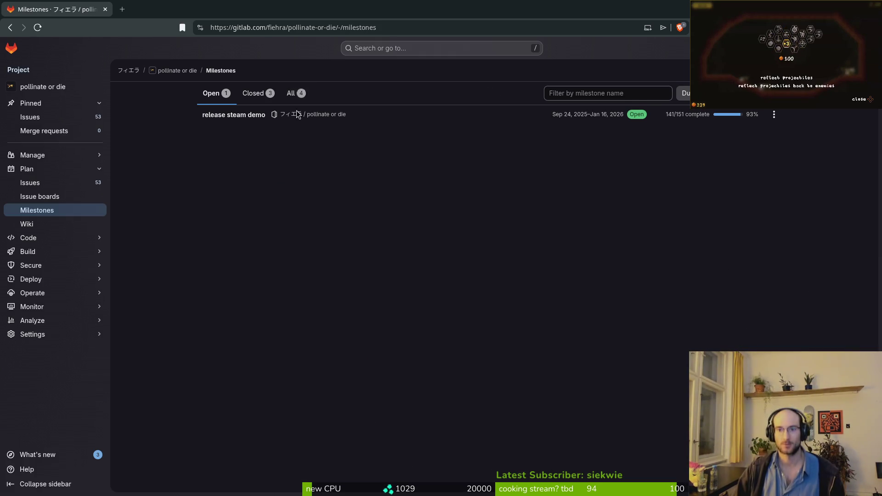
click(260, 114)
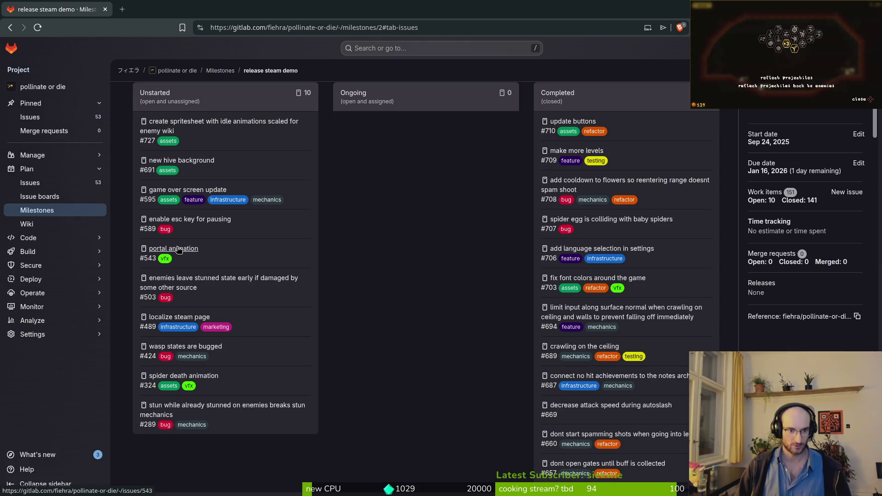
middle_click(166, 122)
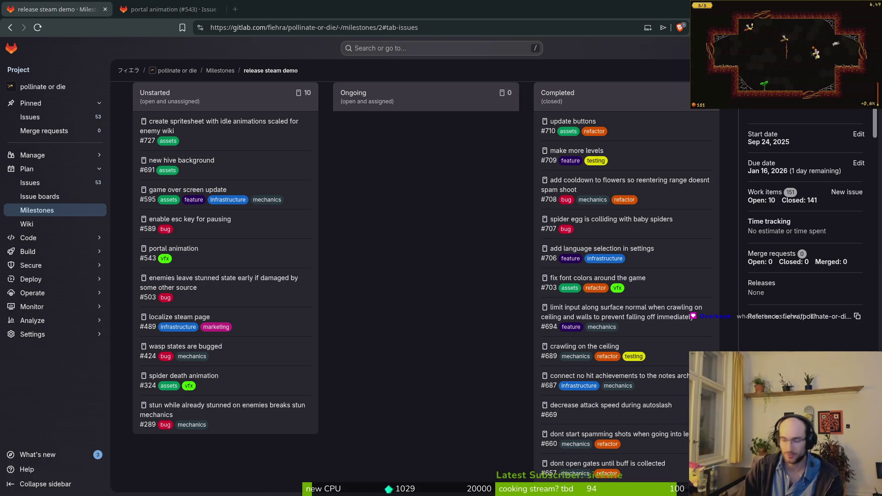
key(alt+Tab)
Launch vim and open modules/player/player.gd at its _process function
text(vi)
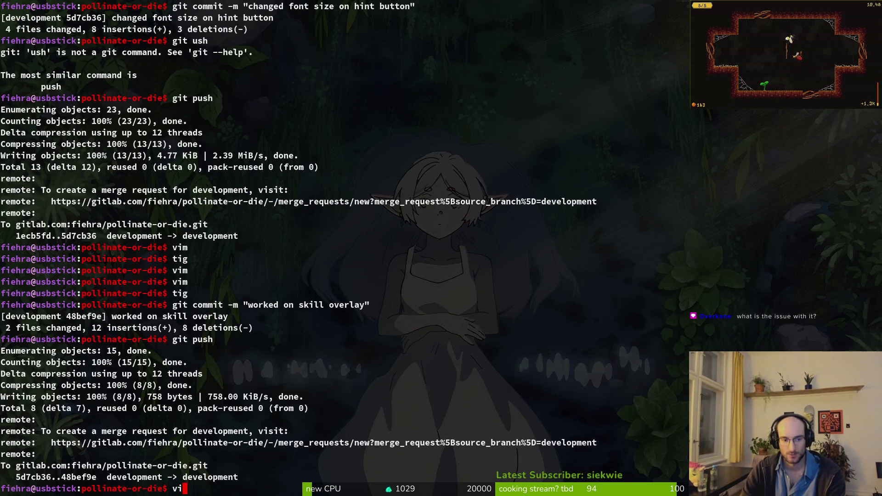
text(mm)
key(Return)
key(space)
key(f)
key(f)
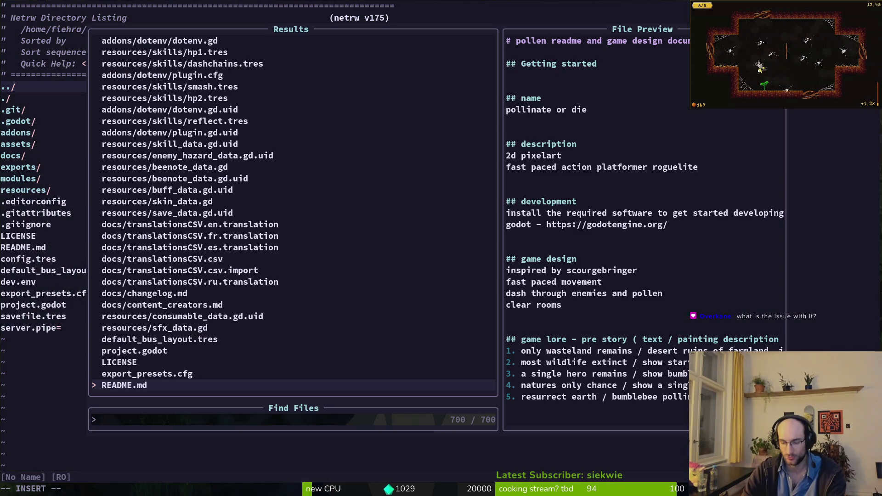
text(player)
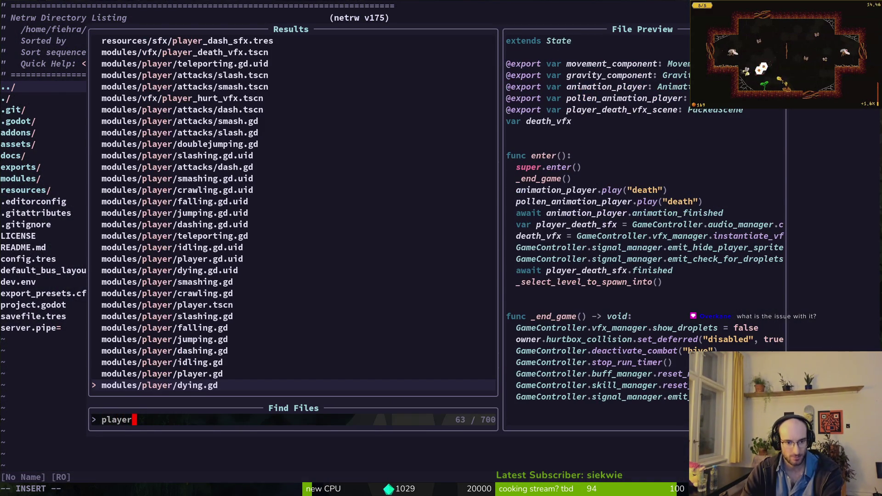
key(Return)
key(ctrl+d)
key(ctrl+d)
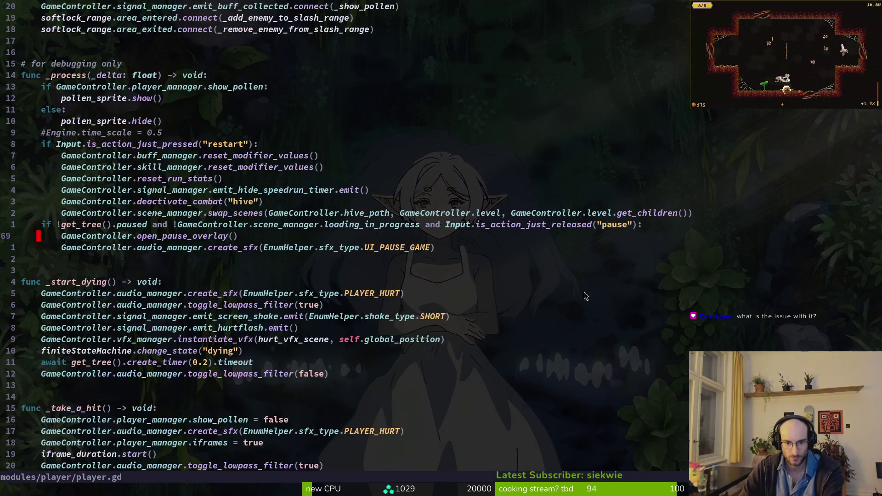
Change the pause check's action from "pause" to "ui_cancel" and save player.gd
click(609, 230)
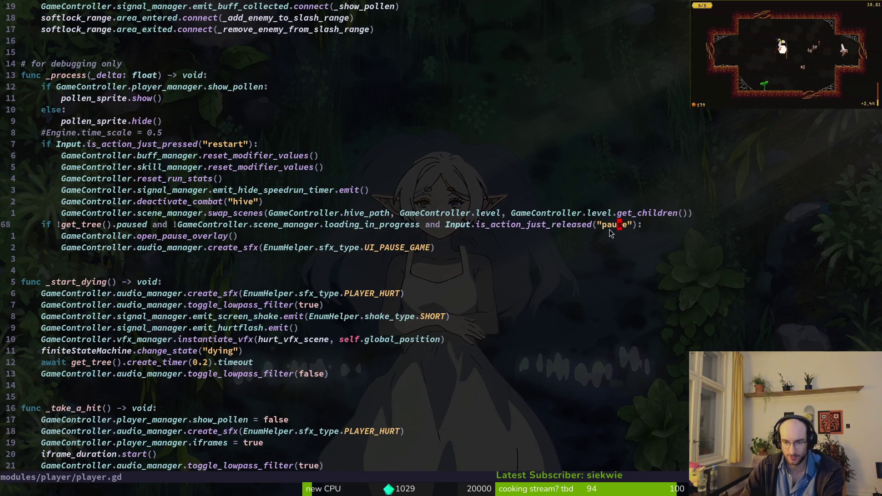
key(c)
key(i)
key(quotedbl)
text(ui_cancel)
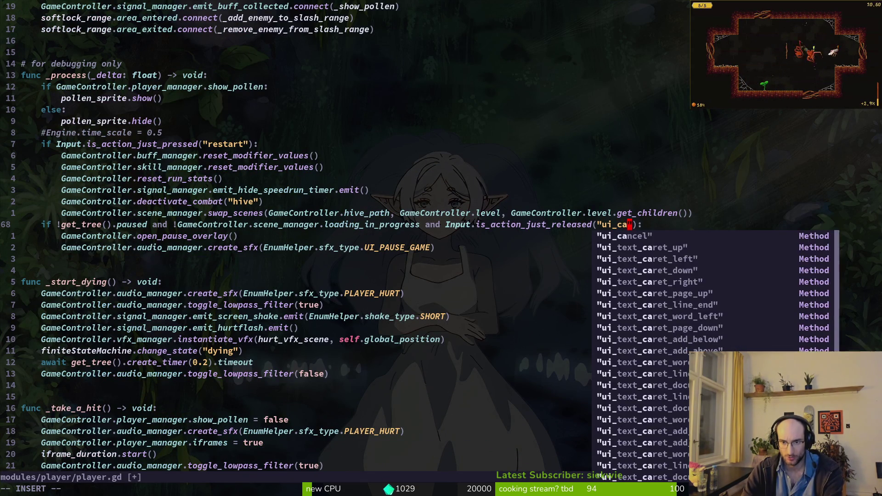
key(Escape)
key(alt+Tab)
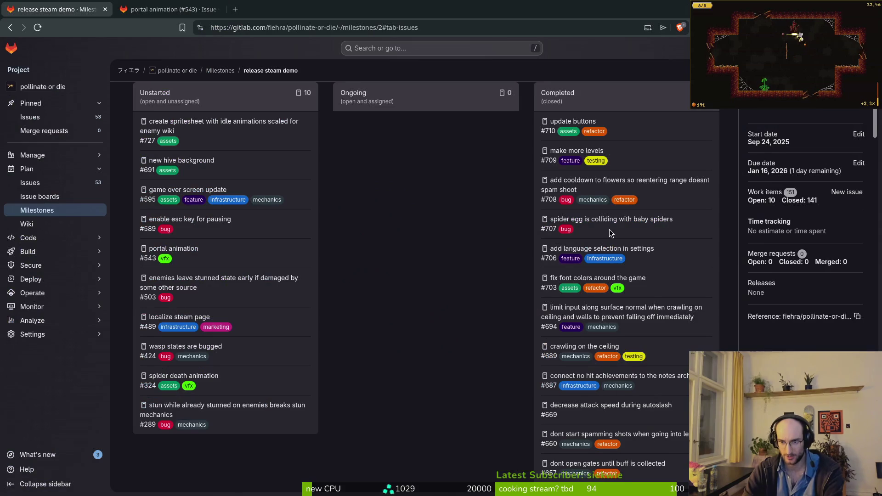
key(alt+Tab)
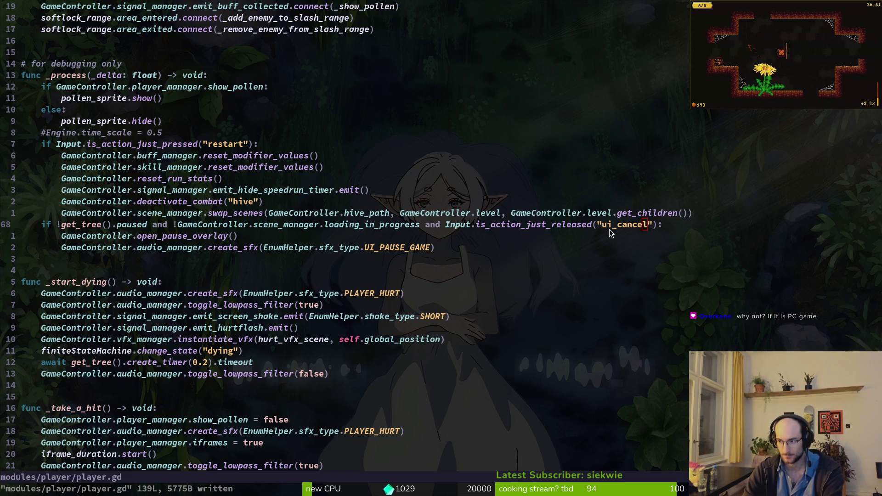
key(alt+Tab)
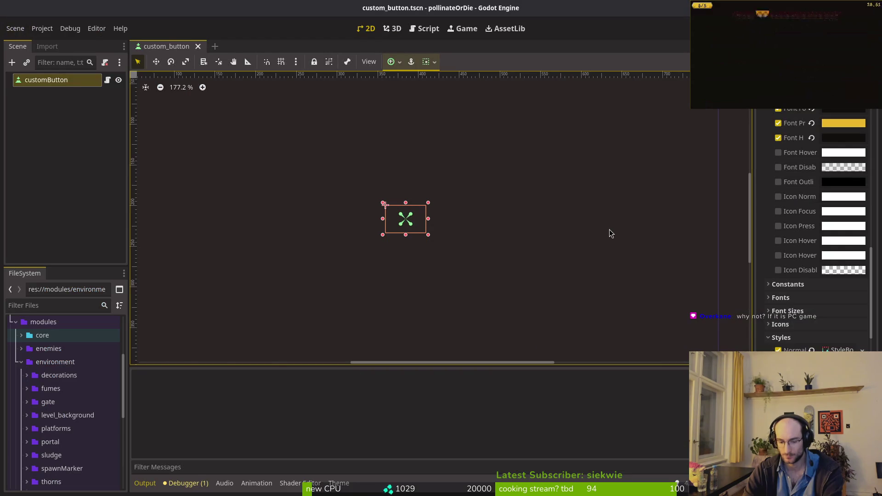